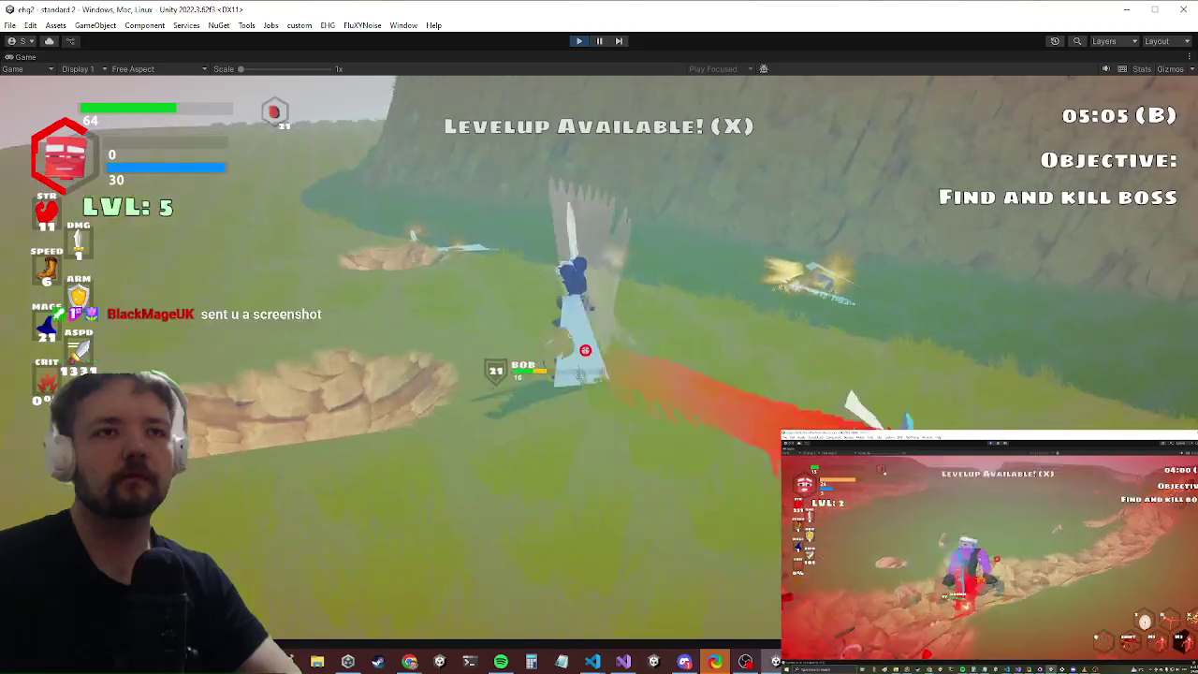
# Step: Pause the game on its in-game Settings menu and switch to the shared screenshot in the browser
pyautogui.press('Escape')
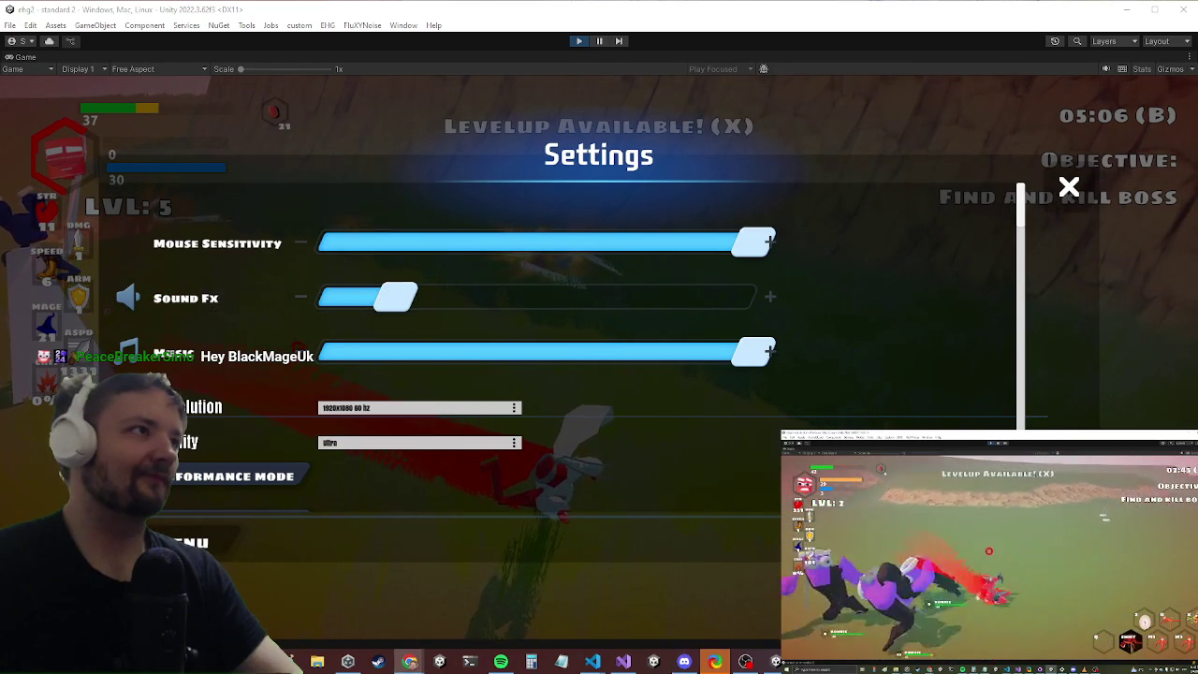
pyautogui.hotkey('alt', 'Tab')
# Step: Maximize the image.png AI-chat screenshot in Chrome, scroll through it, then close the window
pyautogui.doubleClick(667, 6)
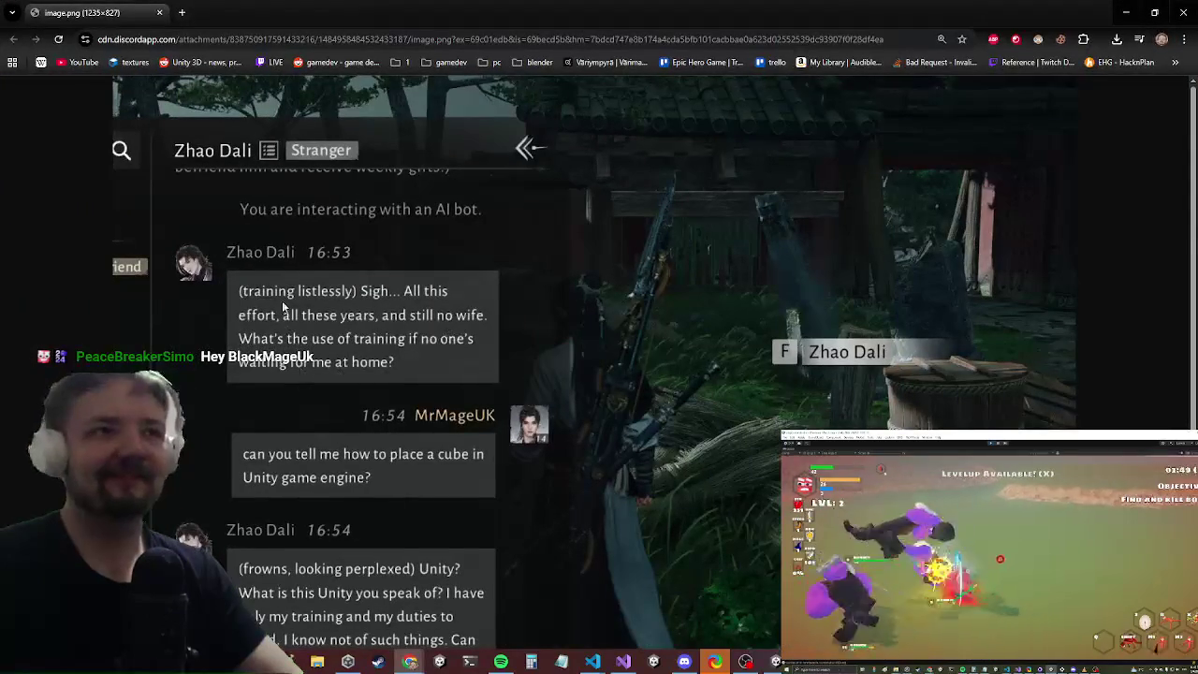
pyautogui.scroll(-1, 282, 301)
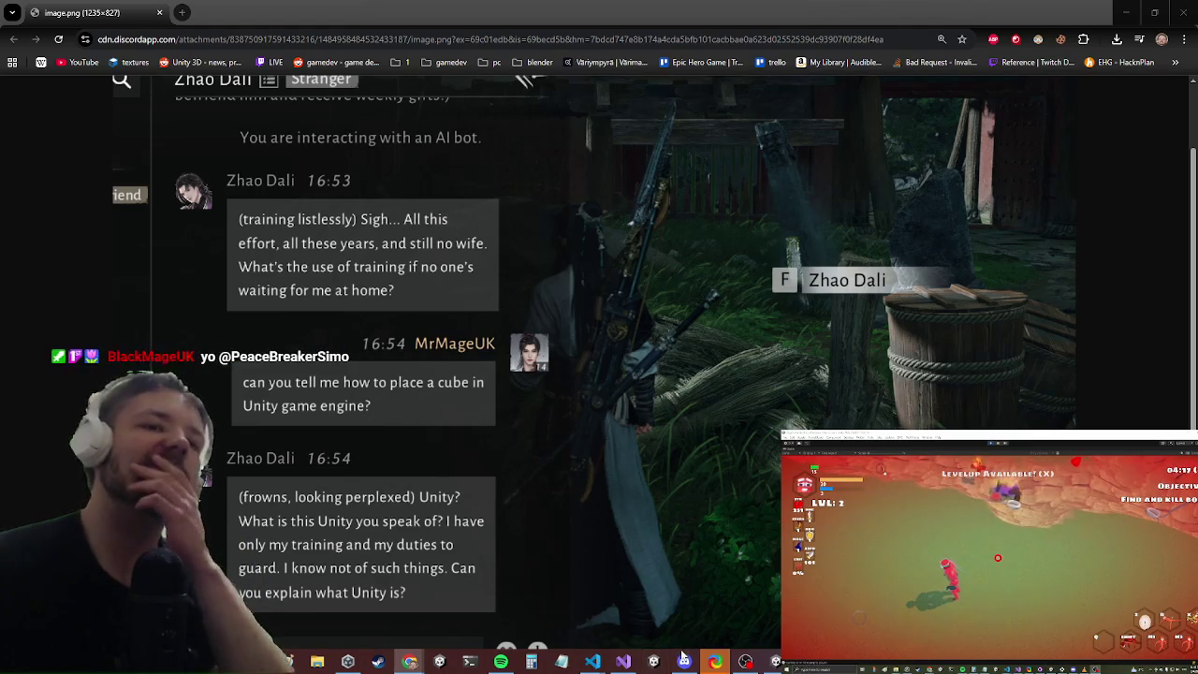
pyautogui.moveTo(685, 662)
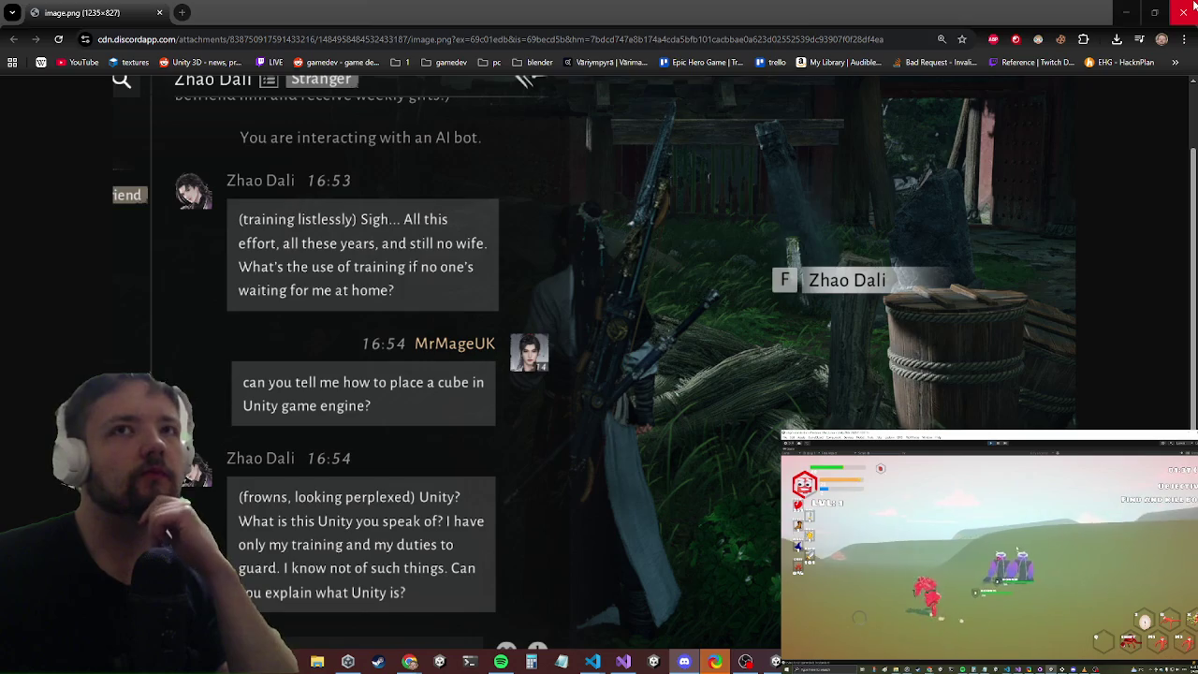
pyautogui.click(1126, 13)
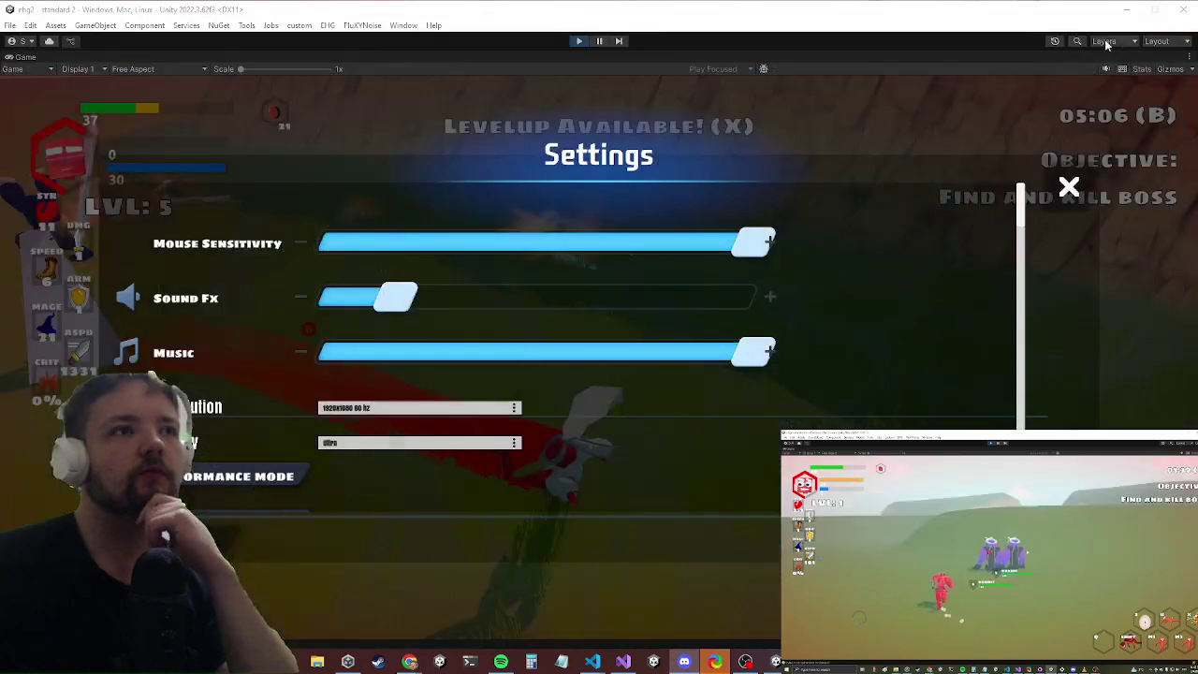
# Step: Bring Visual Studio showing EquipmentStats.cs's multiply operator to the front
pyautogui.click(623, 662)
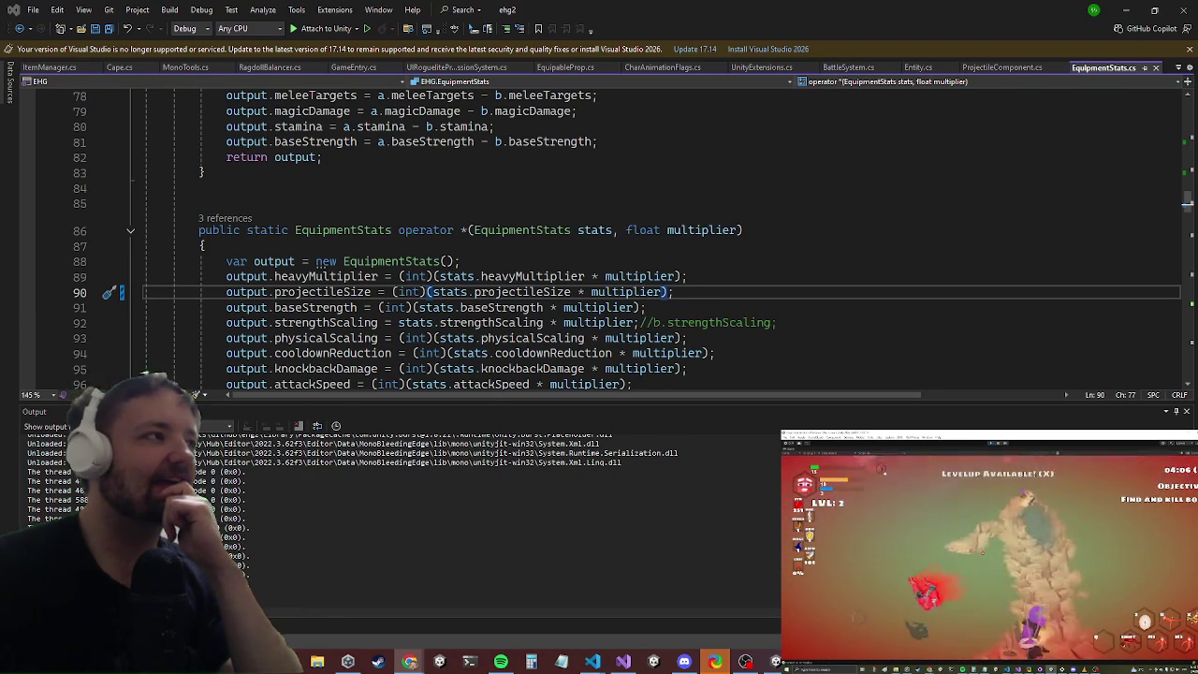
# Step: Minimize Visual Studio so Unity's game, paused at level 5, is visible again
pyautogui.press('super')
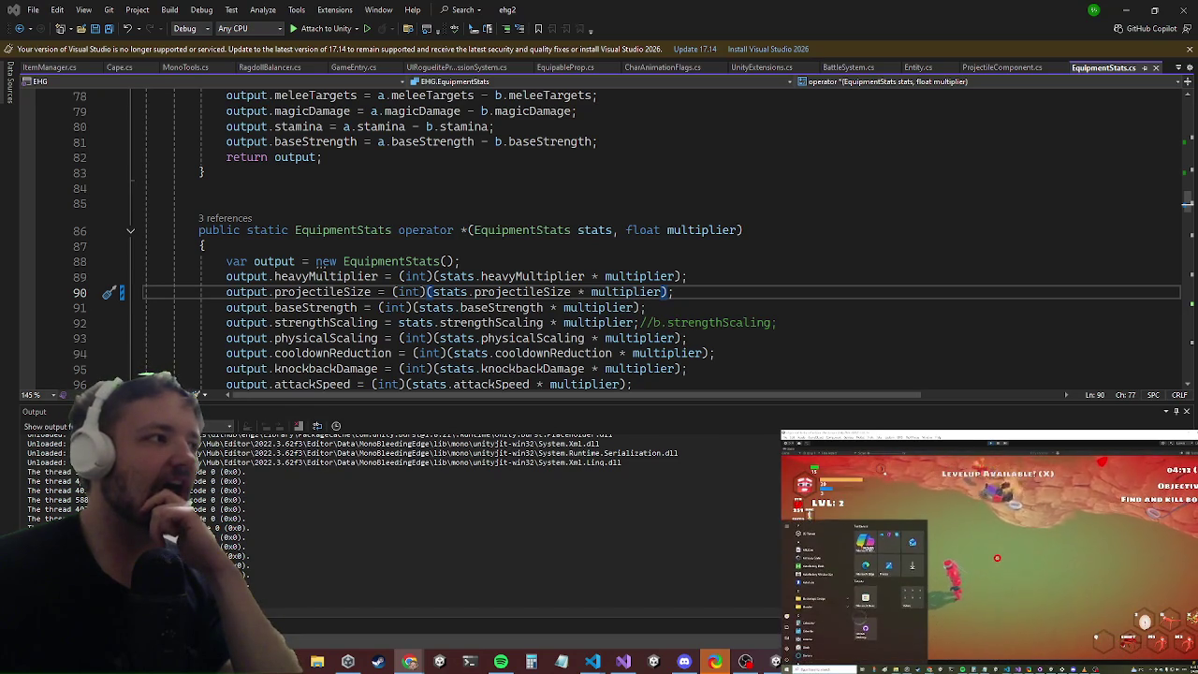
pyautogui.press('Escape')
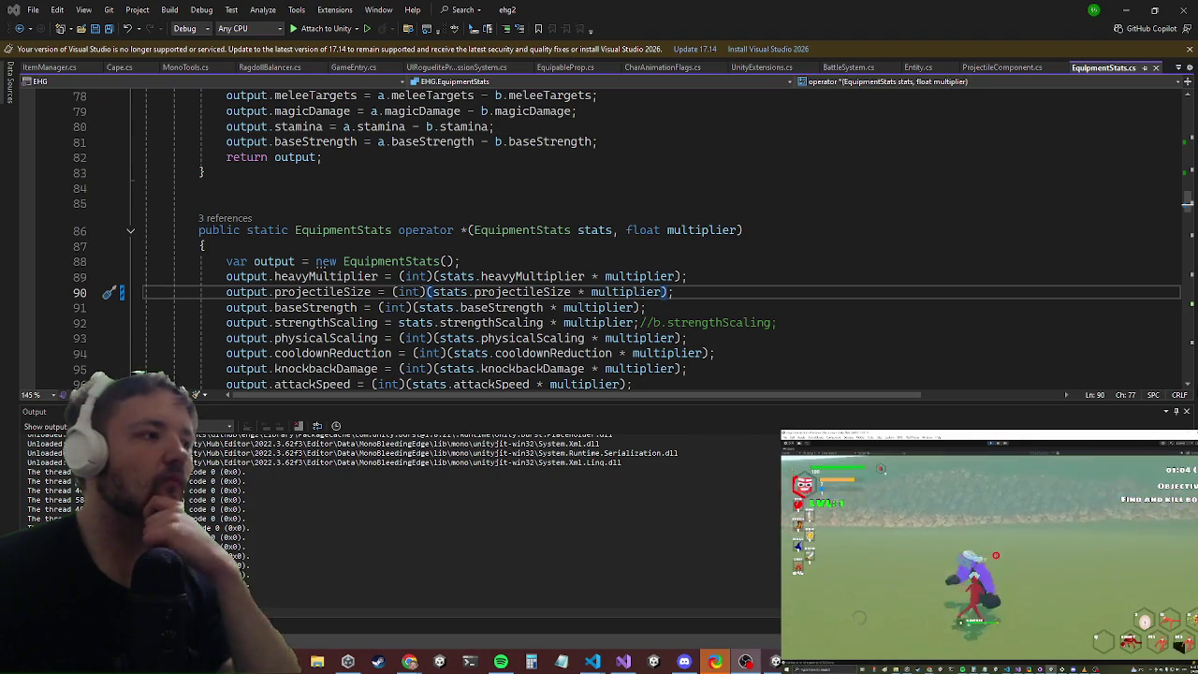
pyautogui.click(1122, 8)
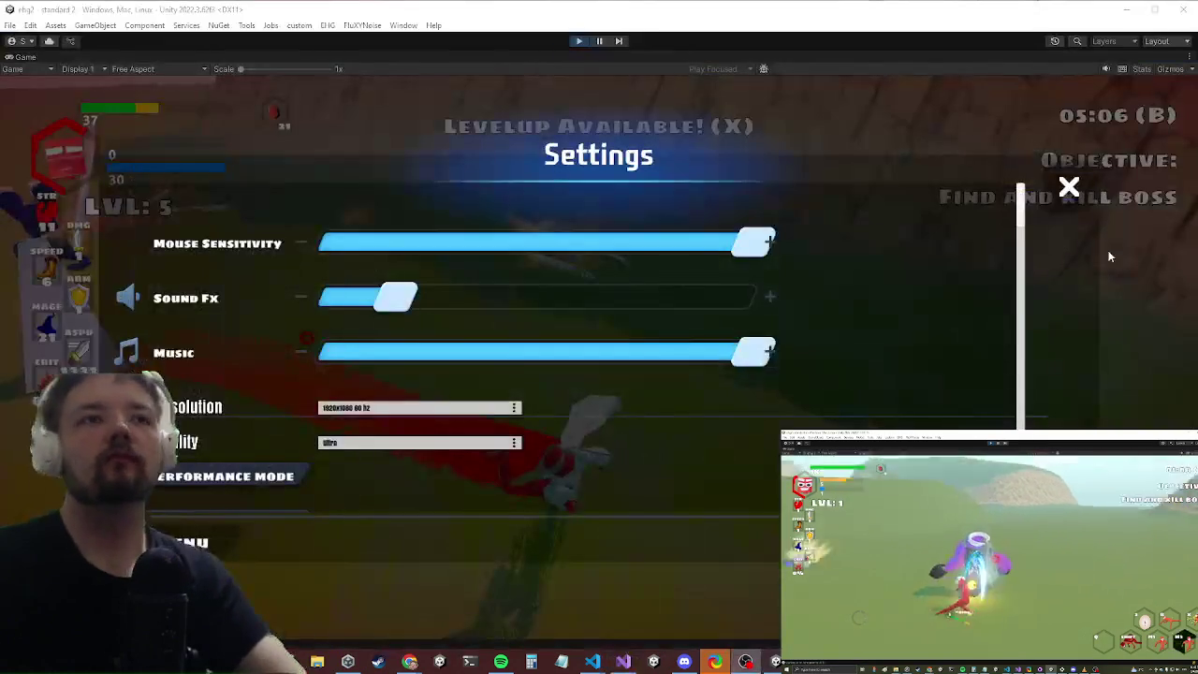
# Step: Resume the game and show the level-up choices: Damage, Shield, Strength and Health buffs
pyautogui.press('Escape')
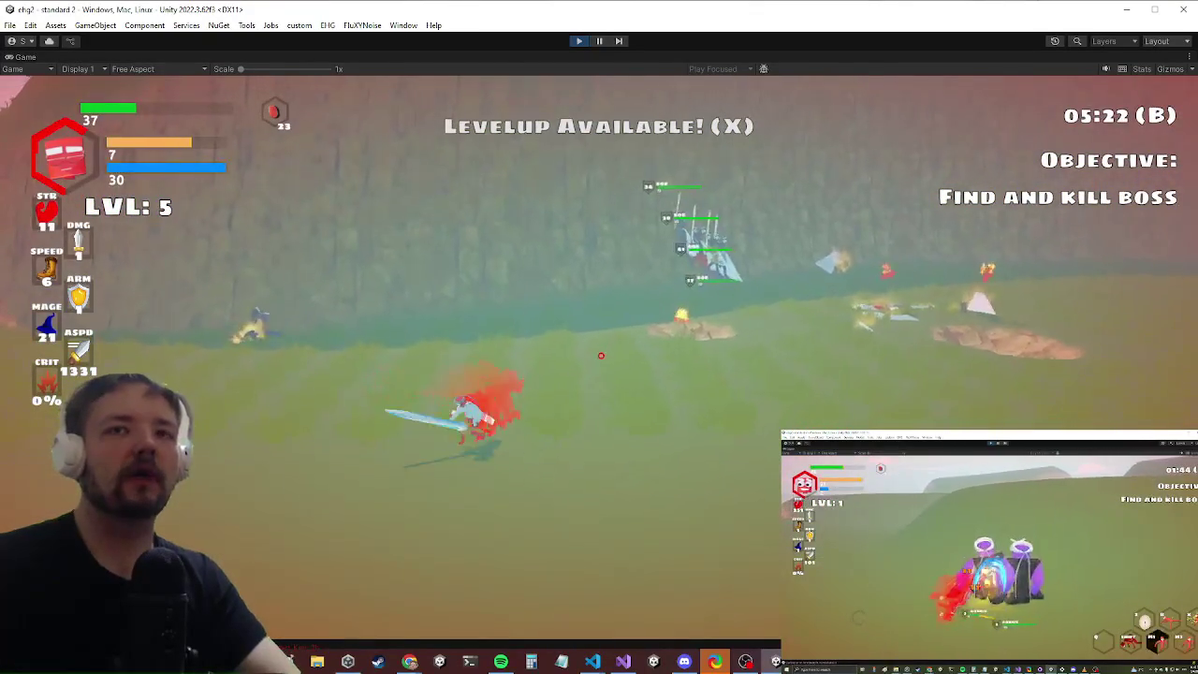
pyautogui.press('x')
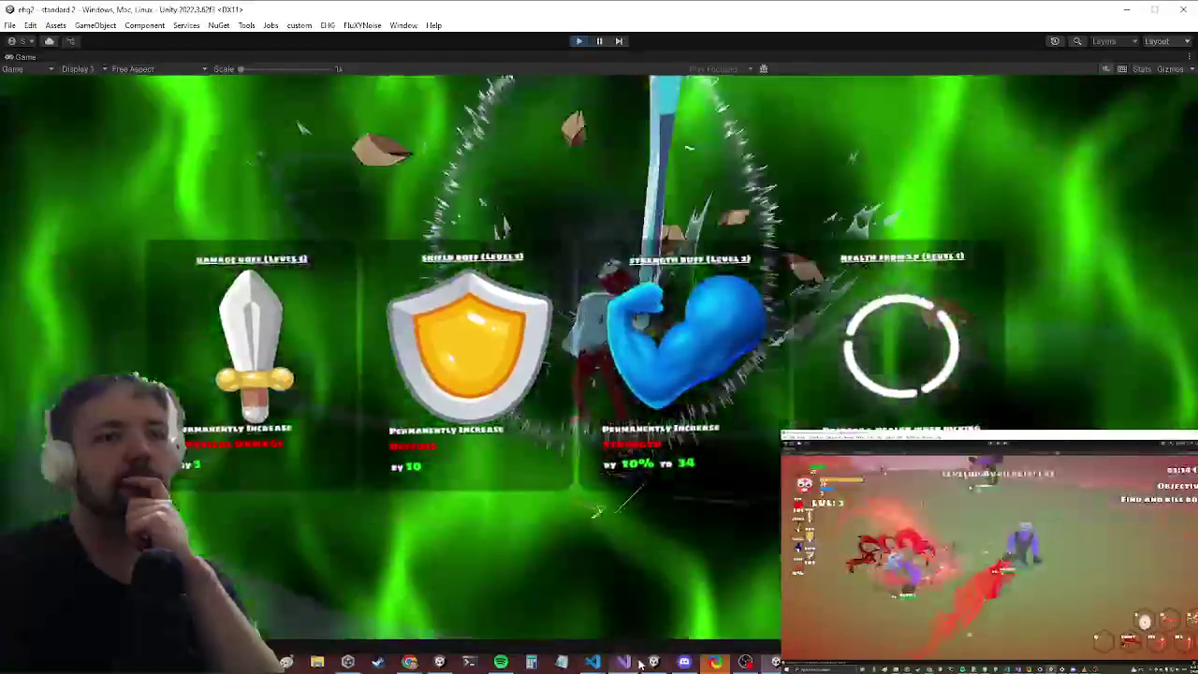
pyautogui.moveTo(625, 663)
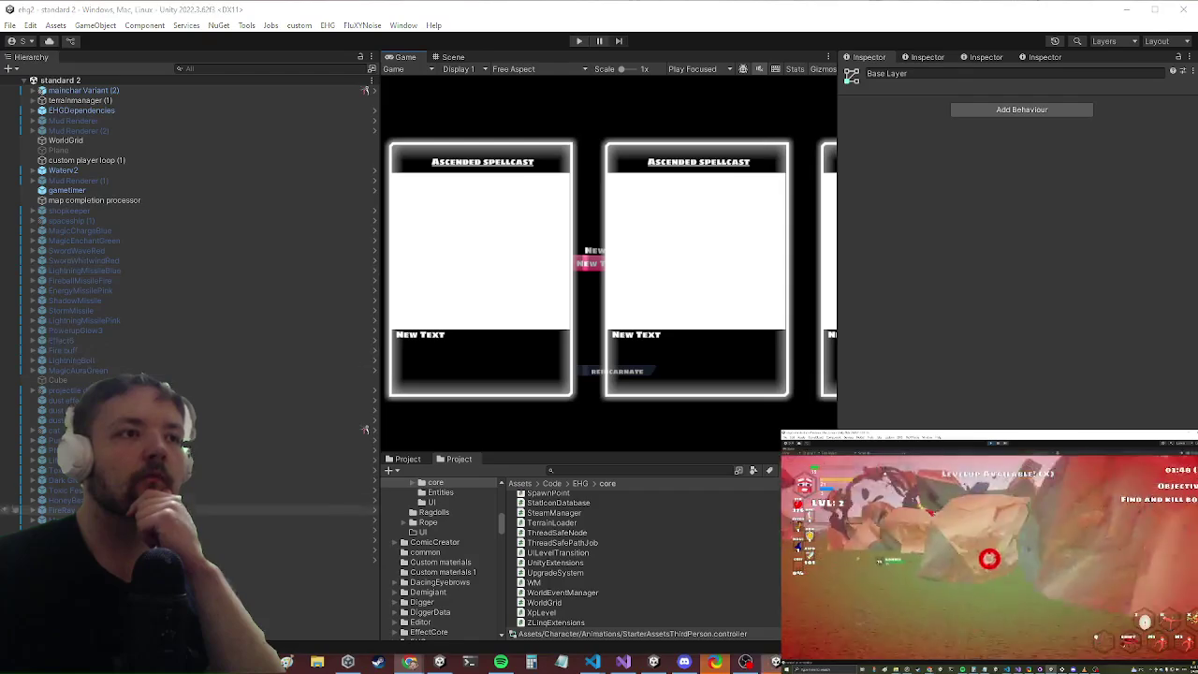
pyautogui.keyDown('alt'); pyautogui.click(33, 89); pyautogui.keyUp('alt')
# Step: Browse the Stat Boost settings of lifesteal, autododge, crit, projectile speed, attack speed and strength upgrades
pyautogui.scroll(-15, 16, 256)
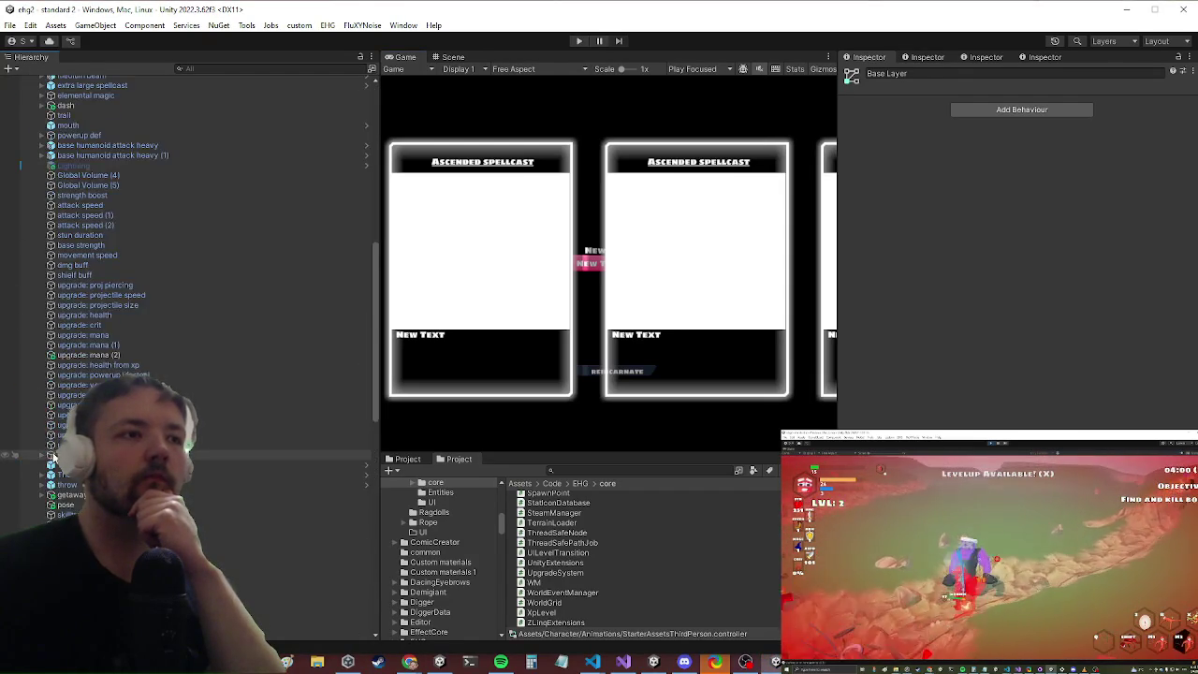
pyautogui.scroll(9, 56, 440)
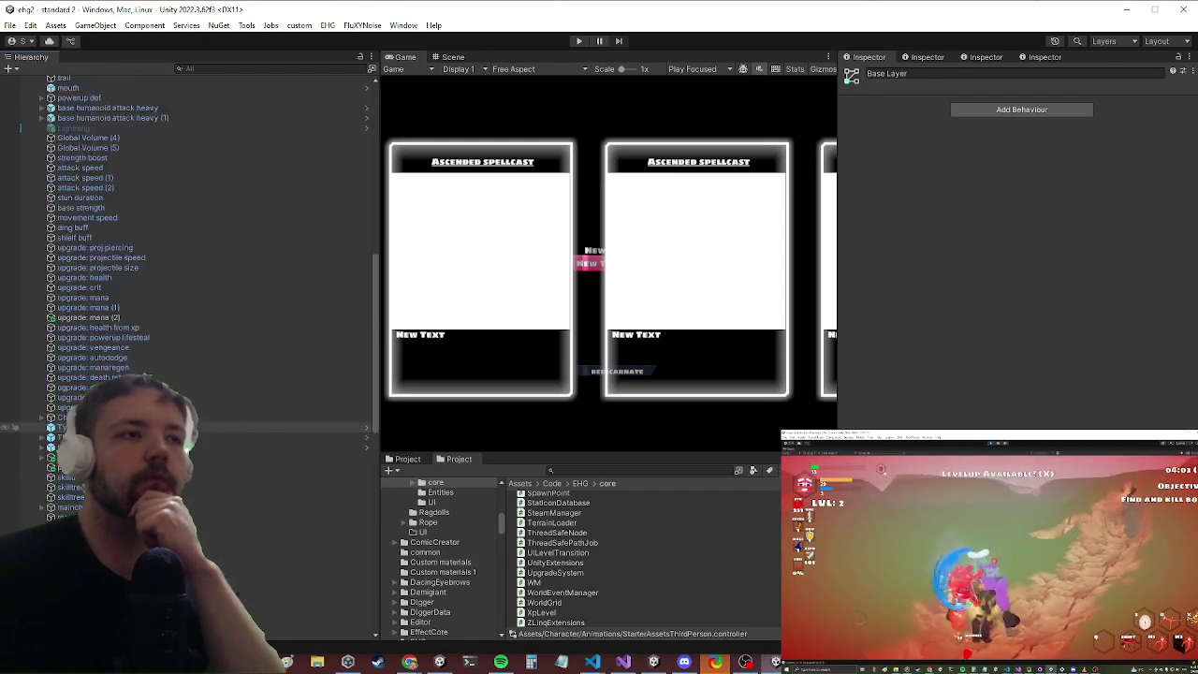
pyautogui.click(83, 385)
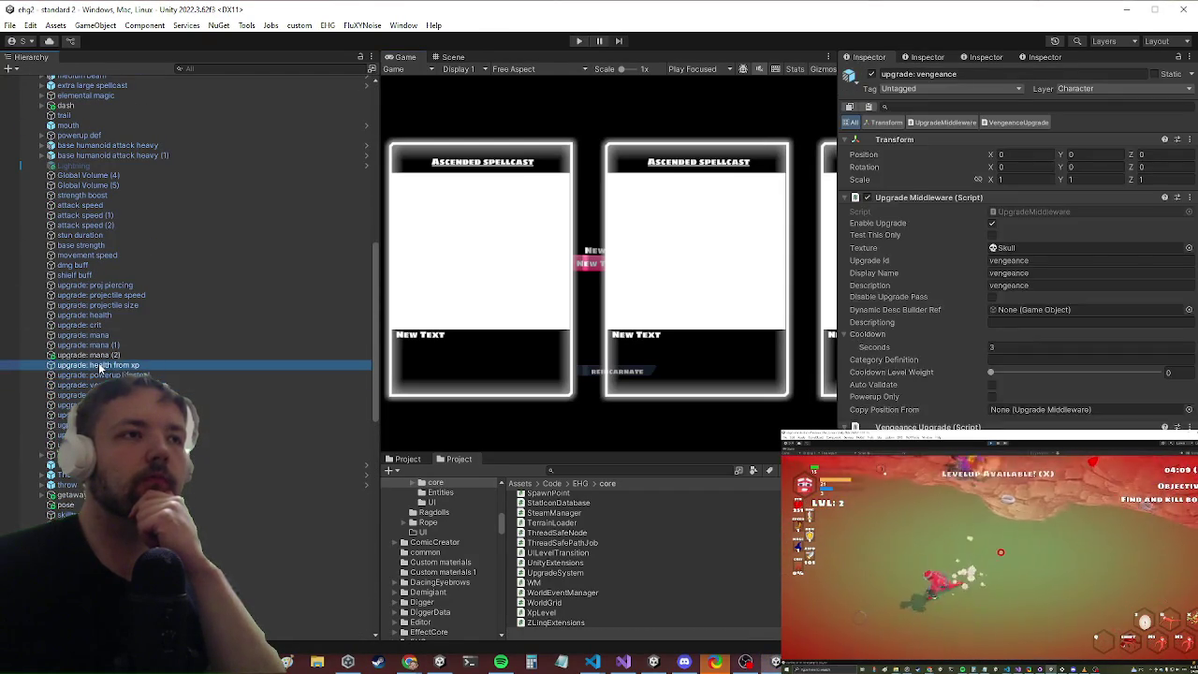
pyautogui.click(93, 374)
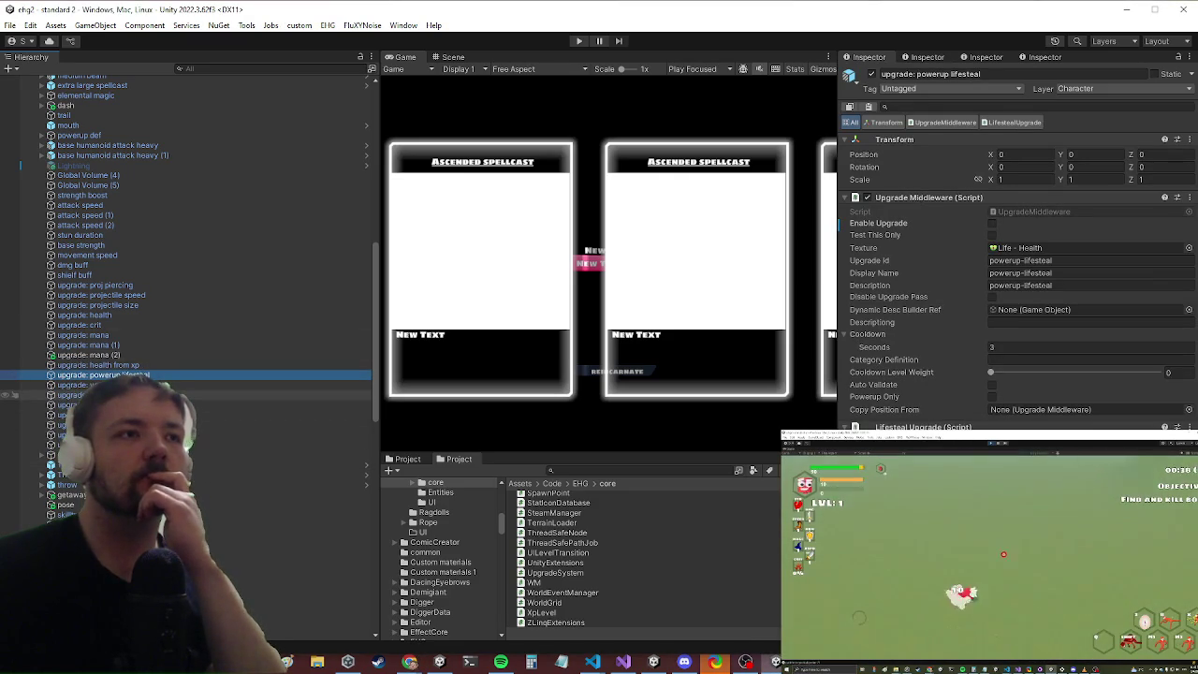
pyautogui.click(84, 395)
pyautogui.click(85, 325)
pyautogui.click(94, 295)
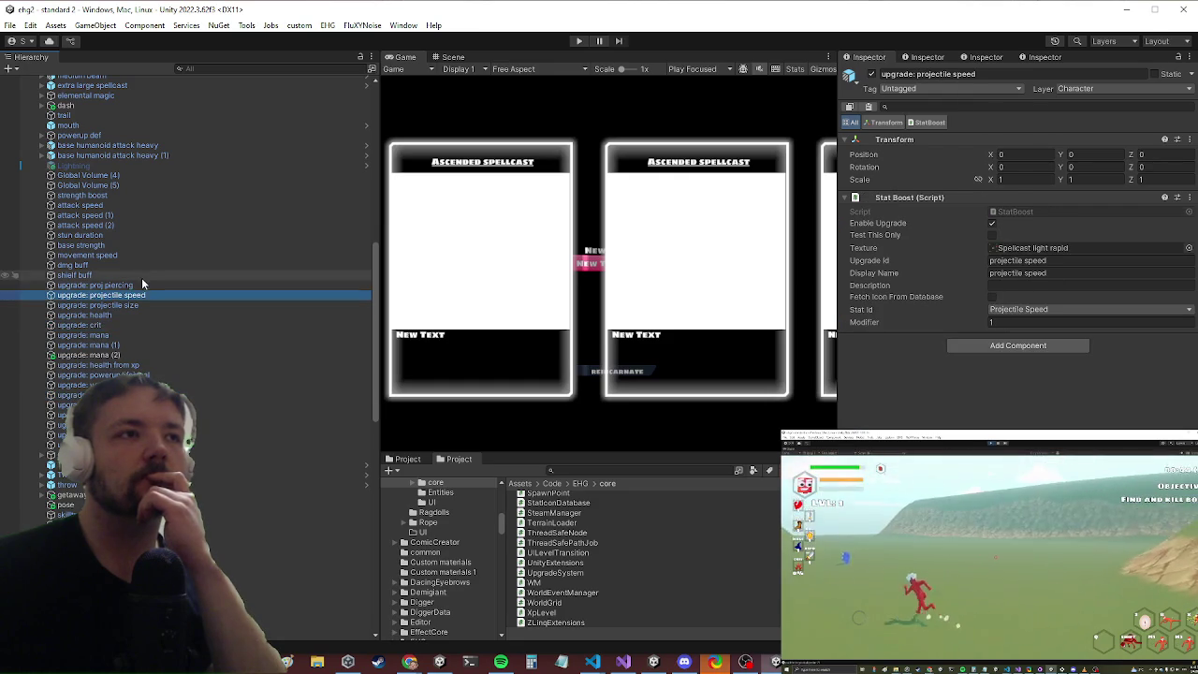
pyautogui.scroll(3, 131, 286)
pyautogui.click(145, 288)
pyautogui.click(122, 317)
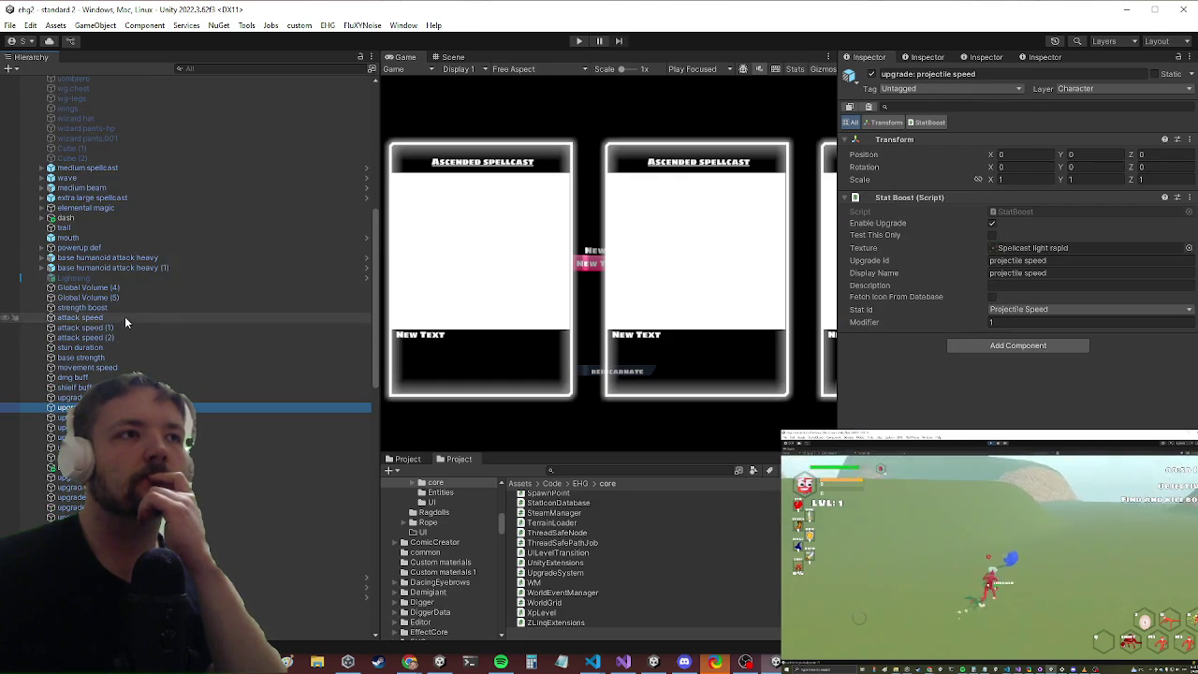
pyautogui.click(135, 298)
pyautogui.click(127, 307)
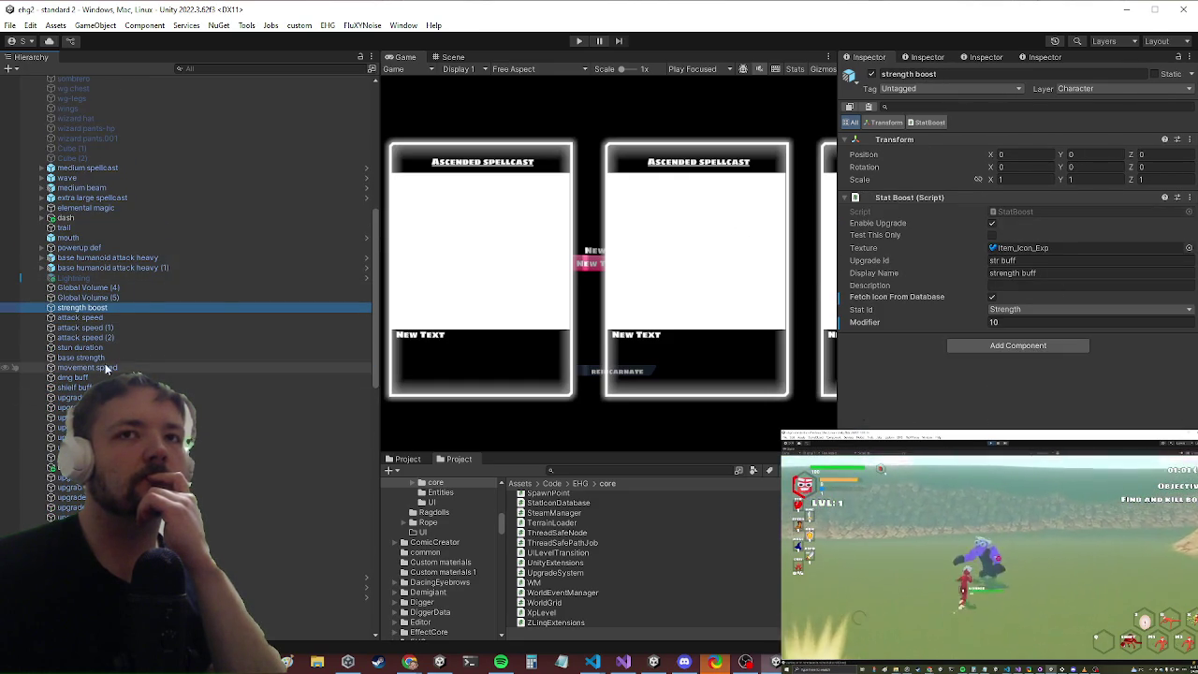
# Step: Check attack speed and dmg buff, then select shield buff (Armor +10) and its Stat Boost component options
pyautogui.click(90, 317)
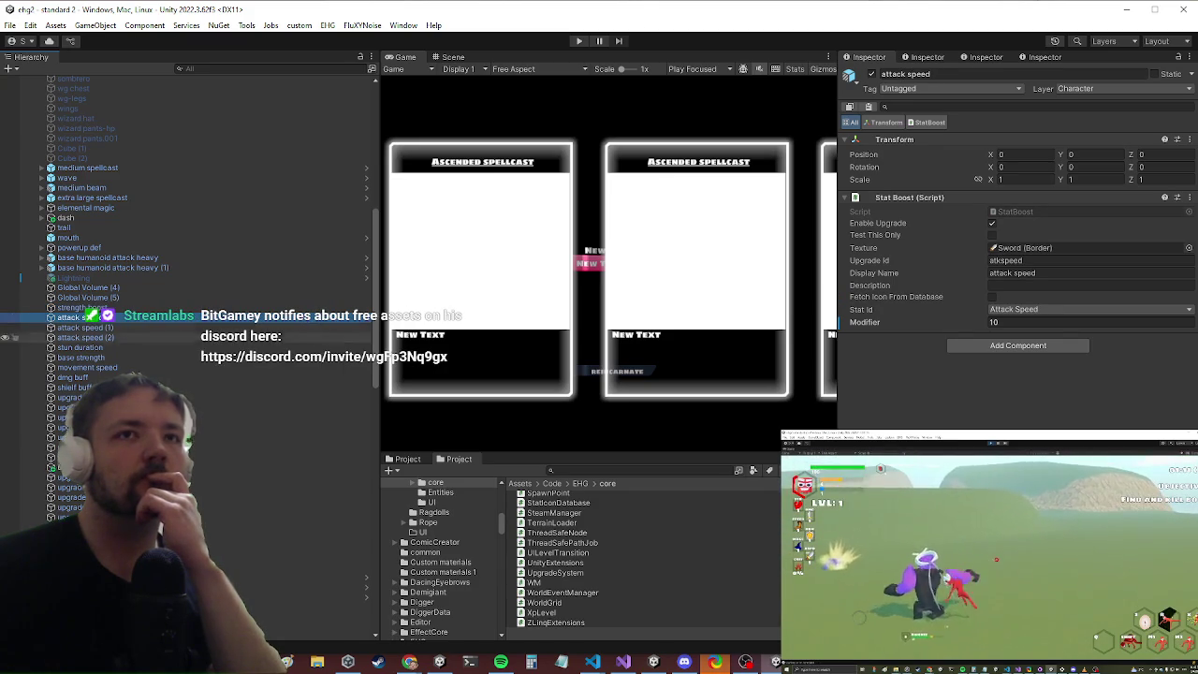
pyautogui.click(141, 288)
pyautogui.click(117, 297)
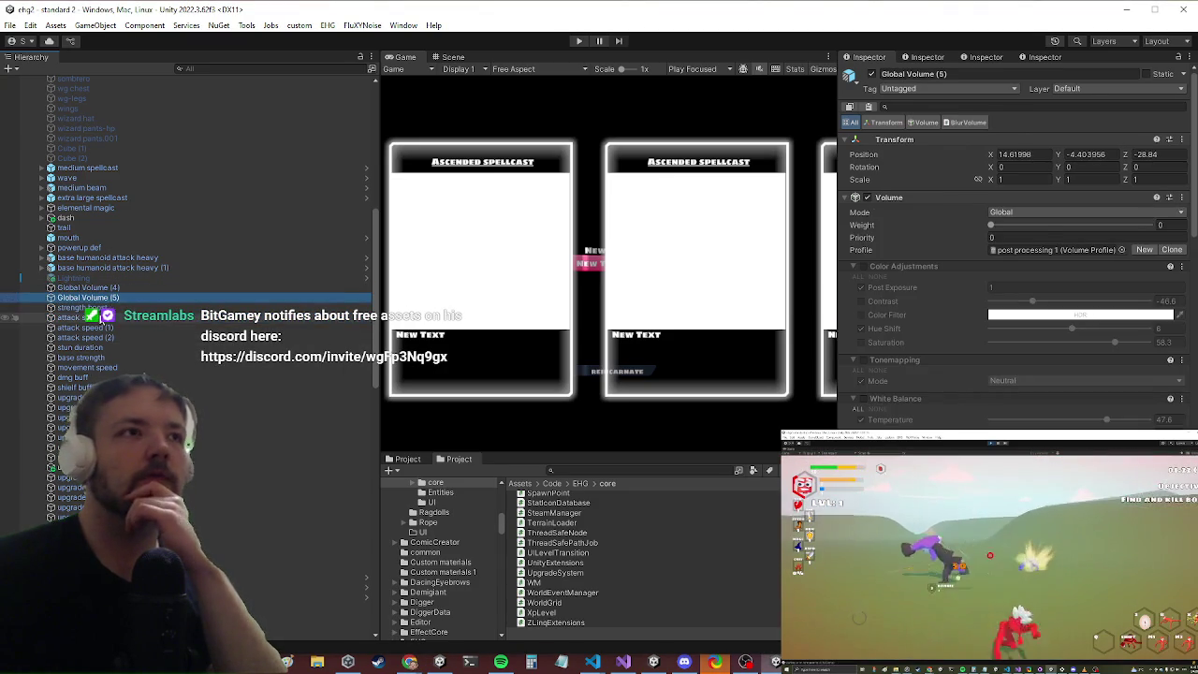
pyautogui.click(80, 318)
pyautogui.click(147, 377)
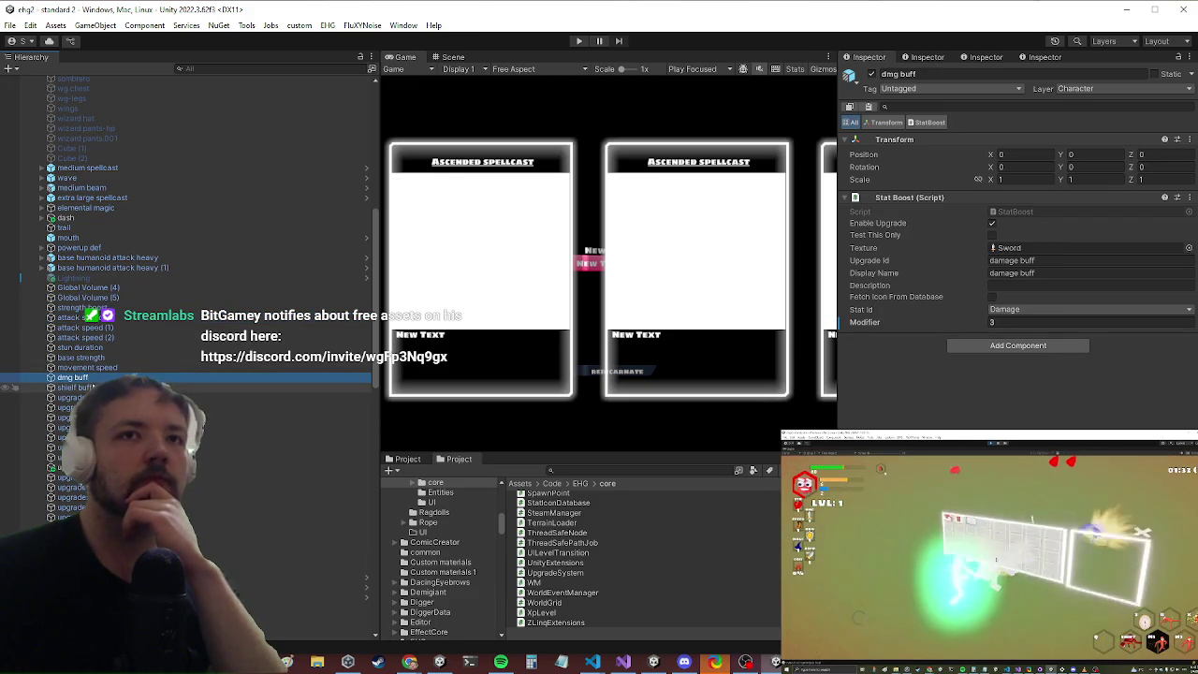
pyautogui.click(84, 387)
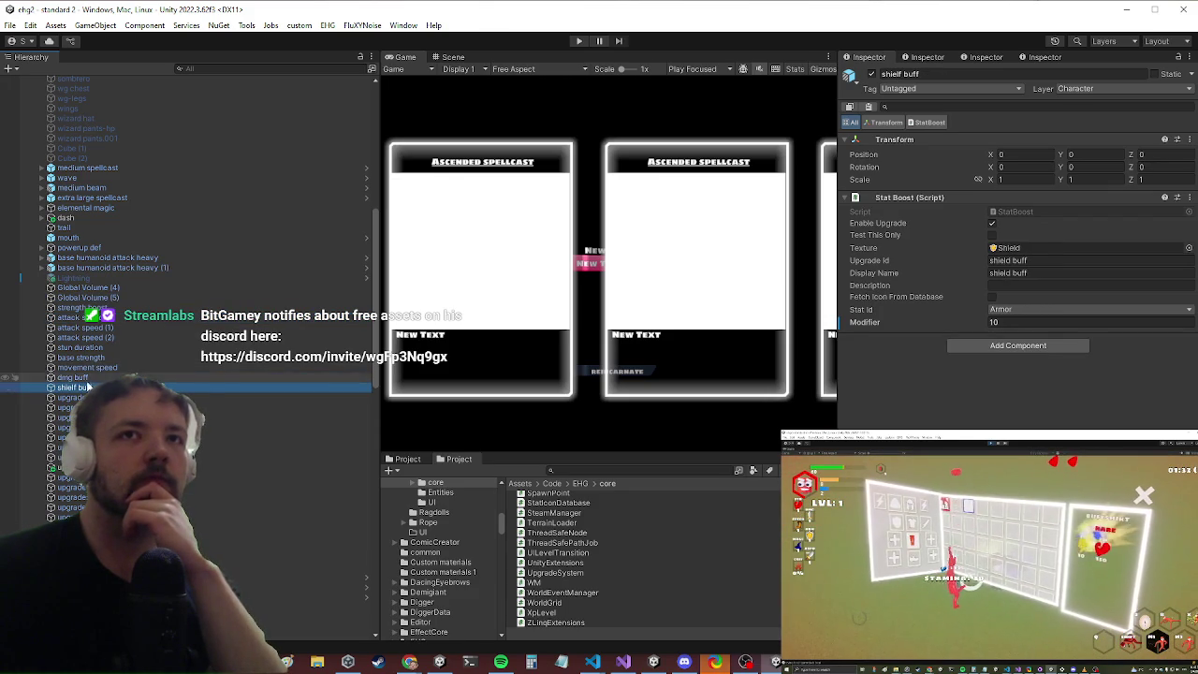
pyautogui.click(939, 208)
pyautogui.rightClick(940, 208)
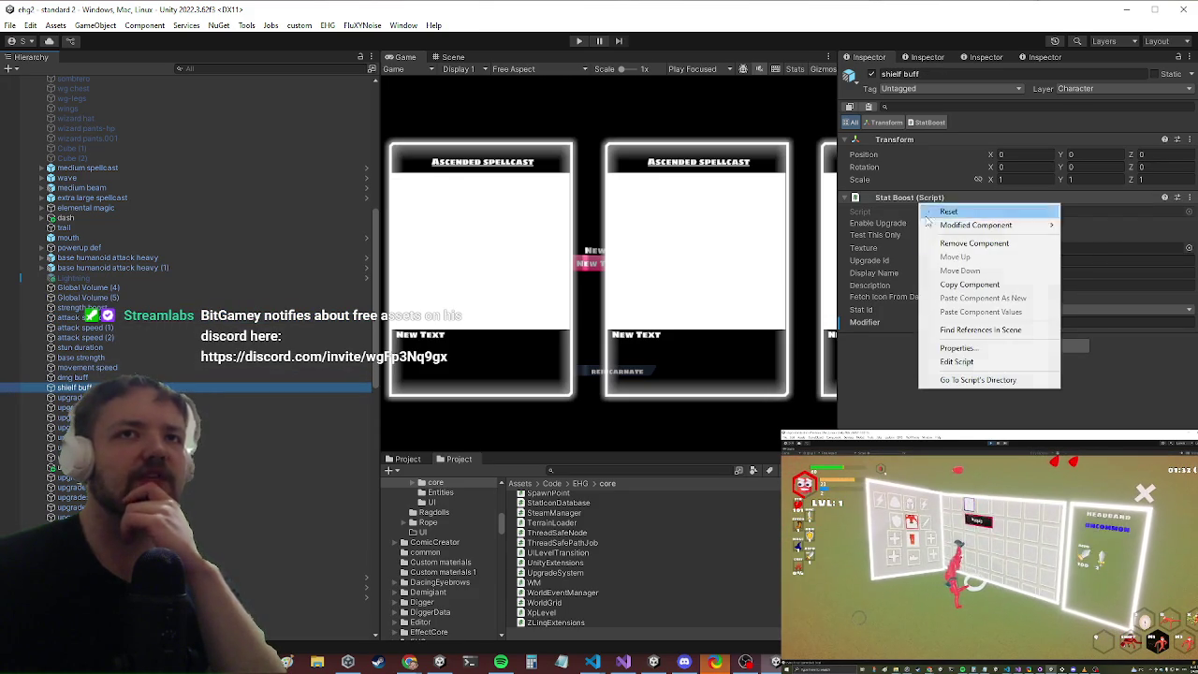
# Step: Open StatBoost.cs and show Quick Actions and Refactorings for the UpgradeBoilerplate class on line 11
pyautogui.click(952, 362)
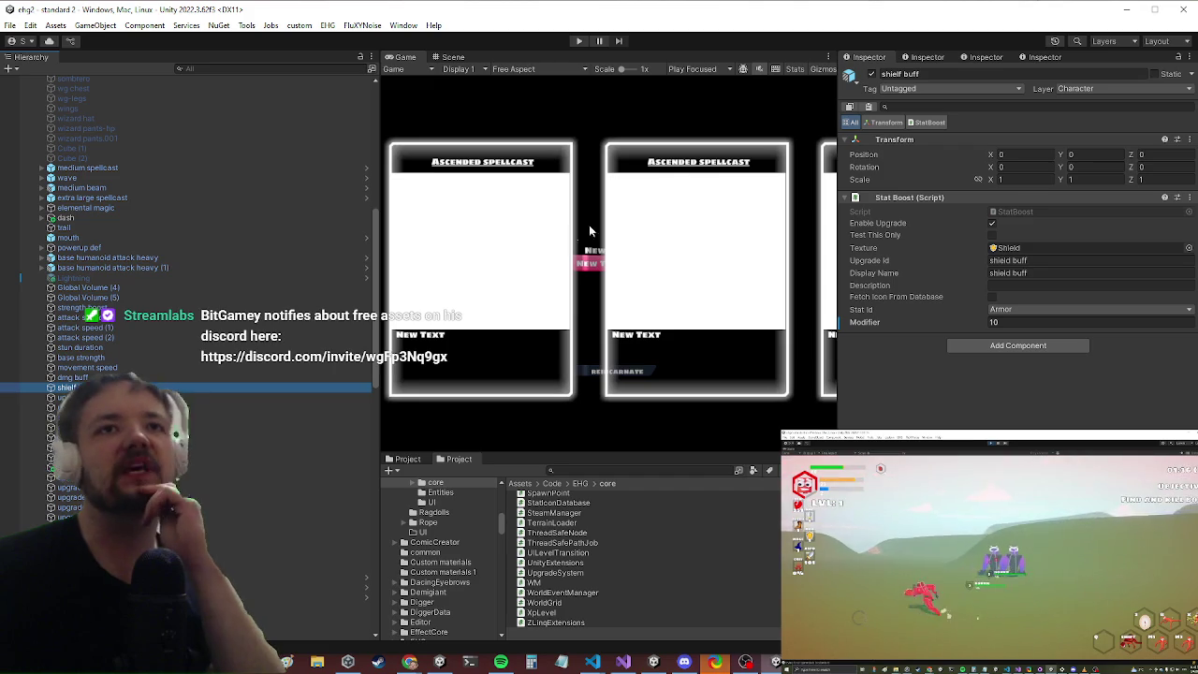
pyautogui.scroll(-10, 521, 235)
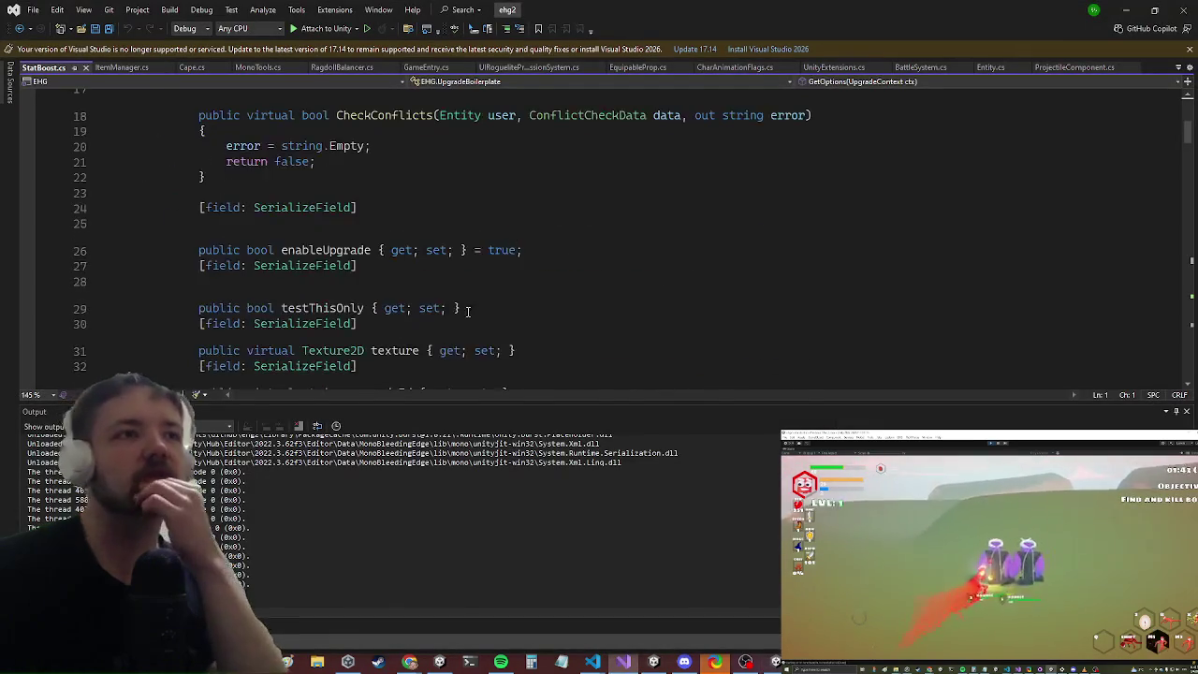
pyautogui.scroll(-10, 487, 282)
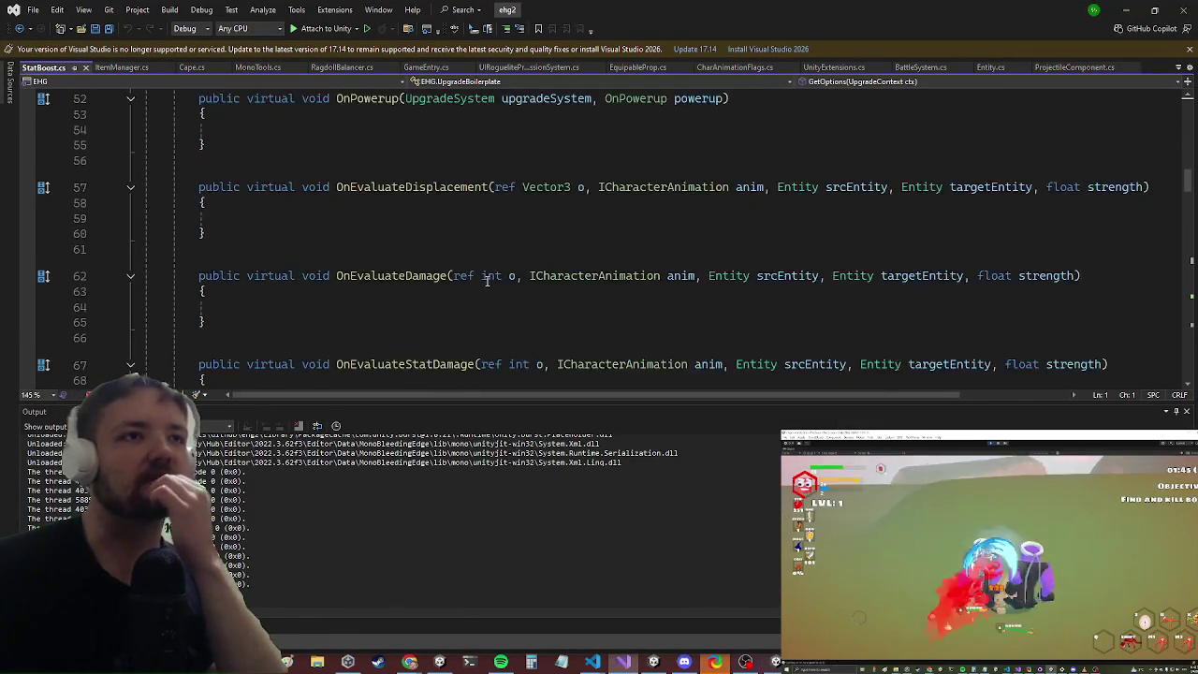
pyautogui.scroll(-5, 510, 220)
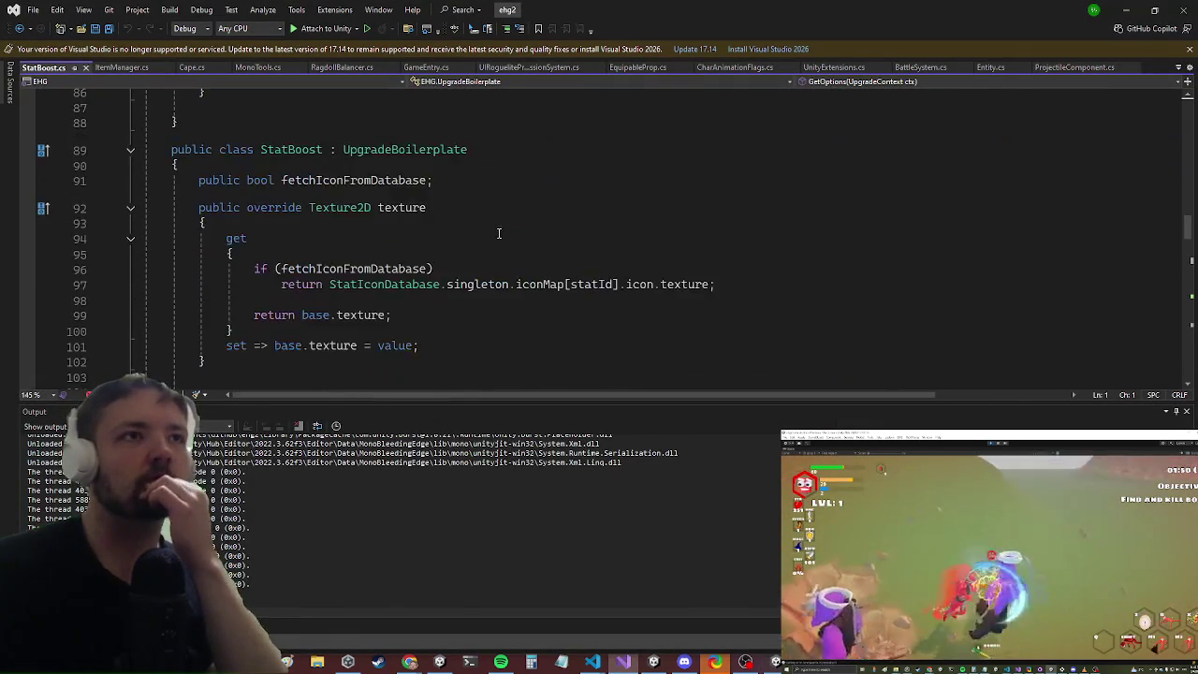
pyautogui.scroll(10, 501, 233)
pyautogui.scroll(15, 501, 233)
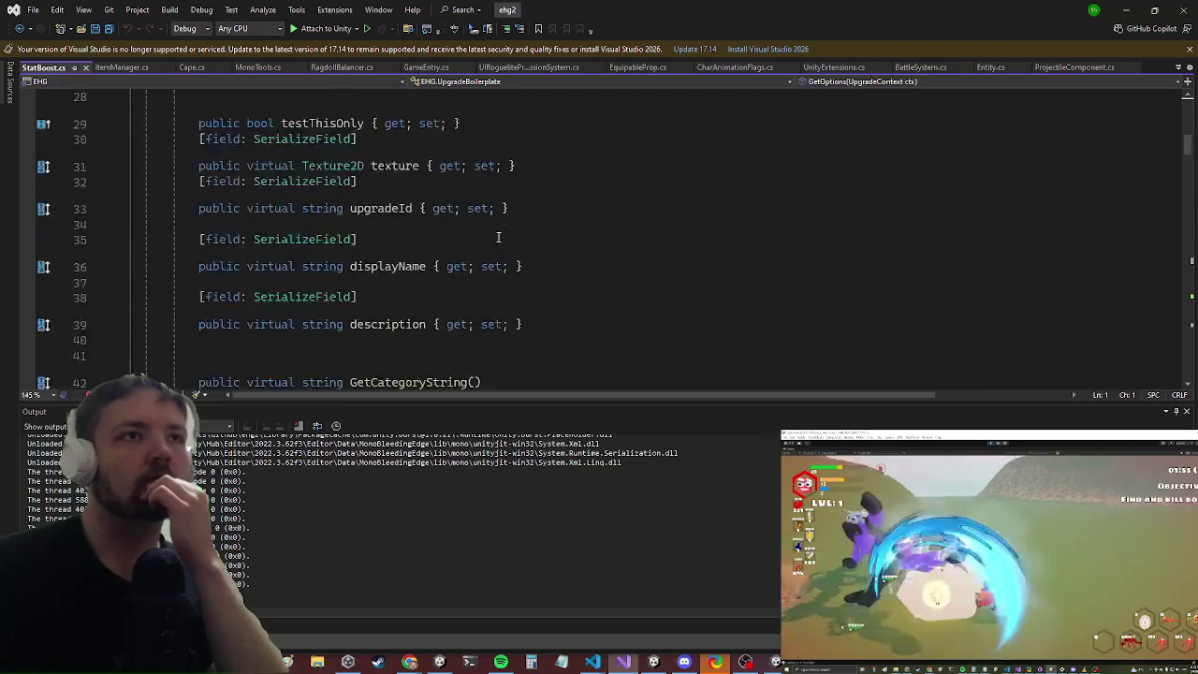
pyautogui.click(335, 262)
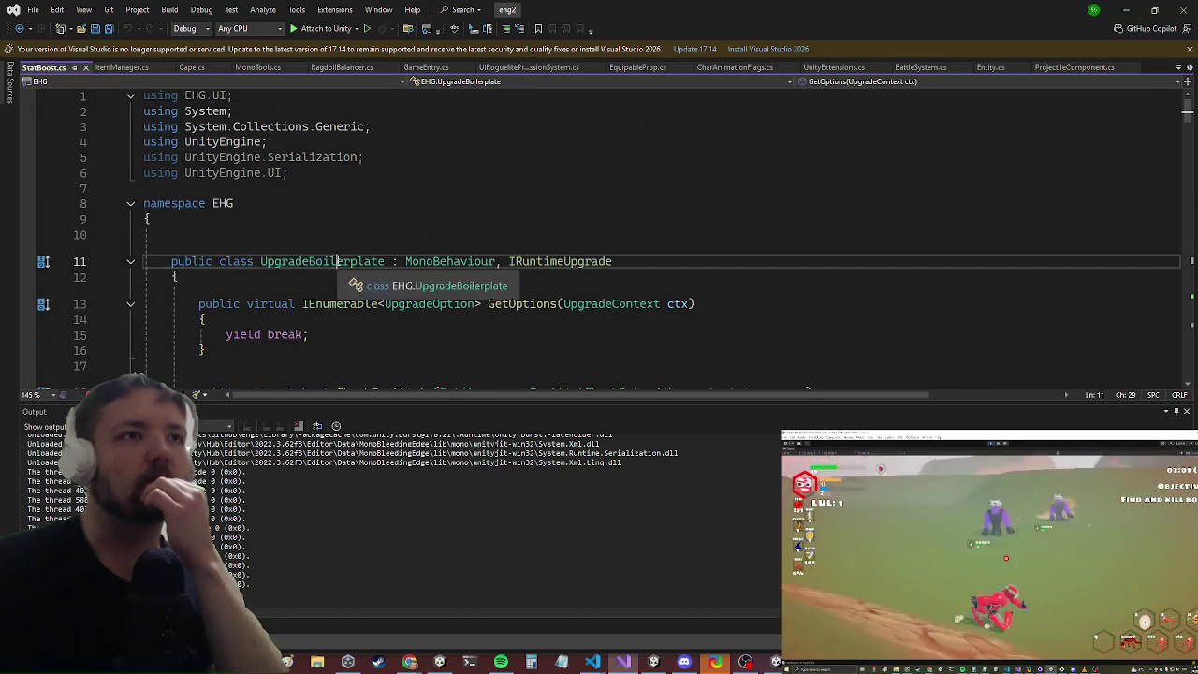
pyautogui.rightClick(335, 263)
pyautogui.click(394, 269)
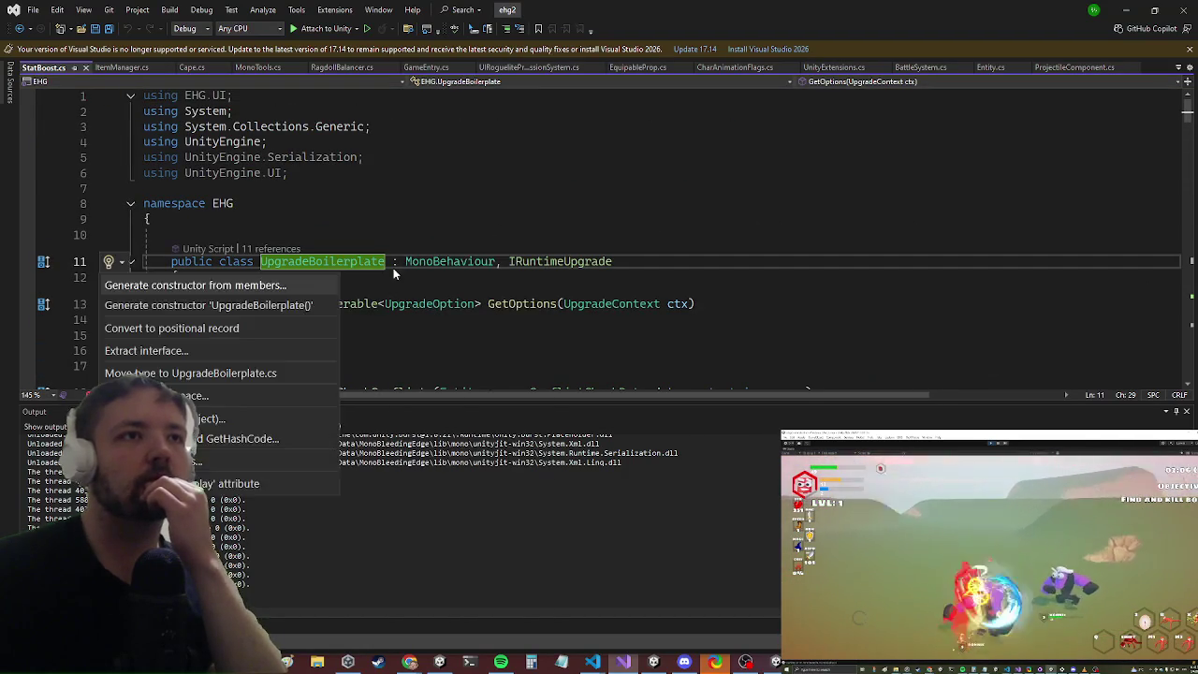
# Step: Move UpgradeBoilerplate into its own UpgradeBoilerplate.cs file and scroll down through StatBoost.cs
pyautogui.click(232, 372)
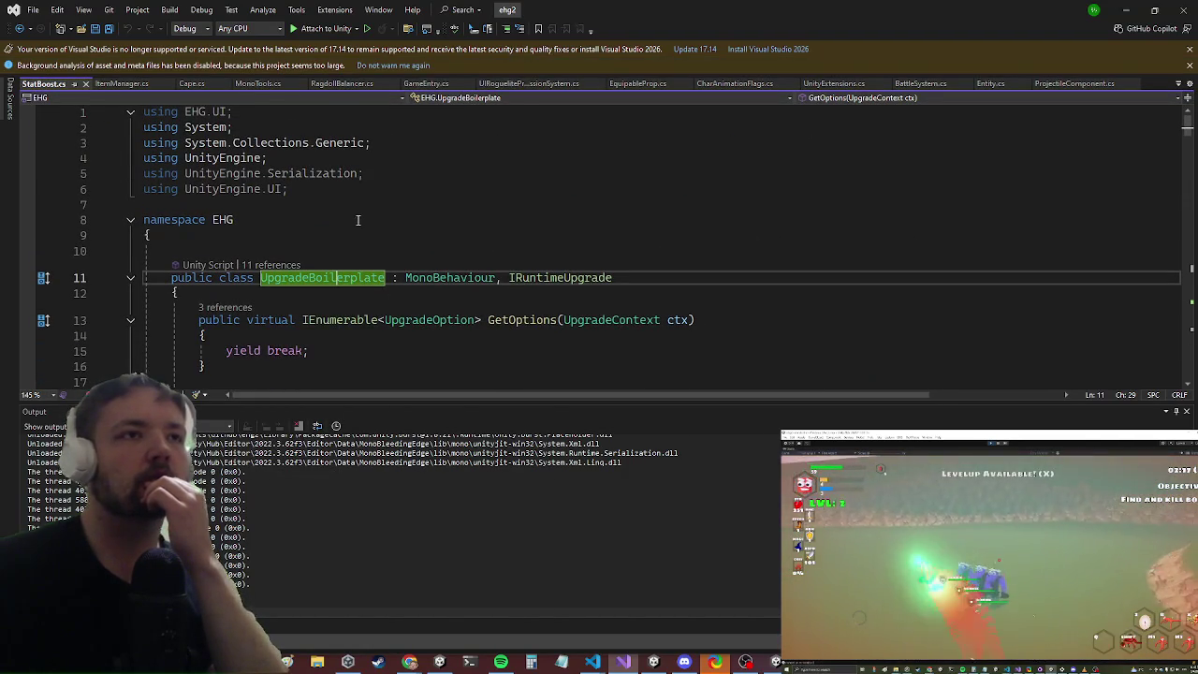
pyautogui.click(1126, 10)
pyautogui.click(623, 662)
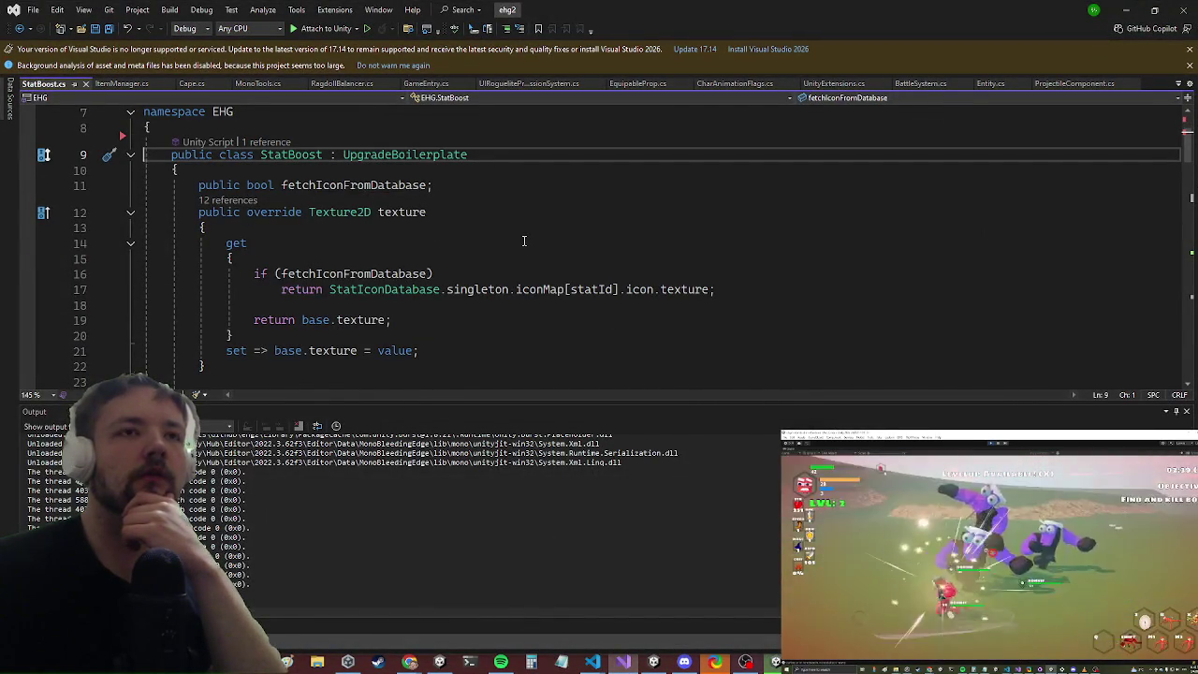
pyautogui.scroll(-9, 513, 242)
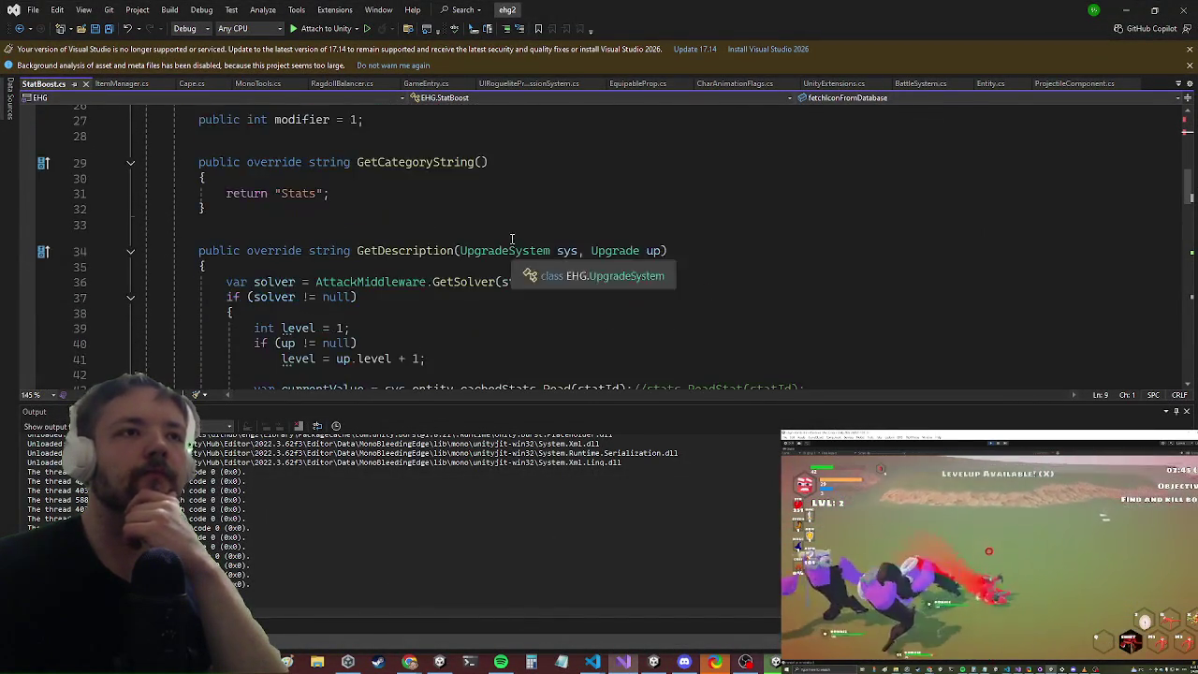
pyautogui.scroll(-3, 513, 158)
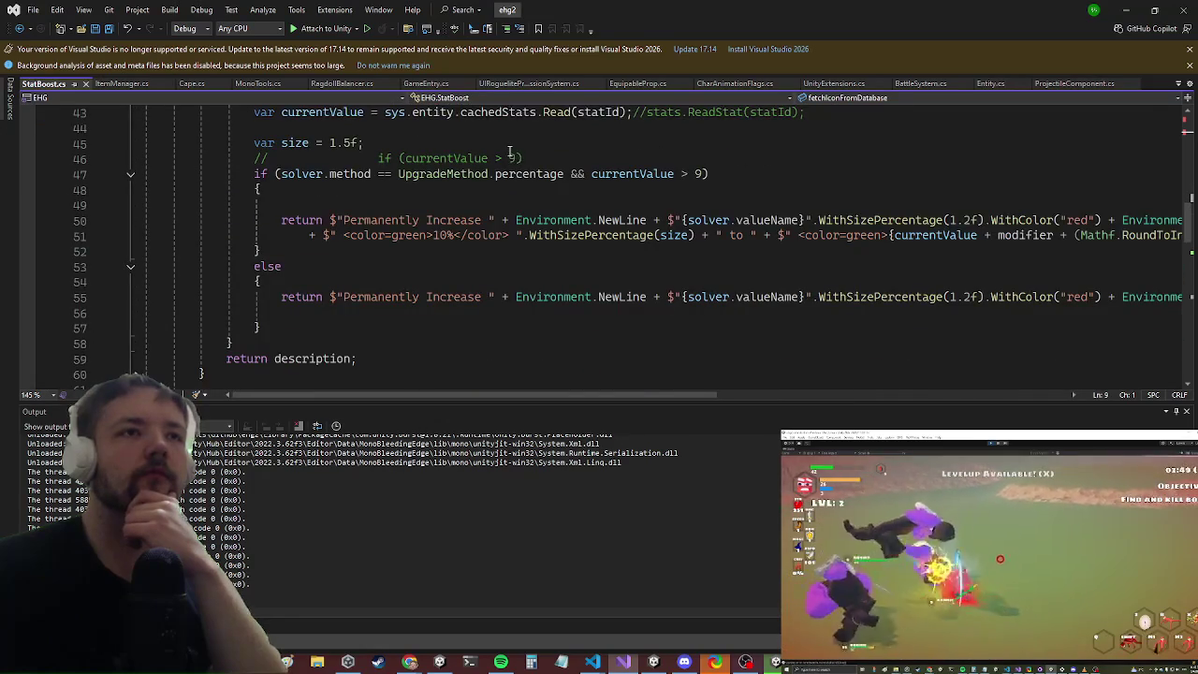
pyautogui.scroll(-6, 510, 152)
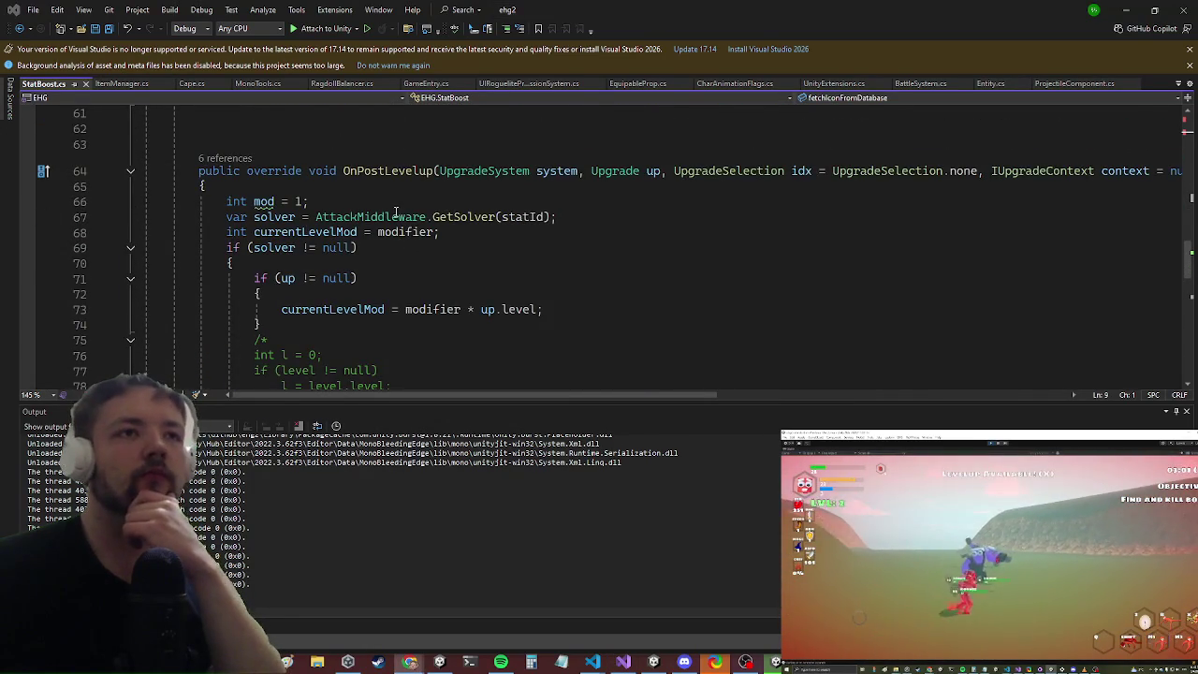
pyautogui.scroll(-6, 395, 216)
pyautogui.scroll(-4, 377, 214)
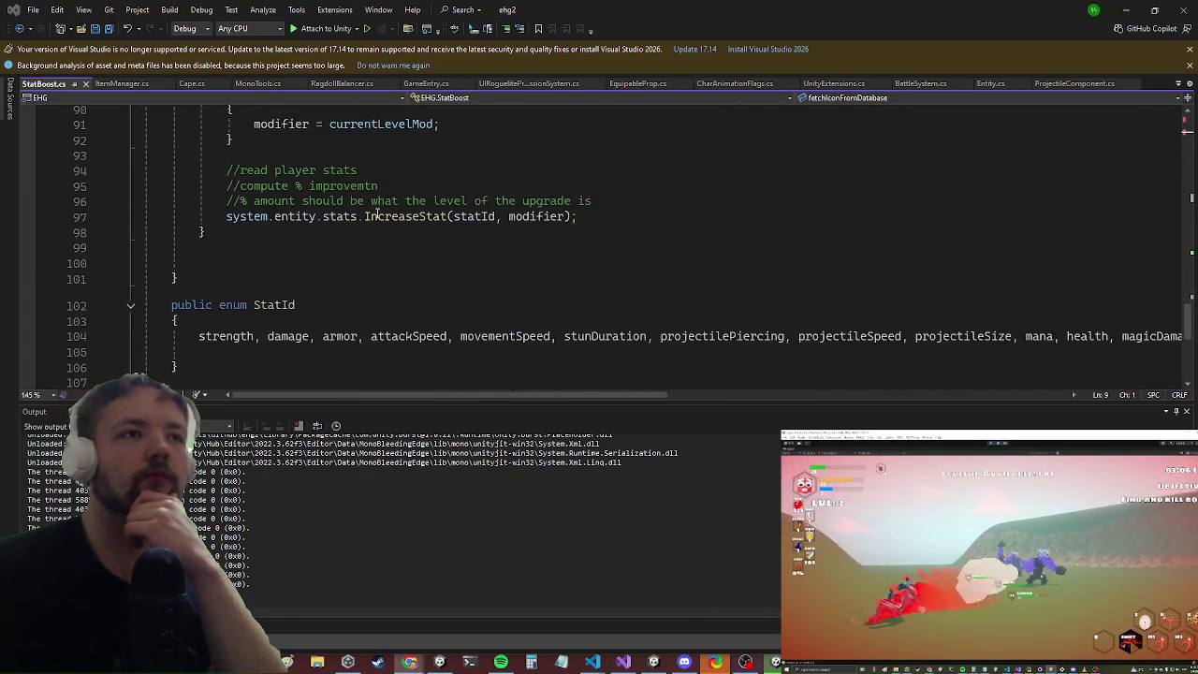
pyautogui.scroll(3, 378, 215)
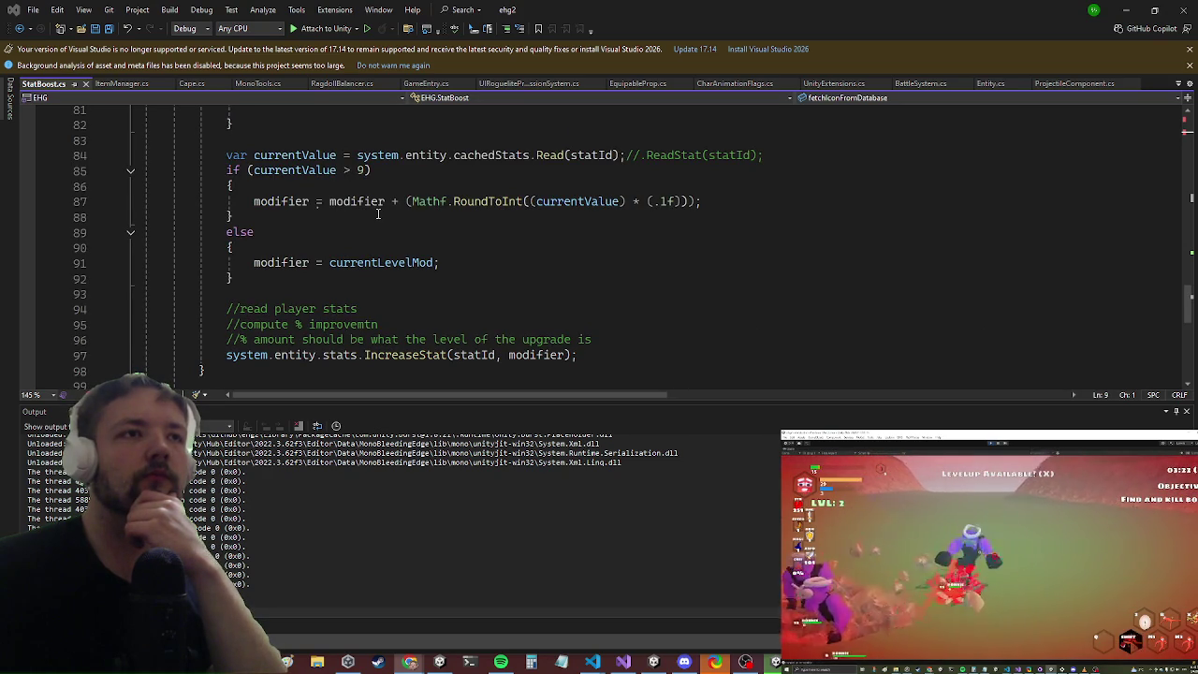
pyautogui.scroll(-3, 378, 217)
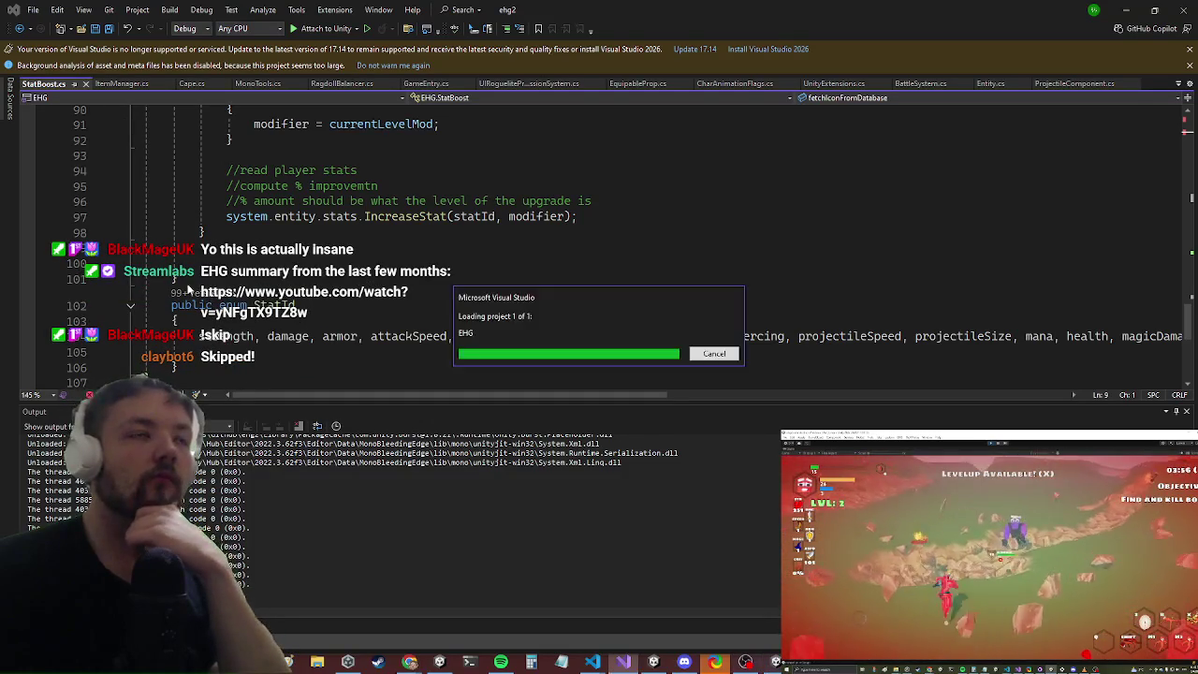
# Step: Review OnPostLevelup's 10% stat increase and place the caret on line 98
pyautogui.click(211, 279)
pyautogui.scroll(2, 211, 279)
pyautogui.scroll(2, 234, 281)
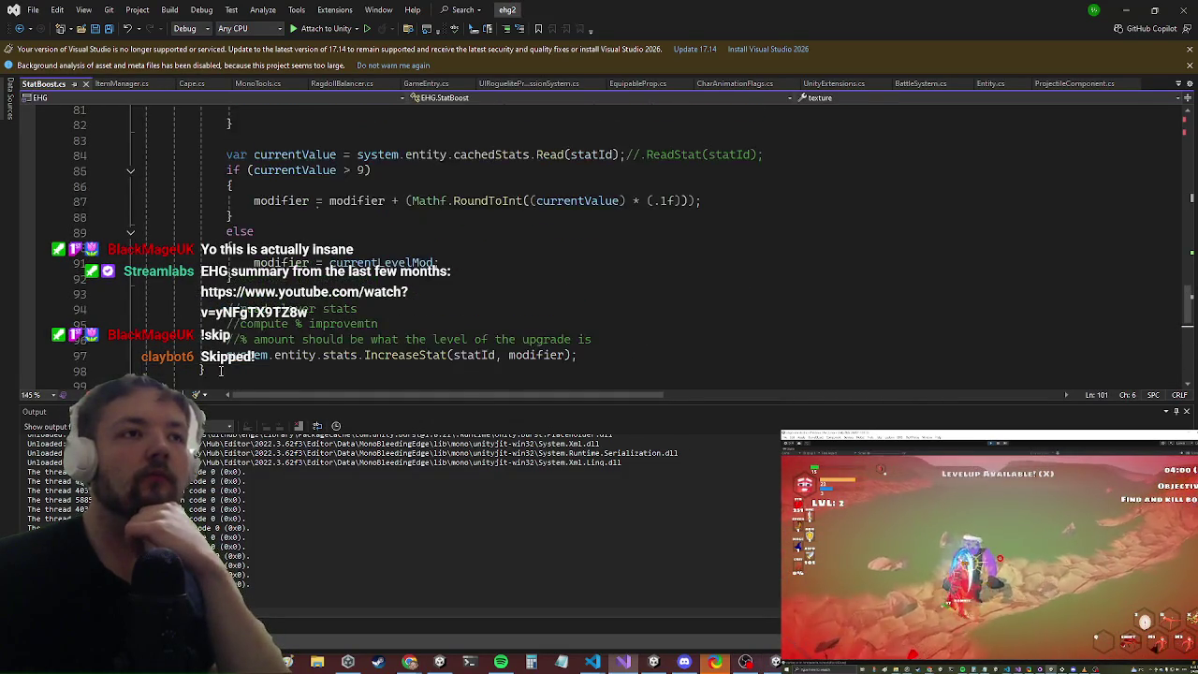
pyautogui.scroll(-2, 227, 233)
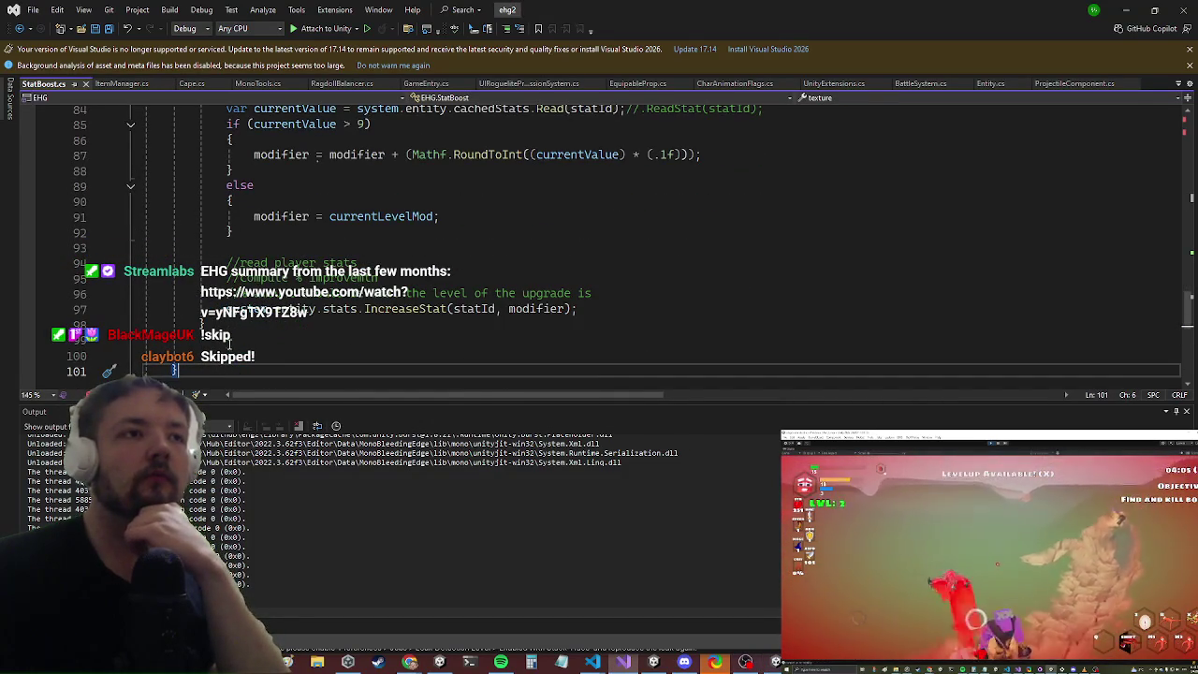
pyautogui.click(229, 341)
pyautogui.press('Up')
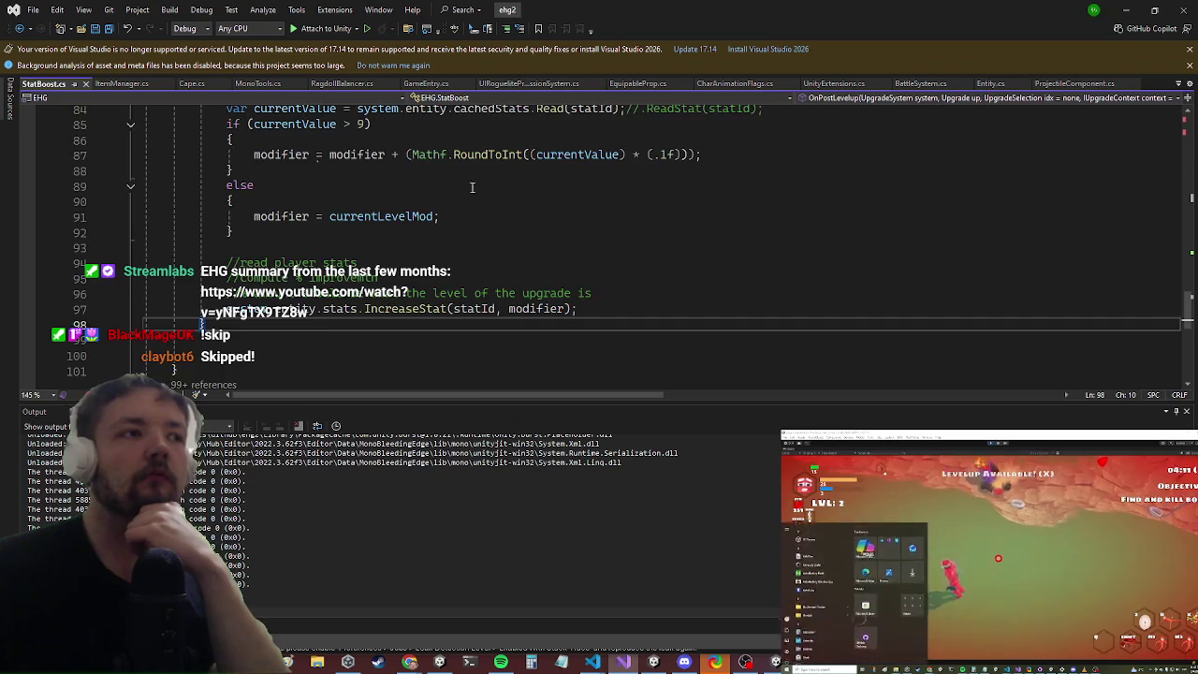
pyautogui.scroll(3, 446, 219)
pyautogui.scroll(-1, 447, 219)
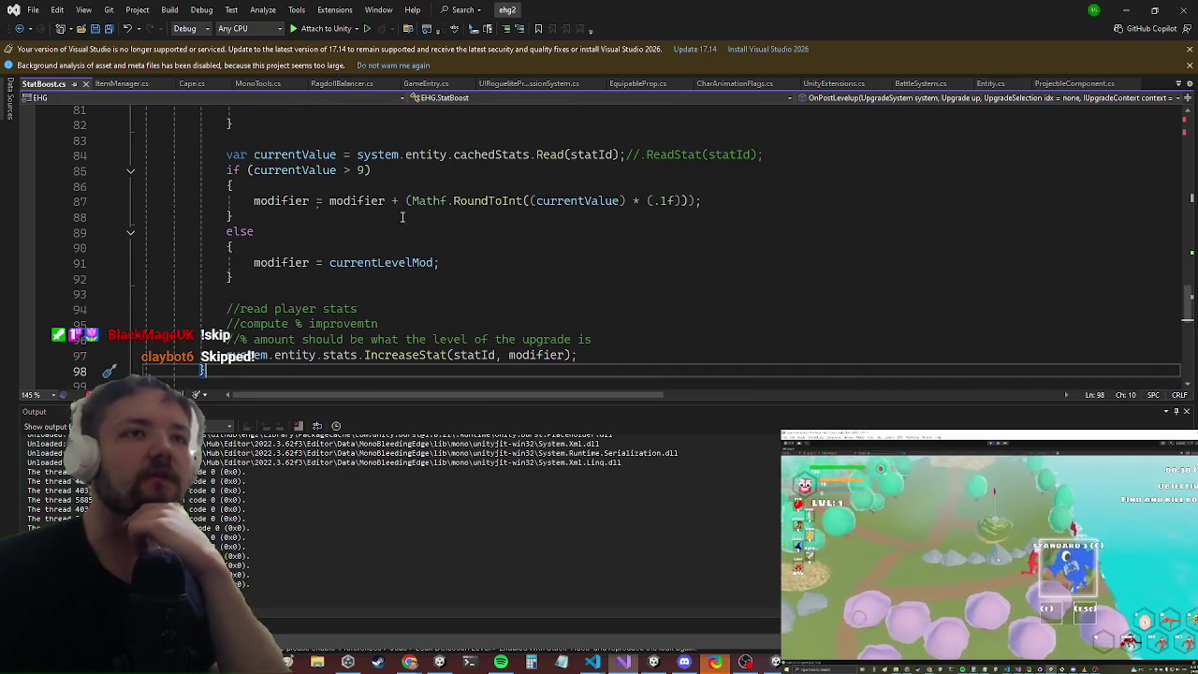
pyautogui.scroll(-5, 644, 233)
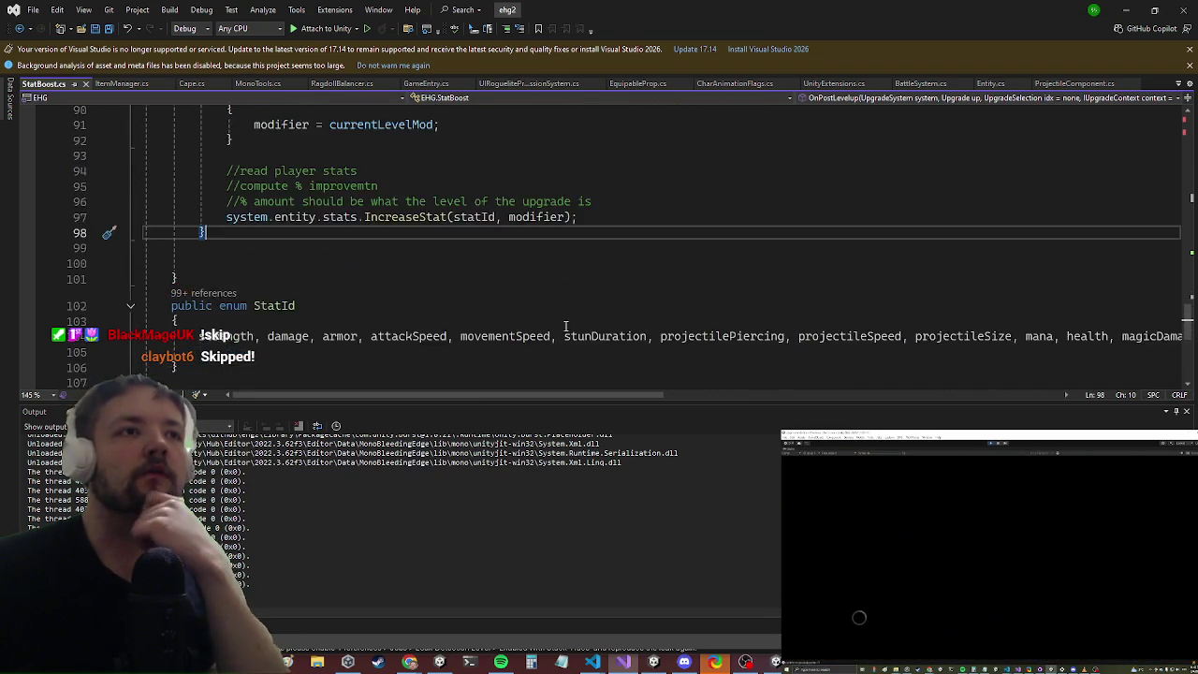
pyautogui.scroll(5, 559, 302)
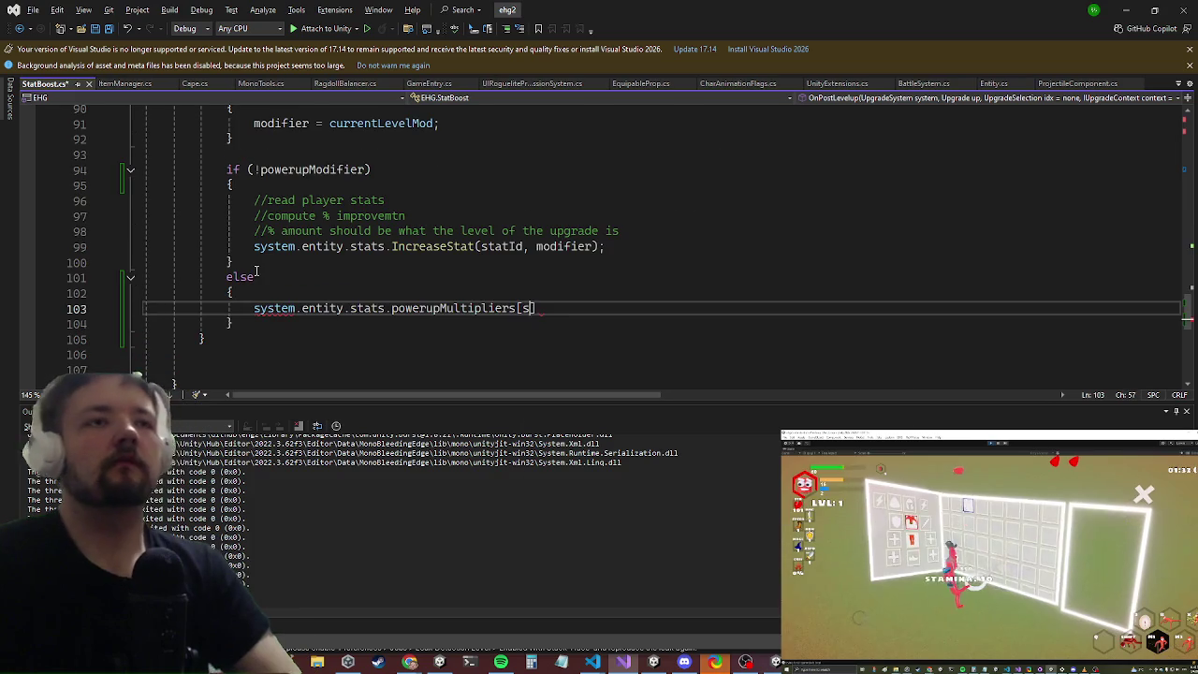
# Step: In the else branch, read powerupMultipliers[statId] into var mult and increment it with mult++
pyautogui.write('statId]')
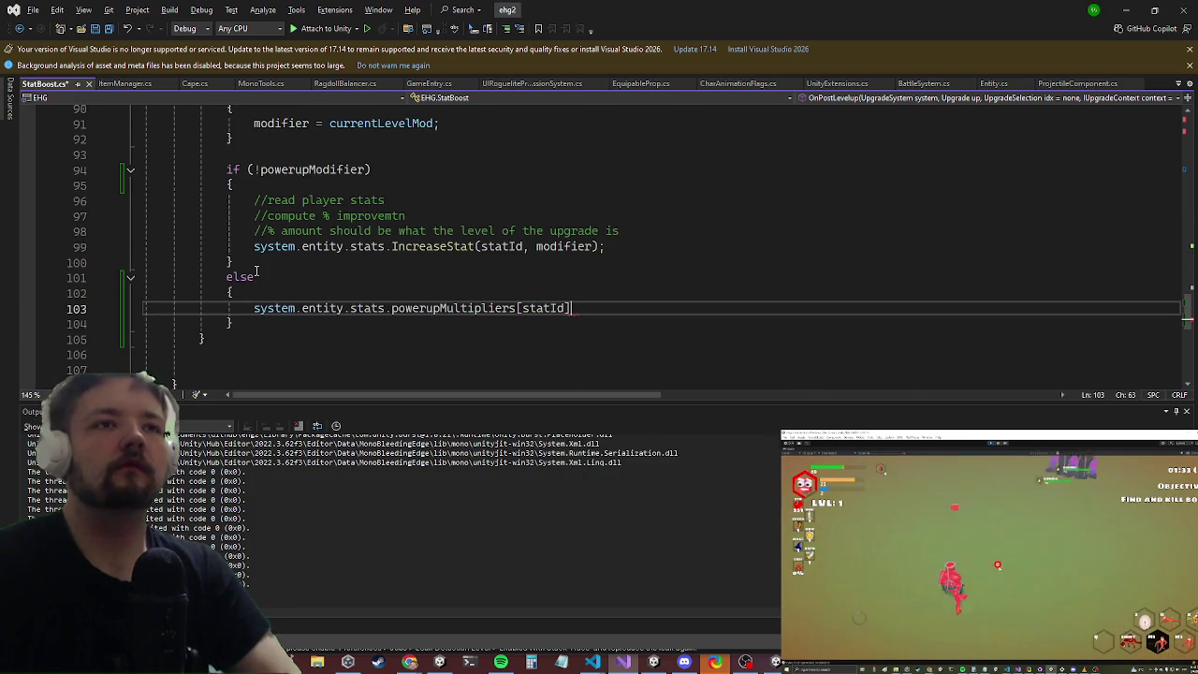
pyautogui.write(';')
pyautogui.press('Return')
pyautogui.press('Up')
pyautogui.write('var mult =')
pyautogui.press('Down')
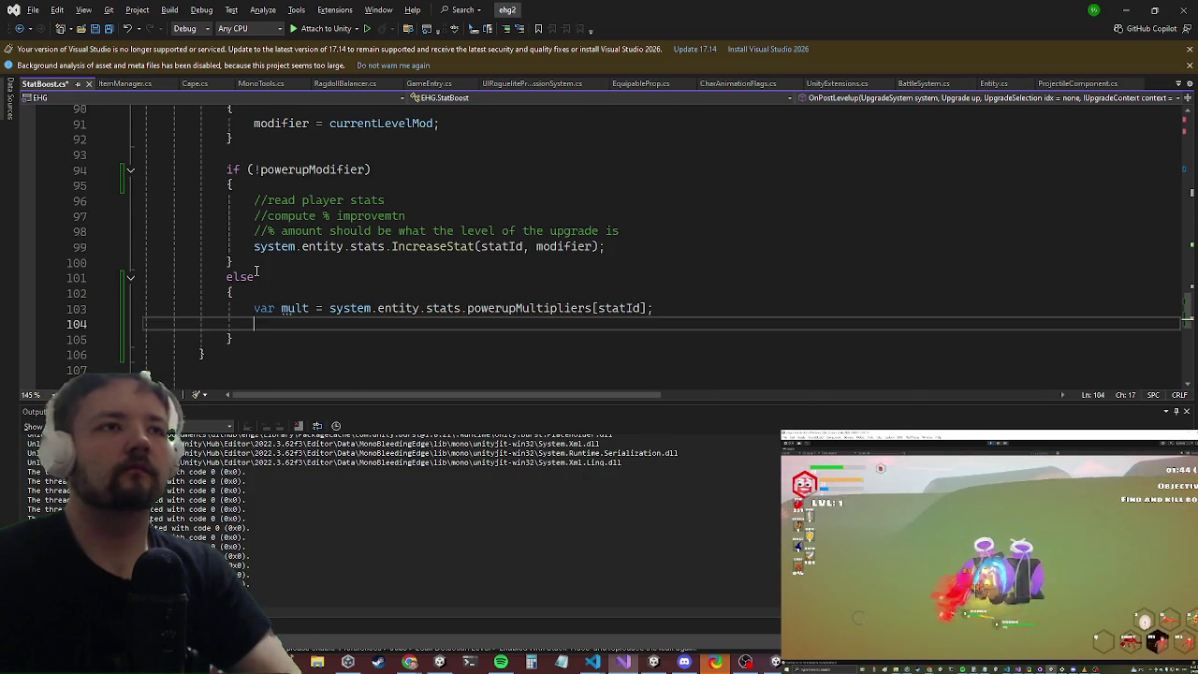
pyautogui.write('mult.')
pyautogui.press('BackSpace')
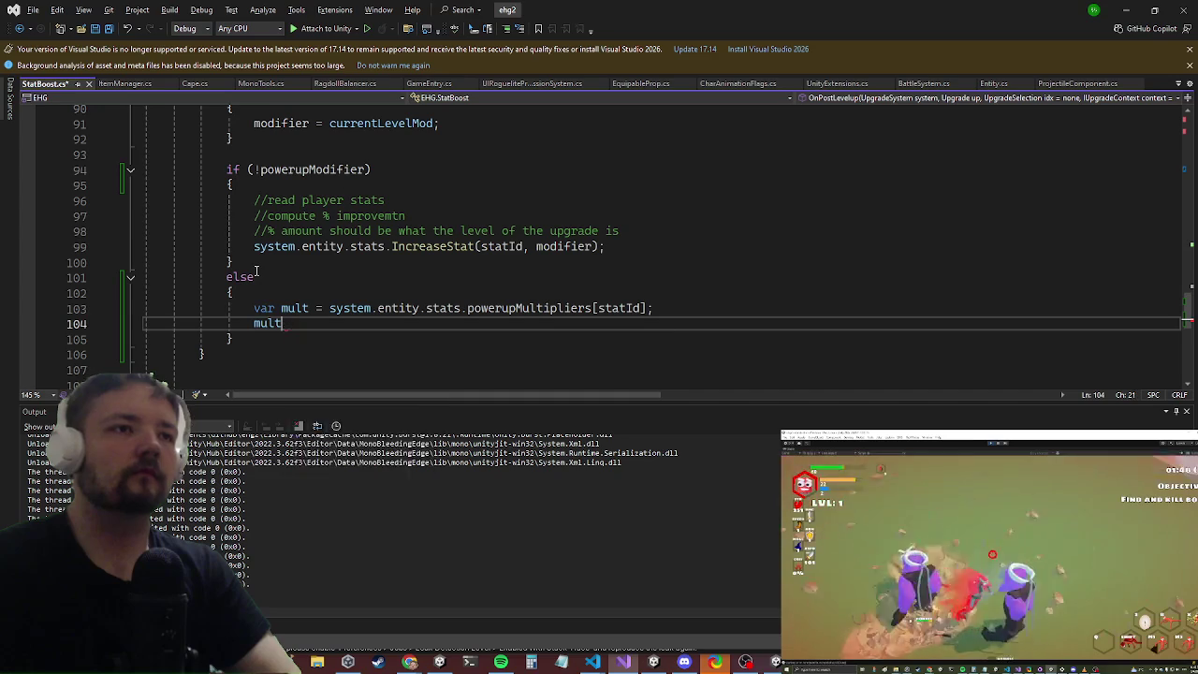
pyautogui.write('++;')
pyautogui.press('Return')
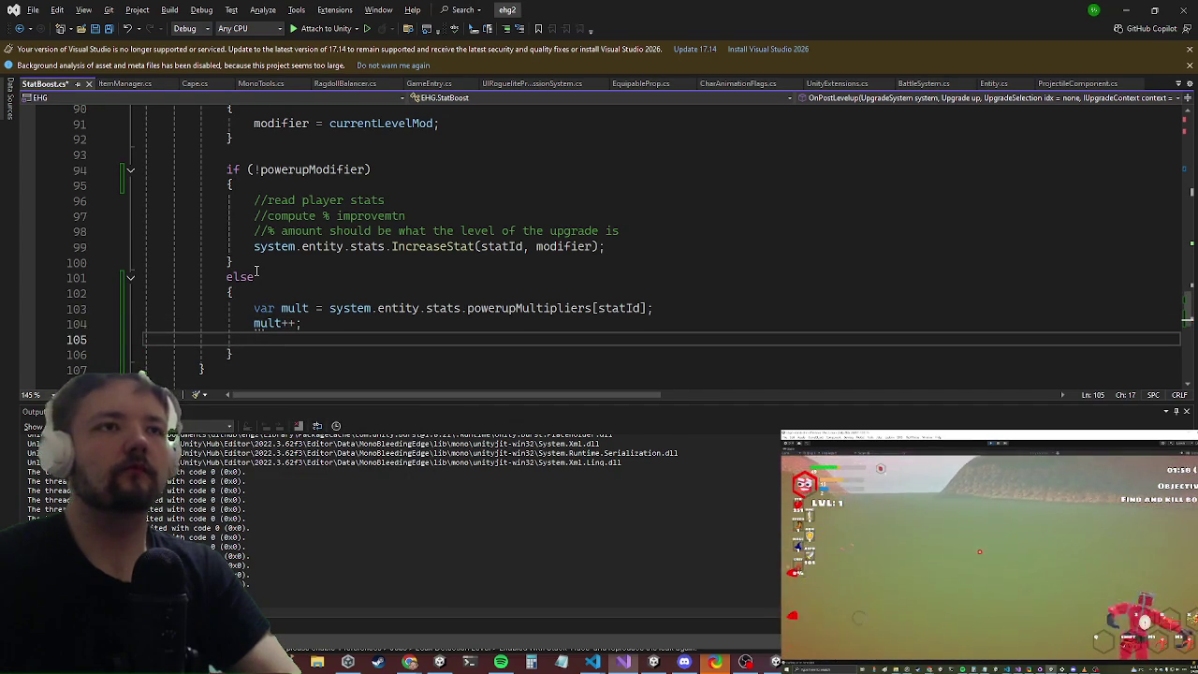
# Step: Write mult back to system.entity.stats.powerupMultipliers[statId], then return to Unity
pyautogui.write('system.')
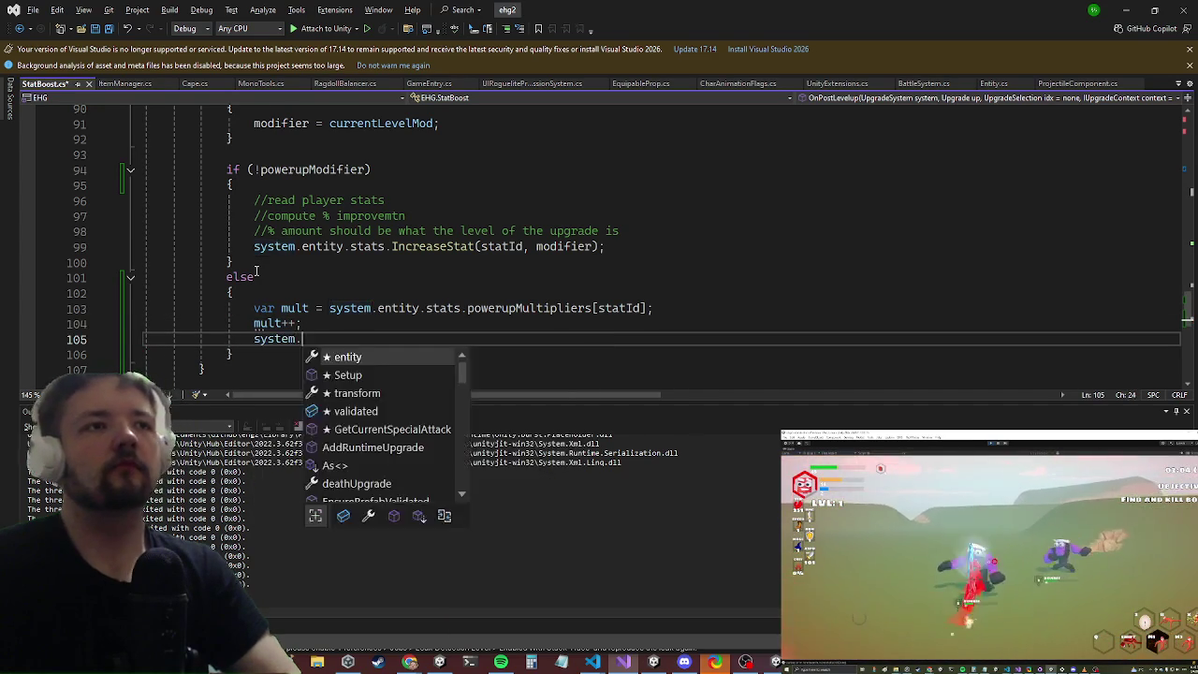
pyautogui.write('entity.stats.po')
pyautogui.press('Tab')
pyautogui.write('[statId')
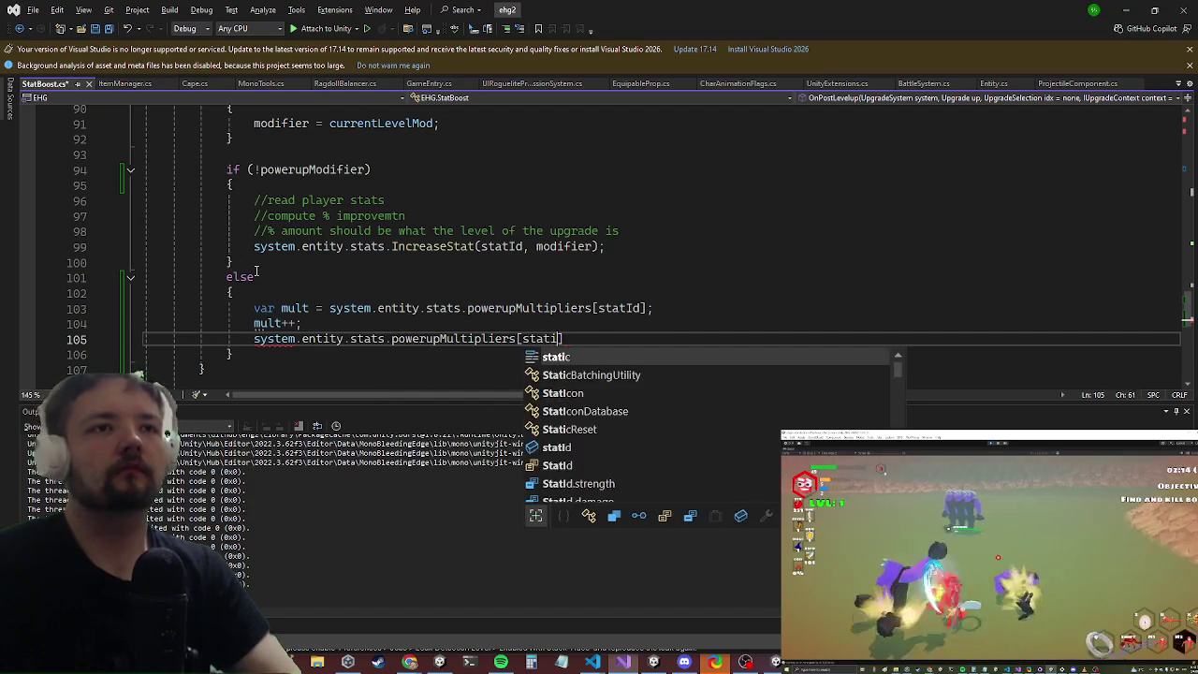
pyautogui.press('BackSpace')
pyautogui.press('BackSpace')
pyautogui.press('BackSpace')
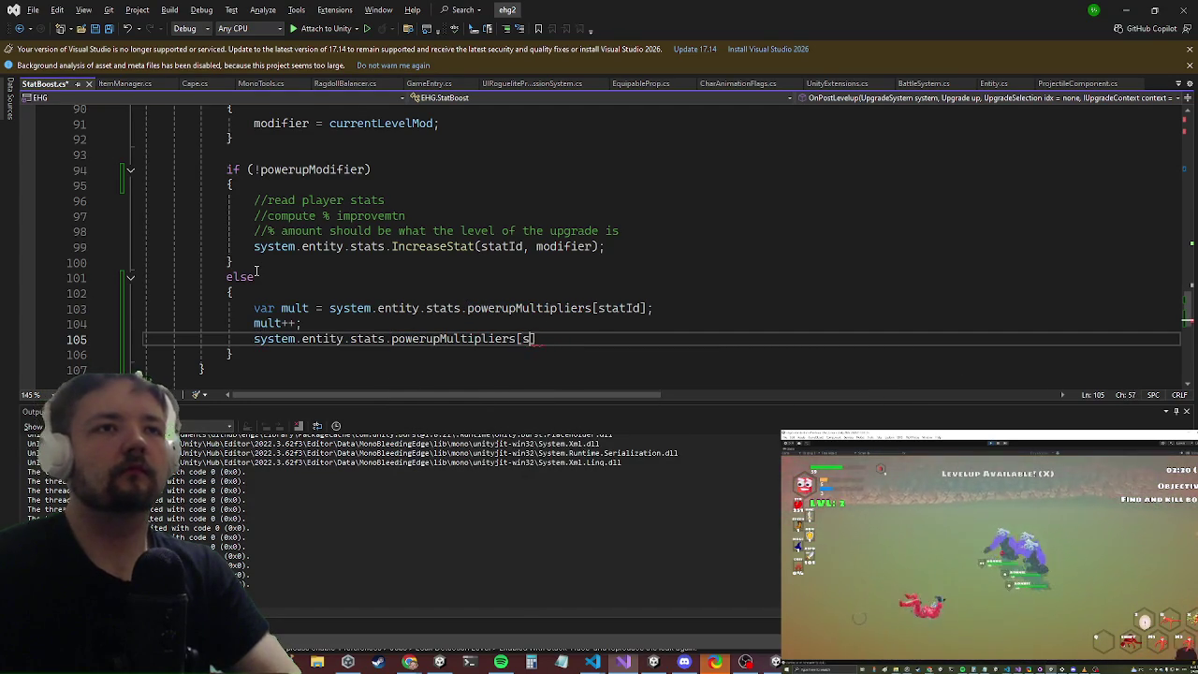
pyautogui.write('tat')
pyautogui.press('Tab')
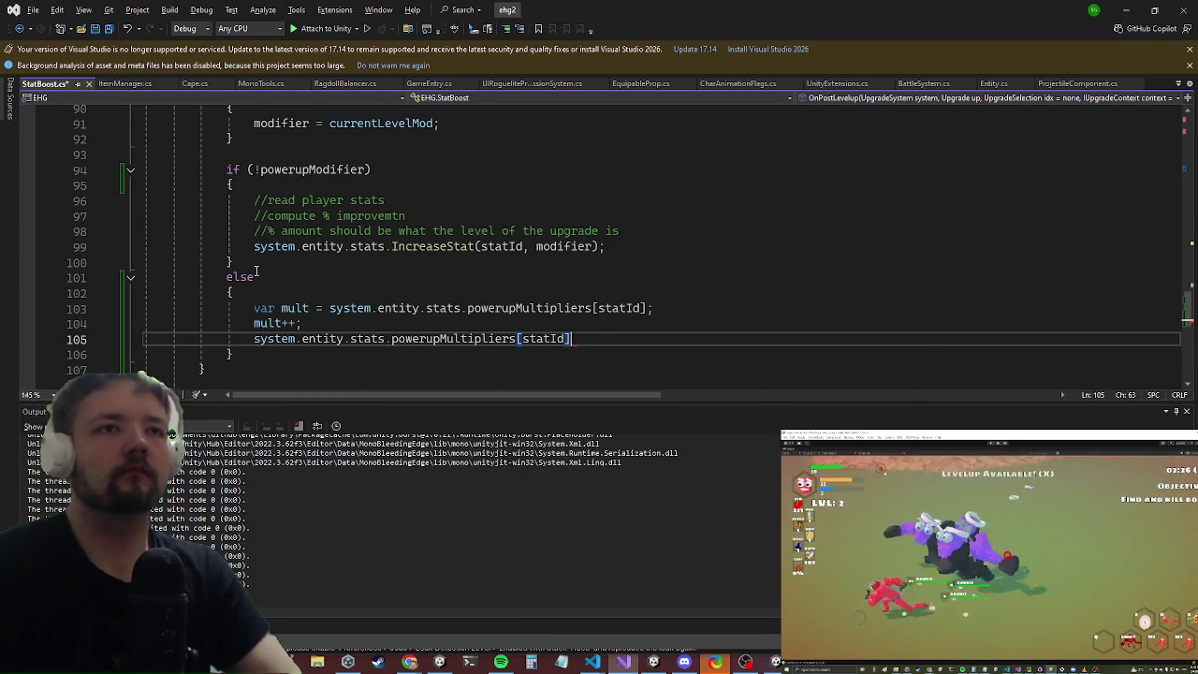
pyautogui.write(' = mult;')
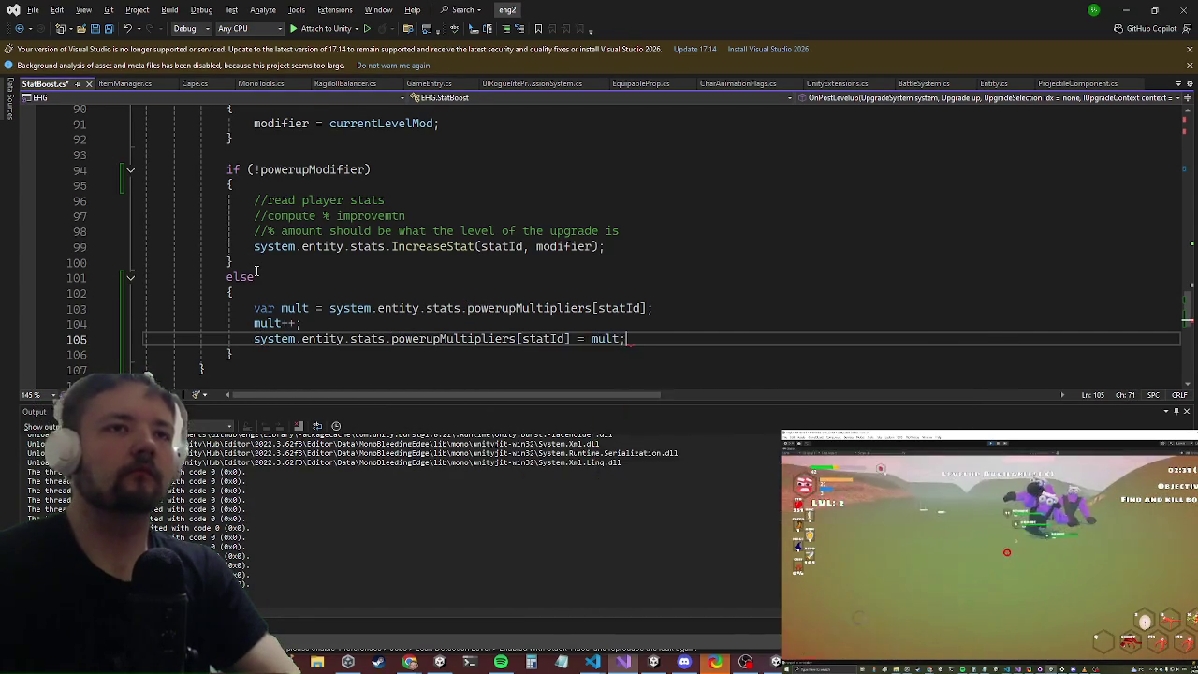
pyautogui.press('Up')
pyautogui.press('Up')
pyautogui.press('Up')
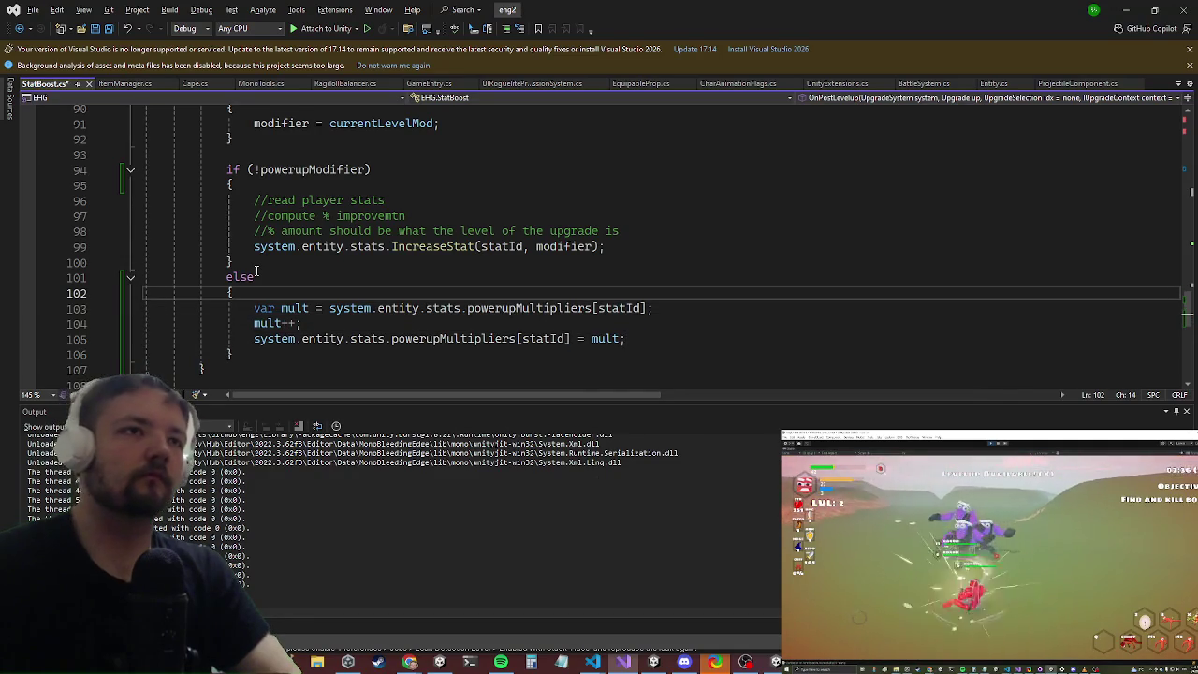
pyautogui.hotkey('alt', 'Tab')
pyautogui.hotkey('alt', 'Tab')
pyautogui.hotkey('alt', 'Tab')
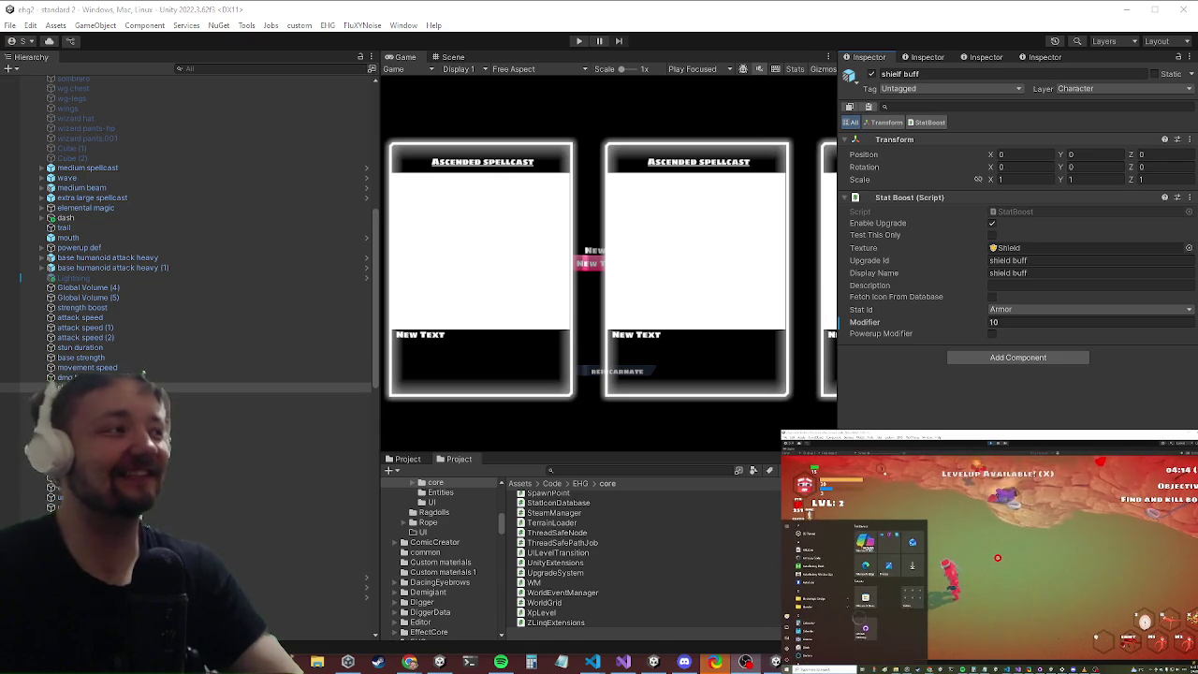
# Step: Duplicate the dmg buff object and turn on Powerup Modifier for the copy
pyautogui.click(84, 377)
pyautogui.rightClick(84, 378)
pyautogui.click(122, 119)
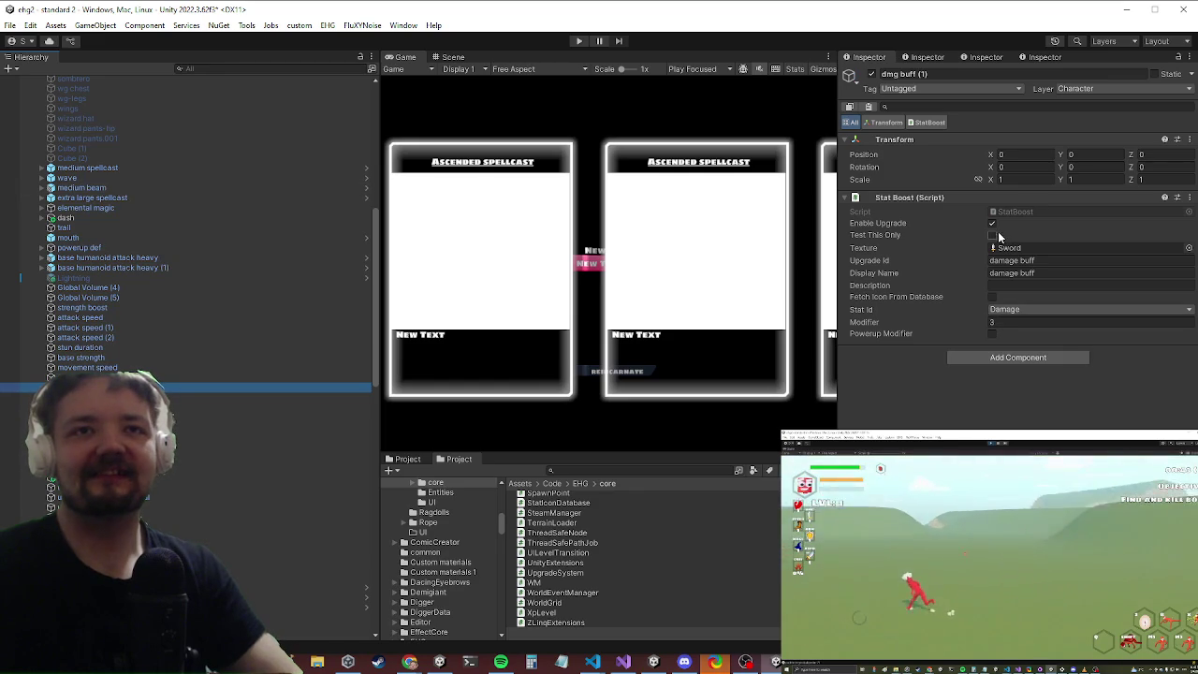
pyautogui.click(992, 333)
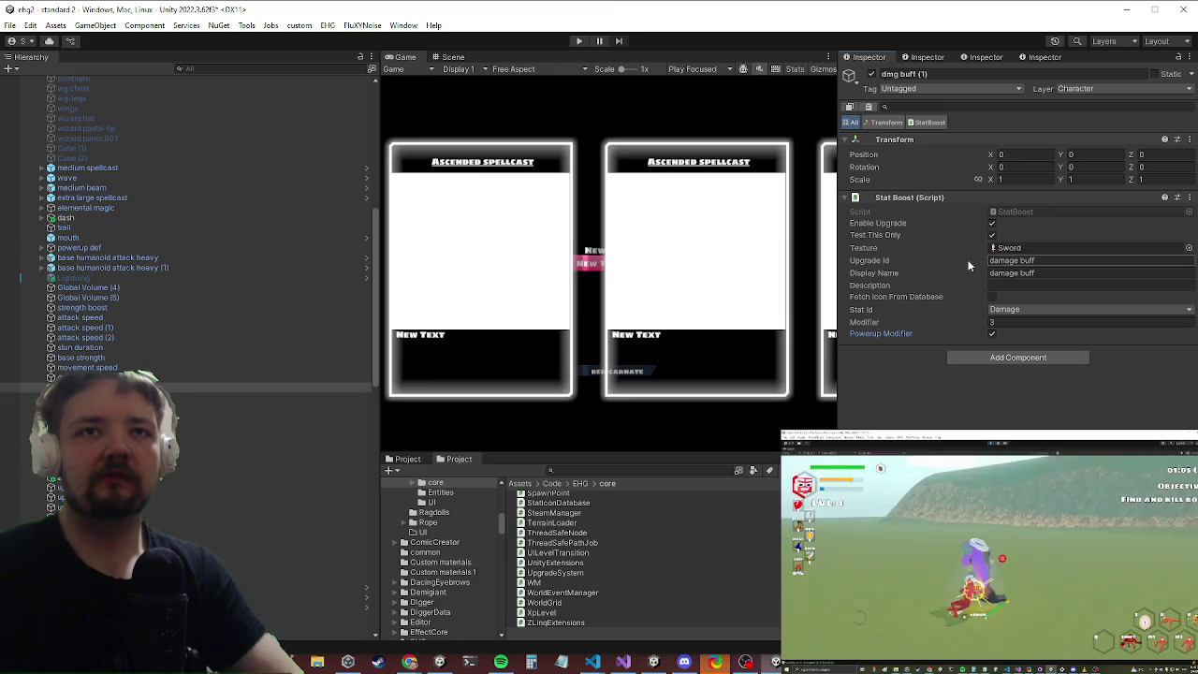
# Step: Give the copy the Powerup texture and 'powerup' id prefix, save, and start Play mode
pyautogui.click(1188, 247)
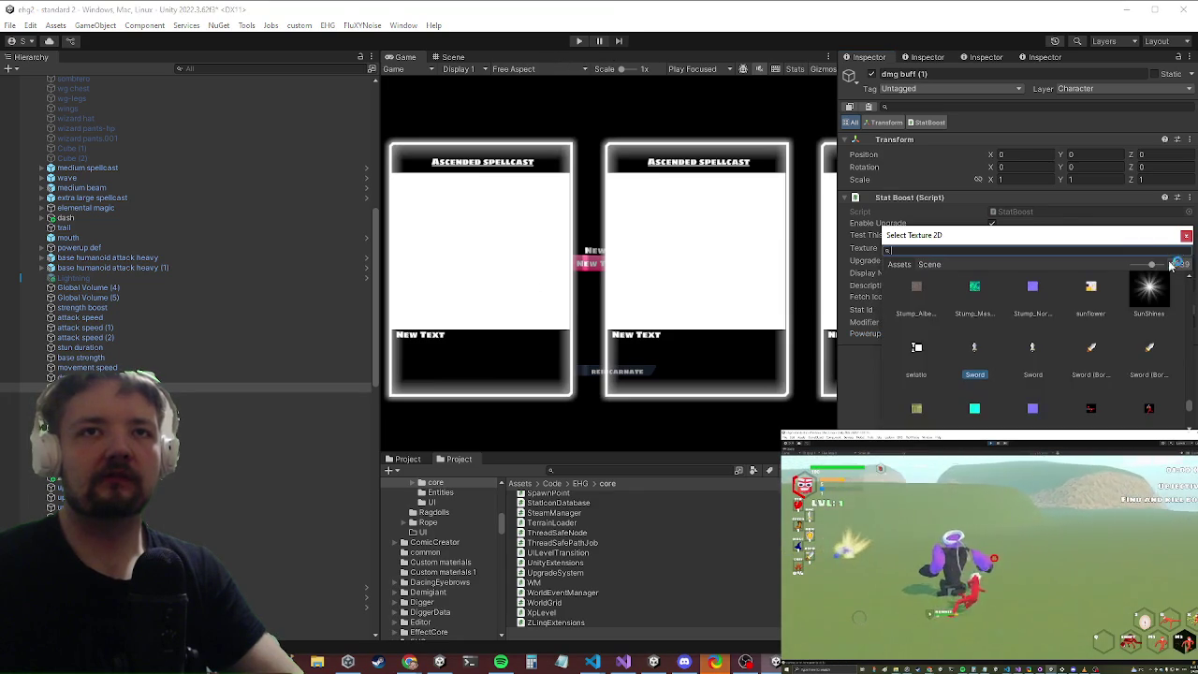
pyautogui.write('powerup')
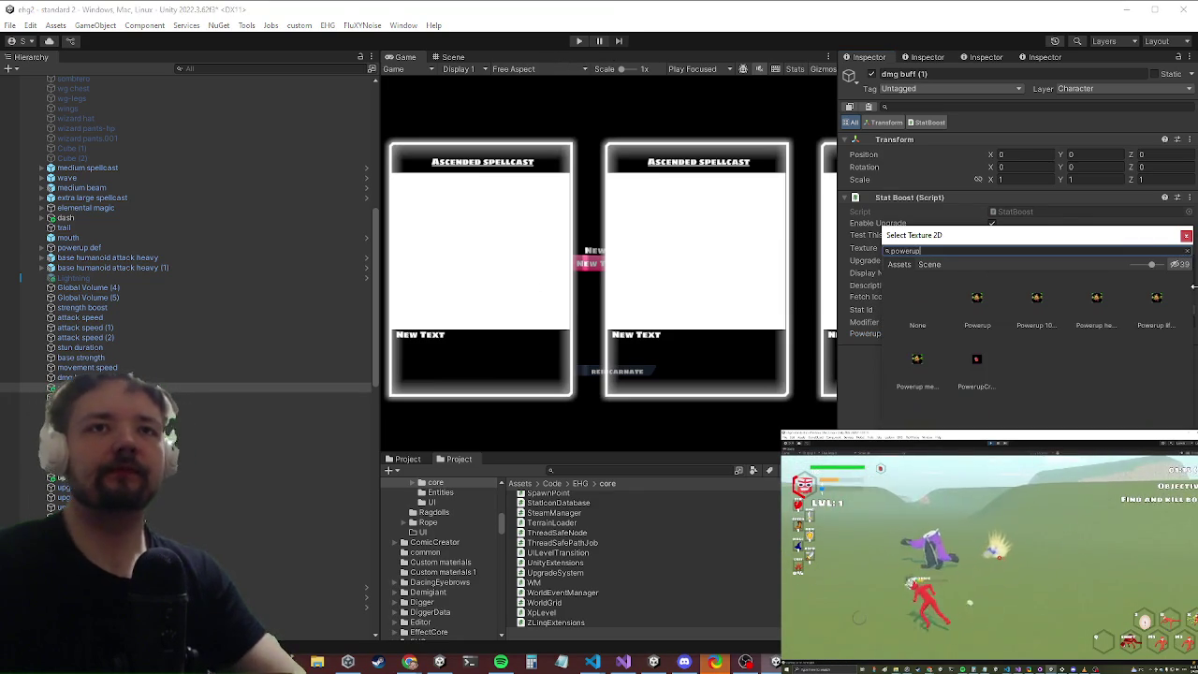
pyautogui.doubleClick(978, 300)
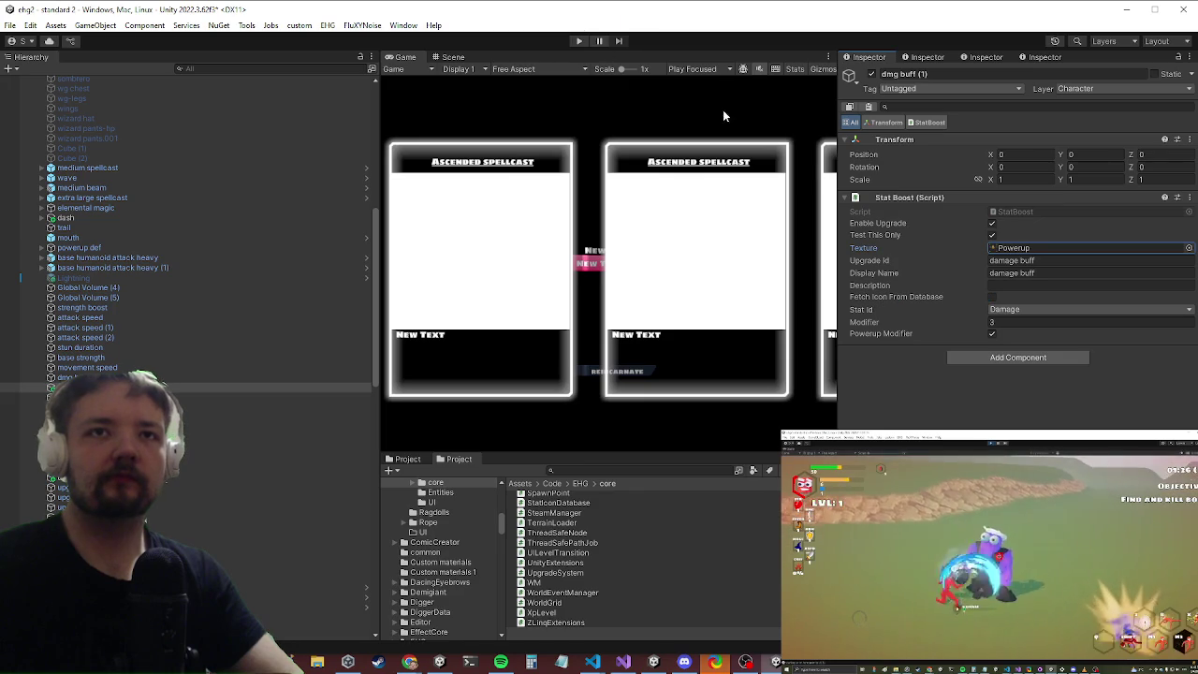
pyautogui.click(1020, 262)
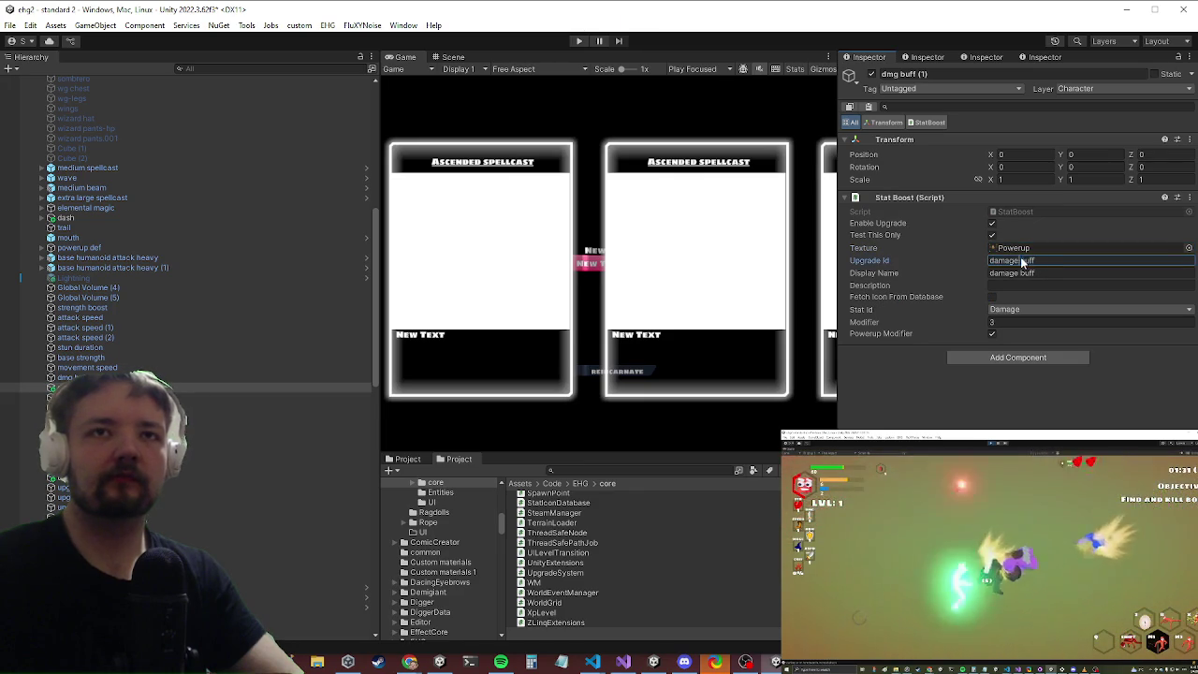
pyautogui.press('Left')
pyautogui.write('powerup')
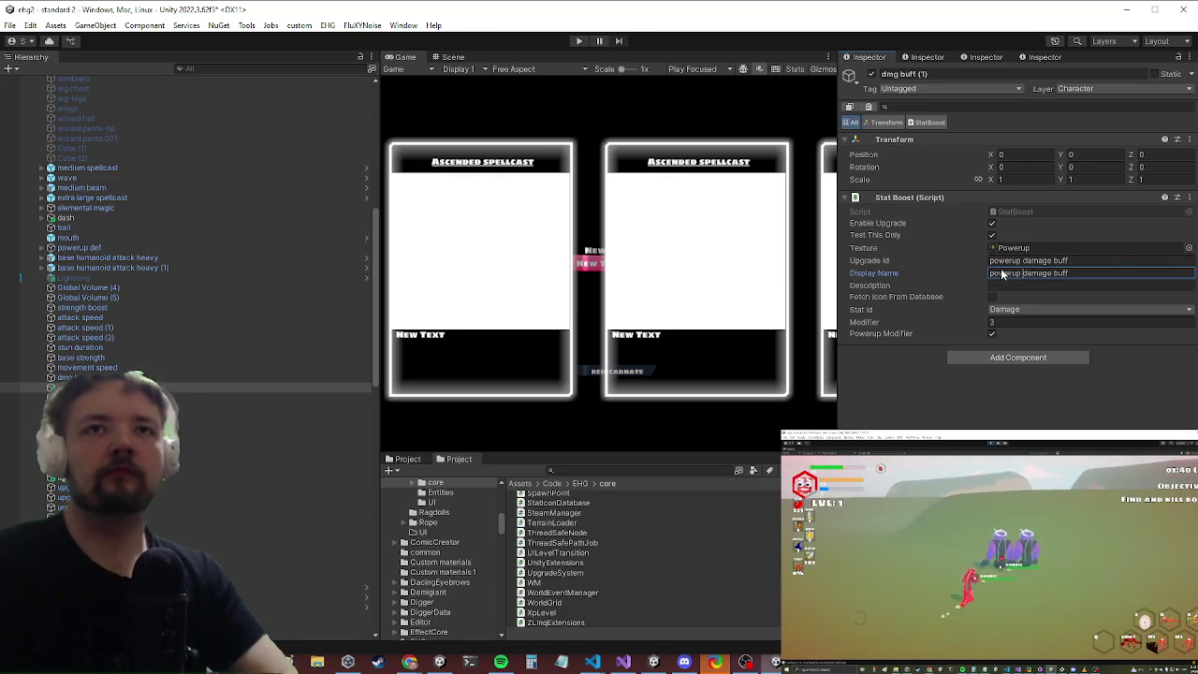
pyautogui.hotkey('ctrl', 's')
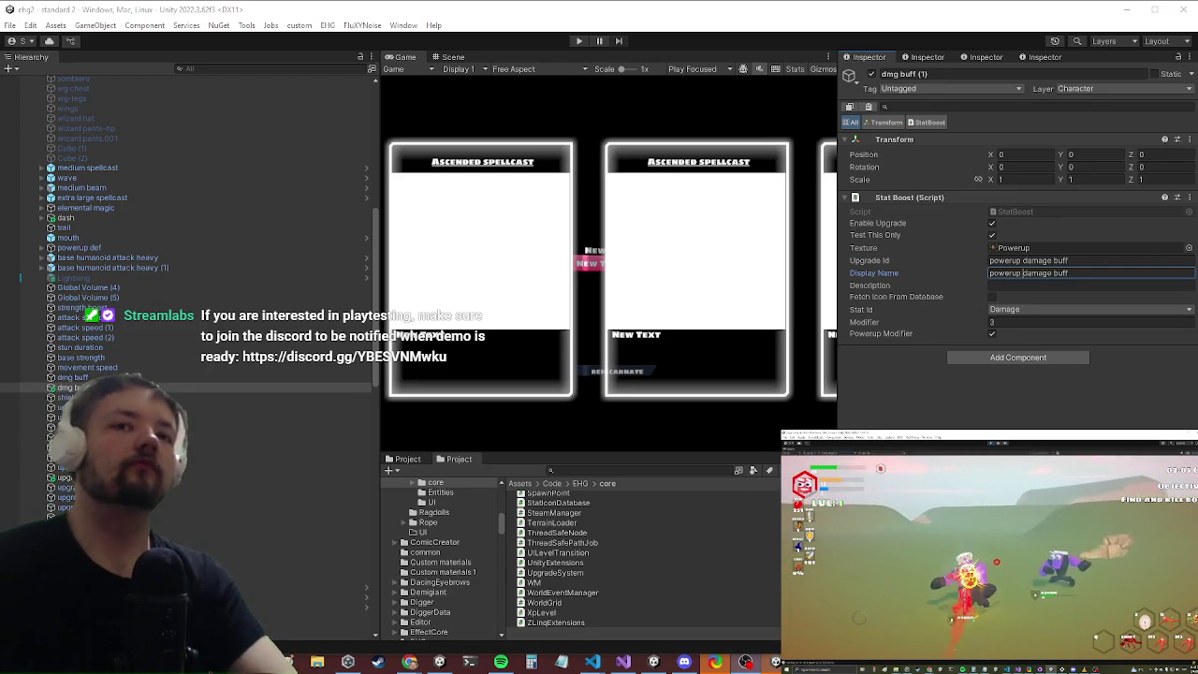
pyautogui.hotkey('ctrl', 'p')
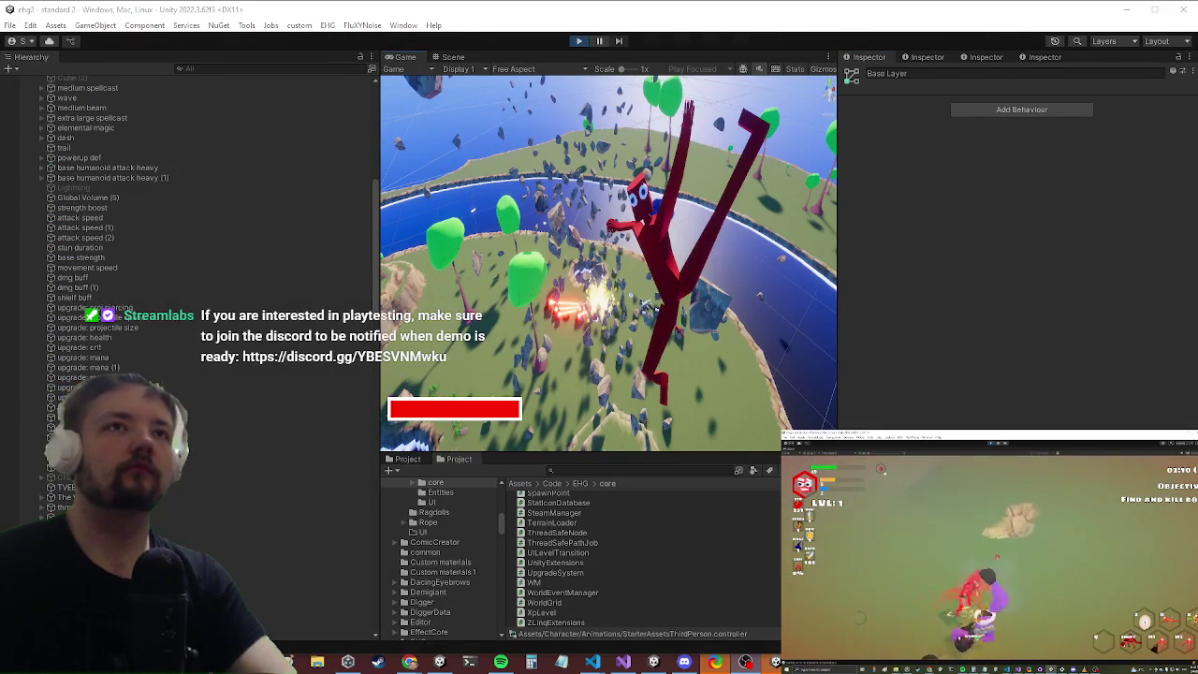
# Step: Maximize the Game view, open the chest, and equip the blue sword and white cape
pyautogui.hotkey('shift', 'space')
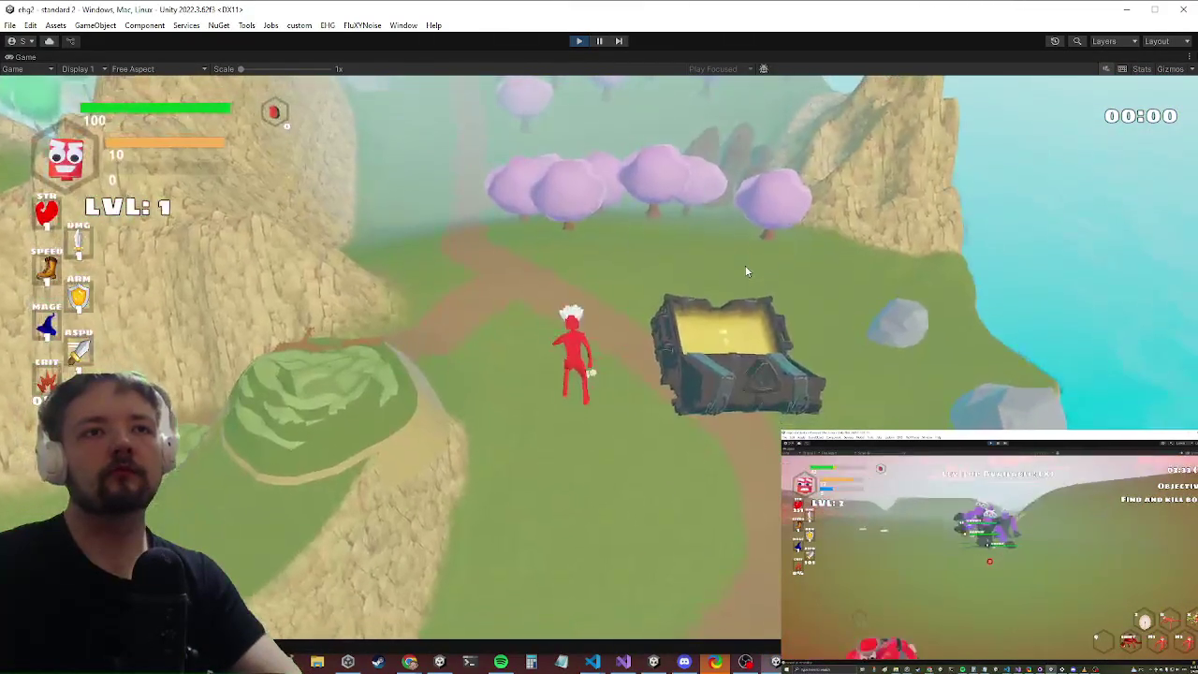
pyautogui.press('e')
pyautogui.press('e')
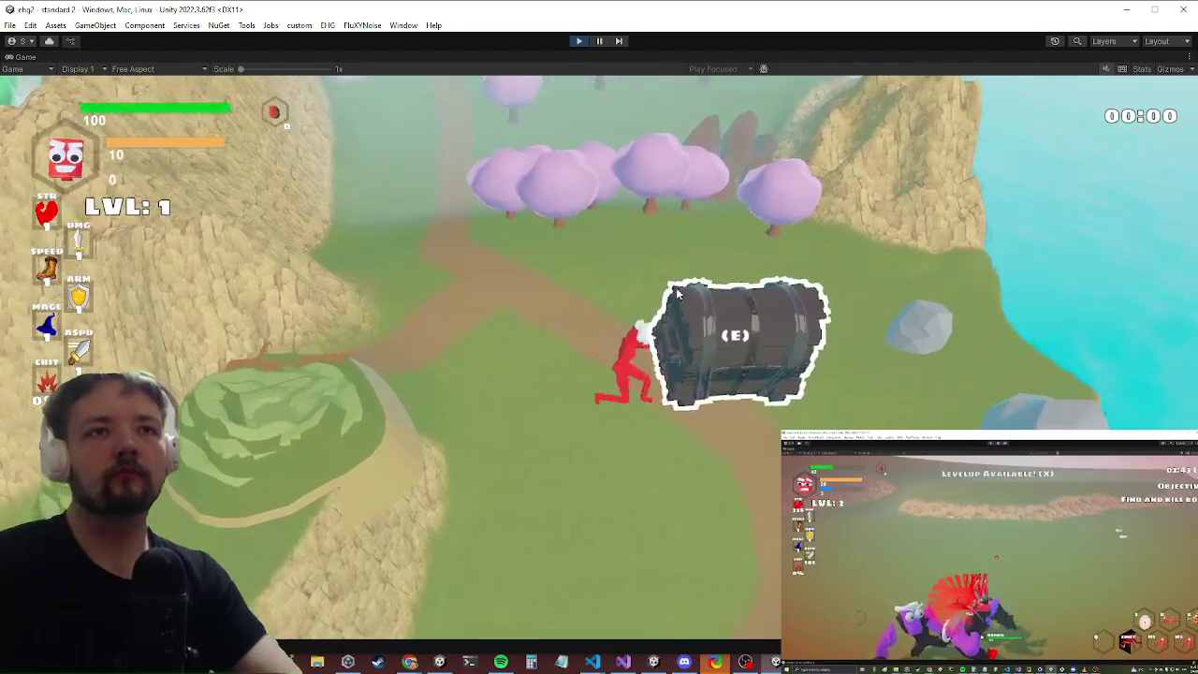
pyautogui.press('e')
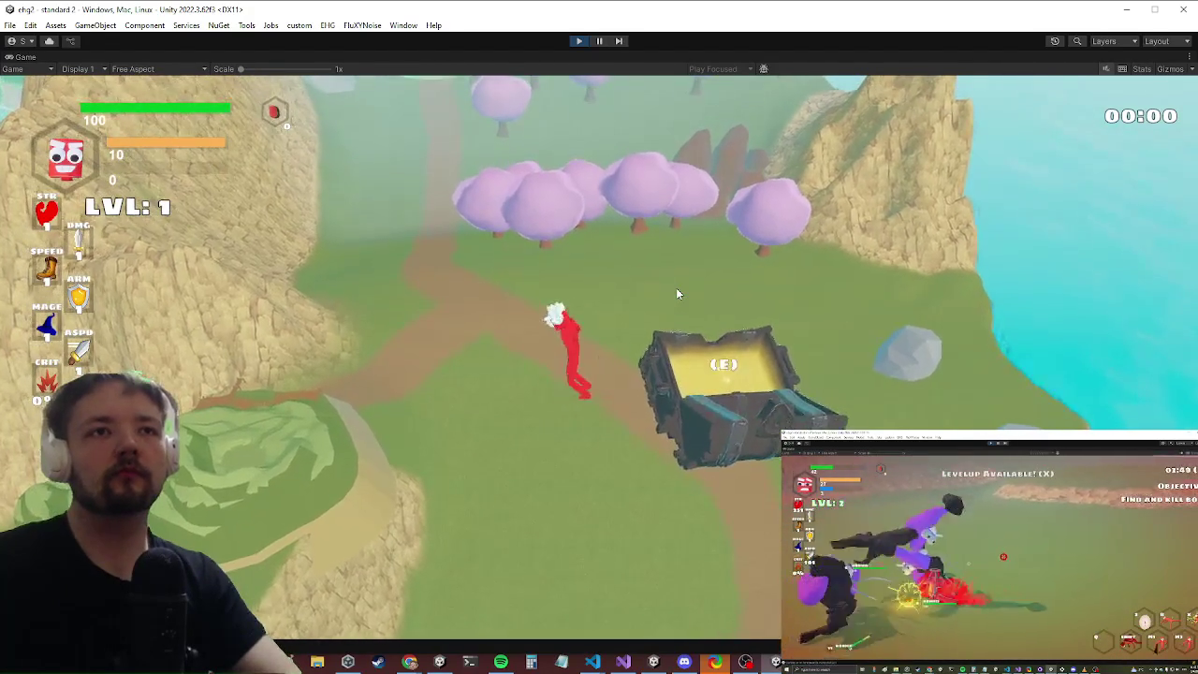
pyautogui.press('e')
pyautogui.rightClick(748, 179)
pyautogui.click(809, 247)
pyautogui.rightClick(809, 244)
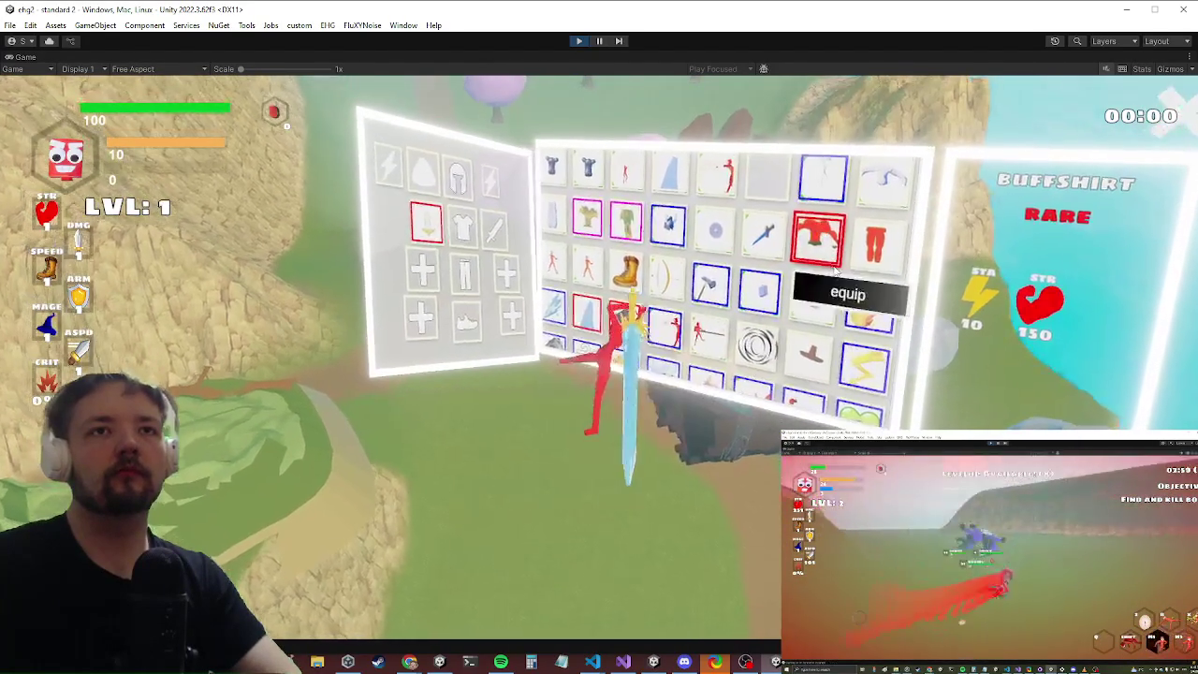
pyautogui.rightClick(679, 183)
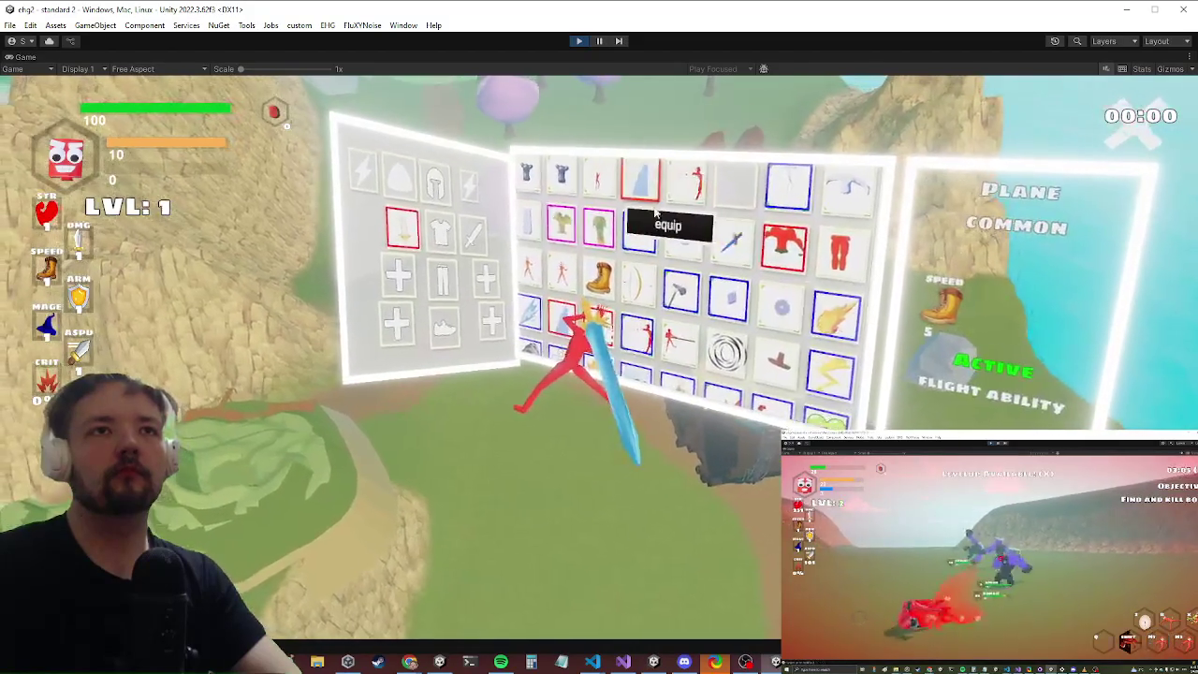
pyautogui.click(664, 234)
pyautogui.press('e')
# Step: Run the character across the map, then take the level-up to reach the Powerup Damage Buff card
pyautogui.press('w')
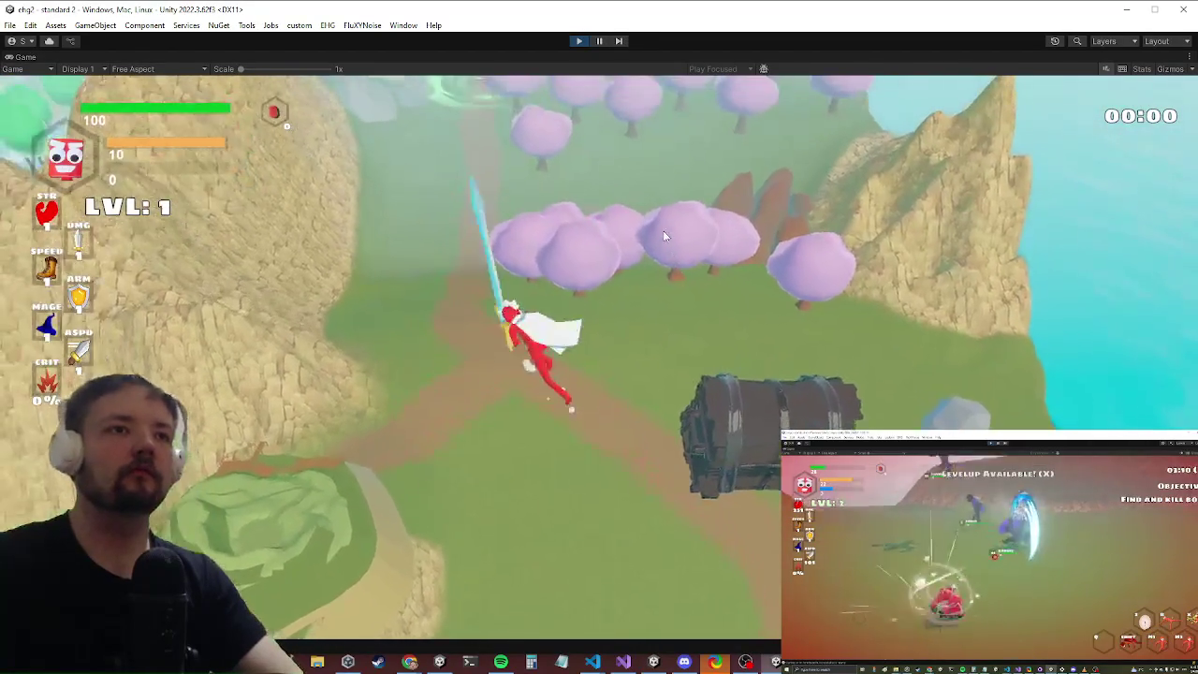
pyautogui.press('w')
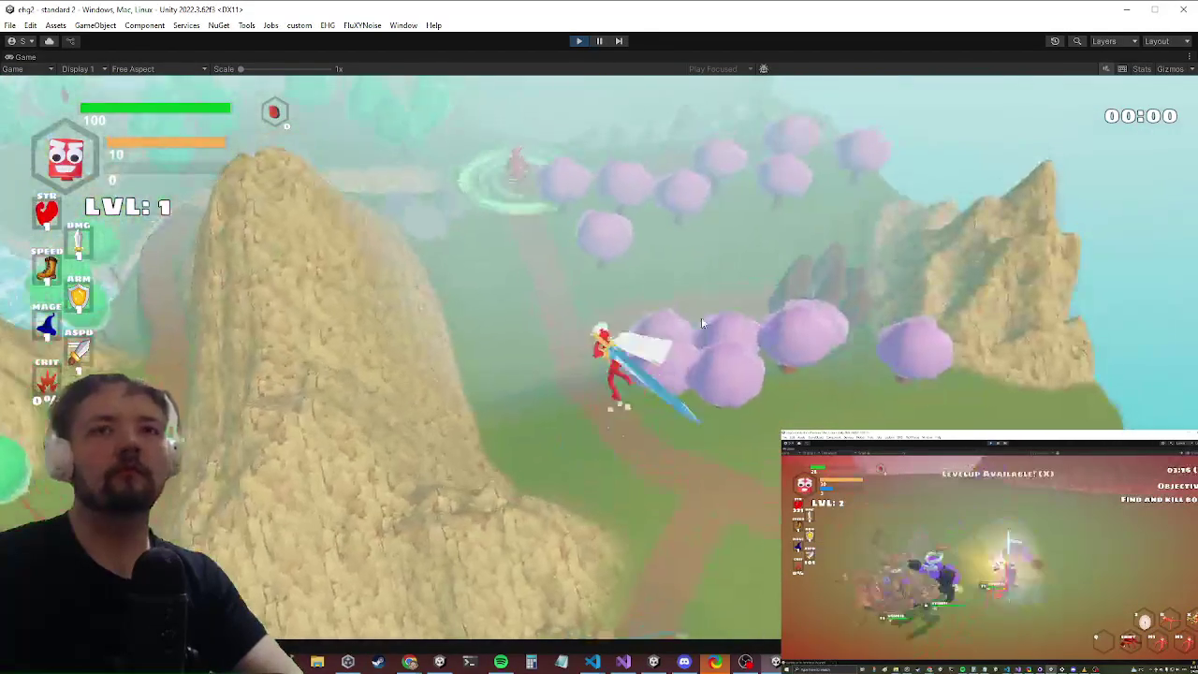
pyautogui.press('w')
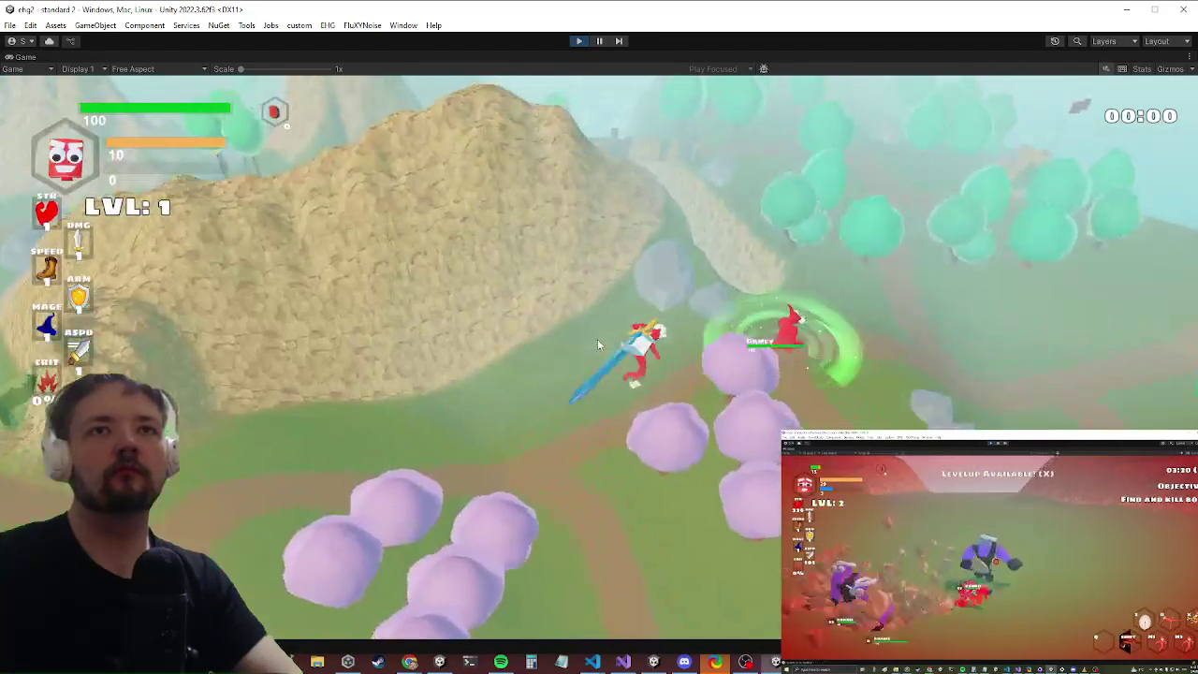
pyautogui.press('s')
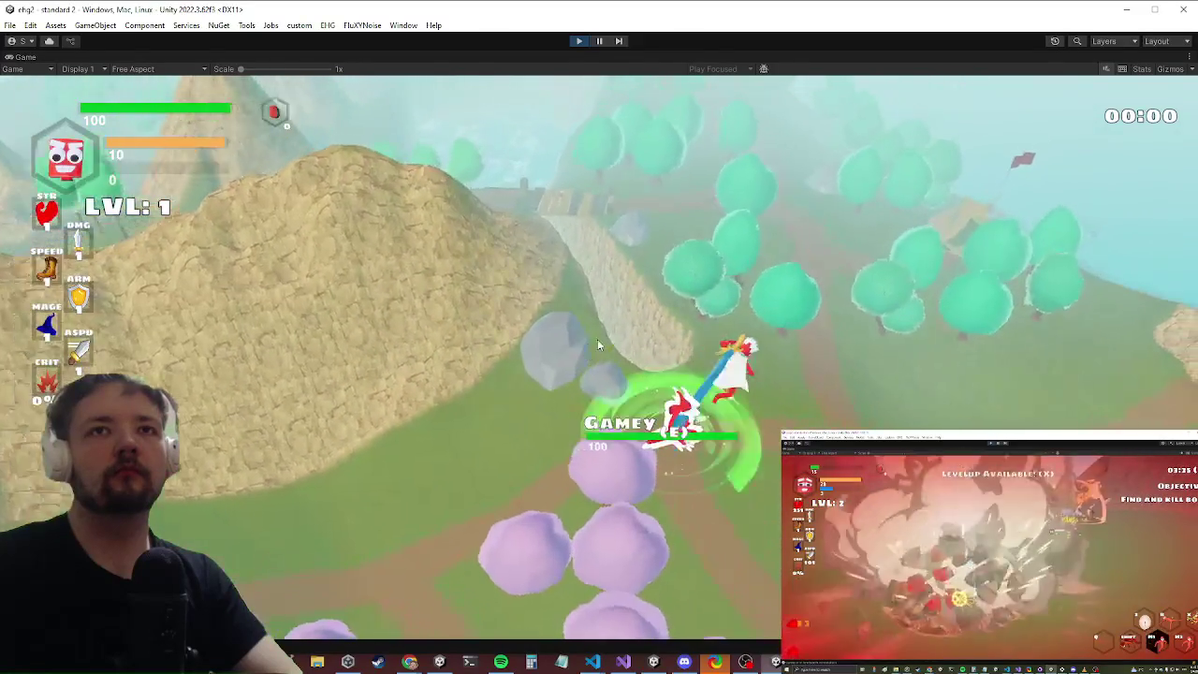
pyautogui.press('s')
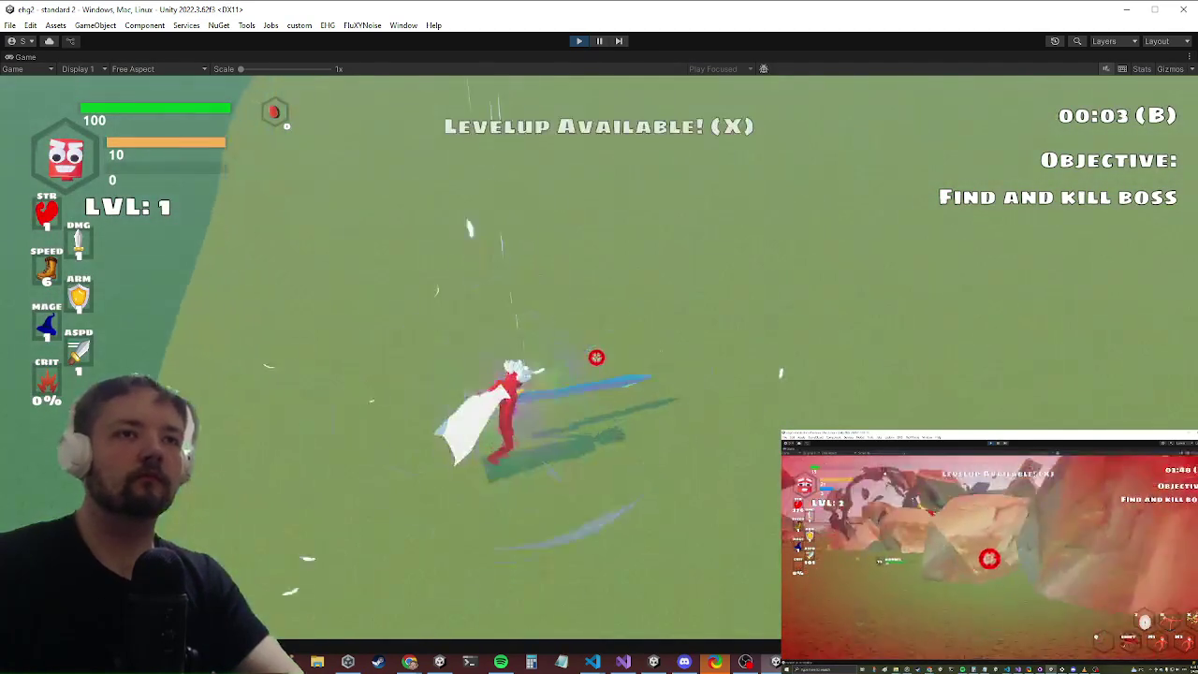
pyautogui.press('x')
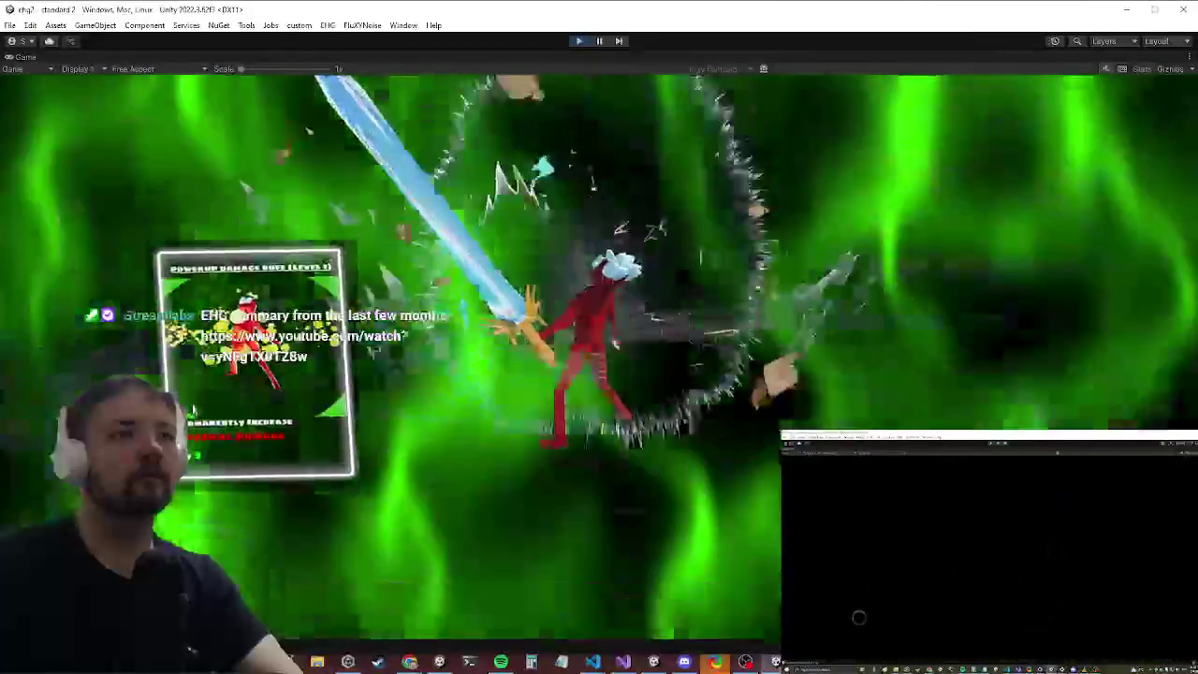
pyautogui.hotkey('alt', 'Tab')
pyautogui.hotkey('alt', 'Tab')
pyautogui.hotkey('alt', 'Tab')
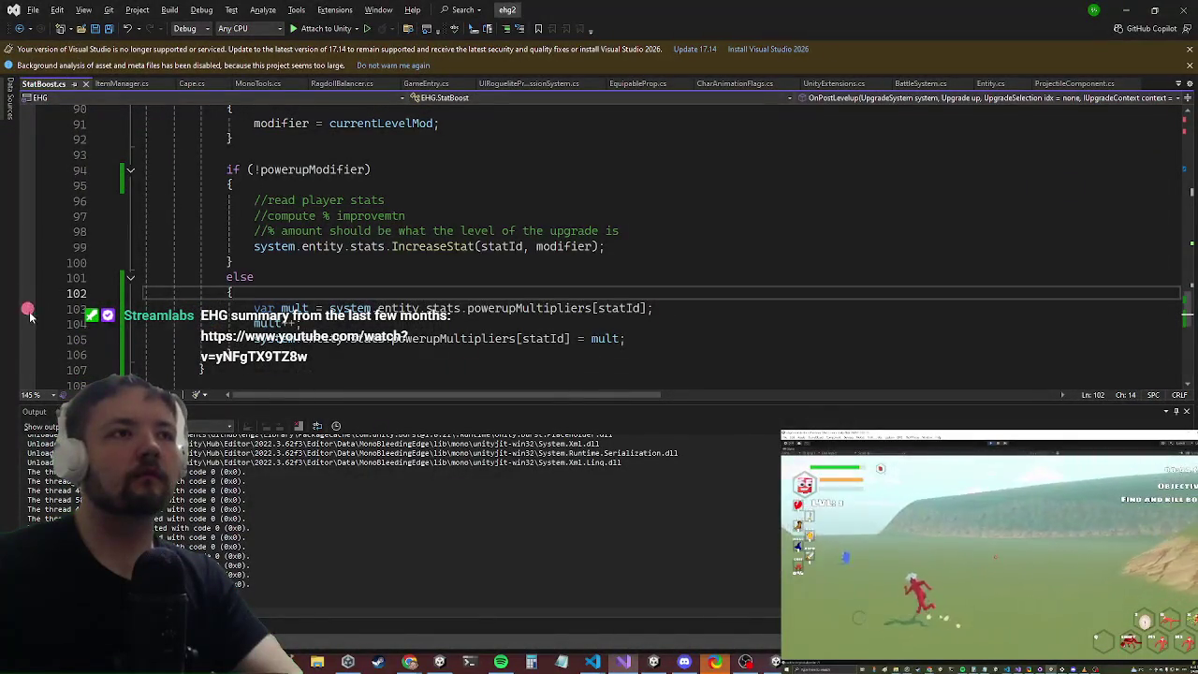
# Step: Set a breakpoint on StatBoost.cs line 103 and attach the debugger to Unity
pyautogui.click(28, 310)
pyautogui.click(323, 28)
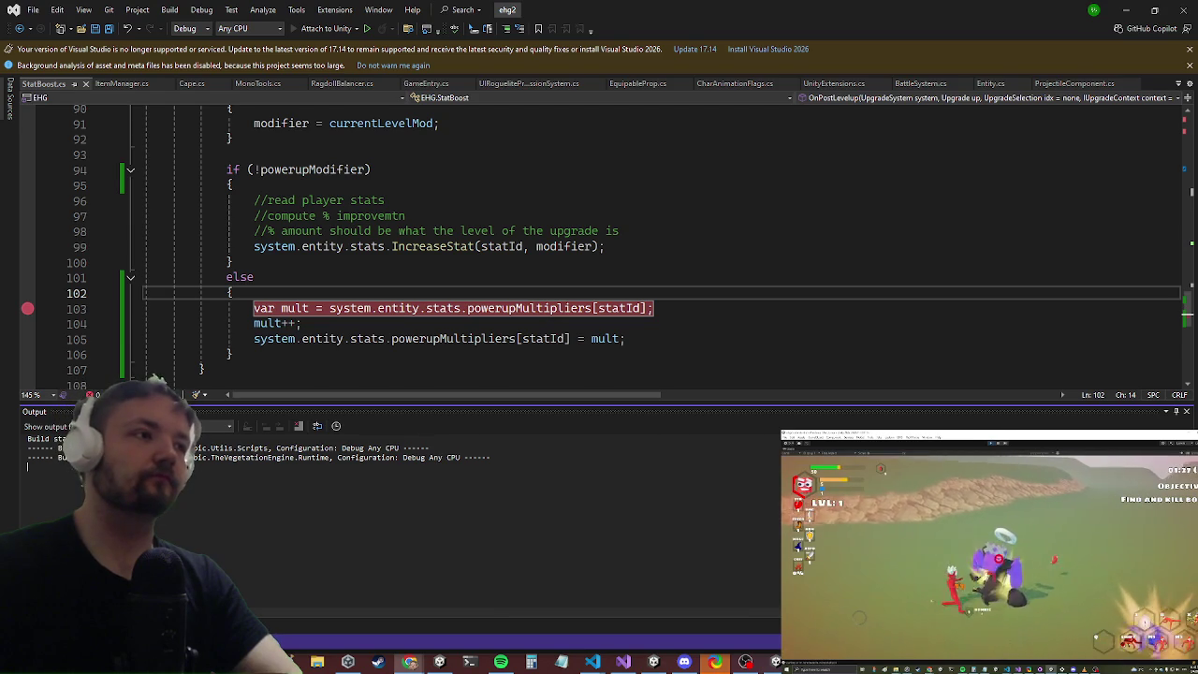
pyautogui.press('F5')
# Step: Trigger the upgrade in the game so execution halts at the powerupMultipliers lookup
pyautogui.scroll(-2, 599, 234)
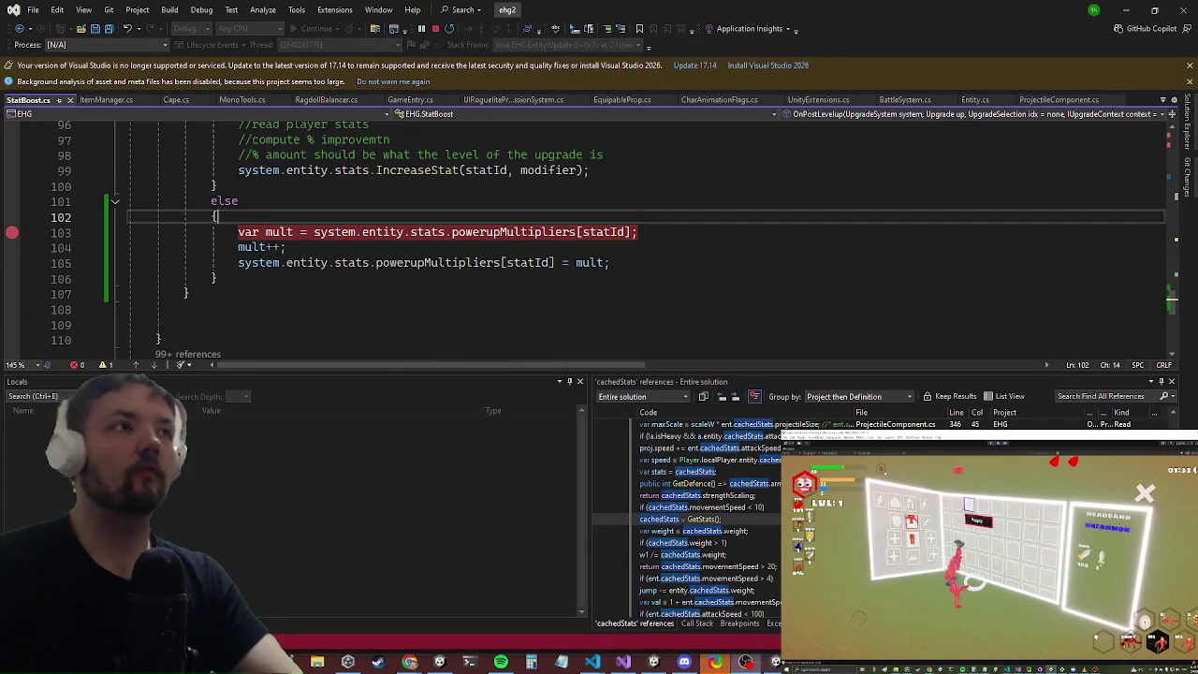
pyautogui.click(1129, 7)
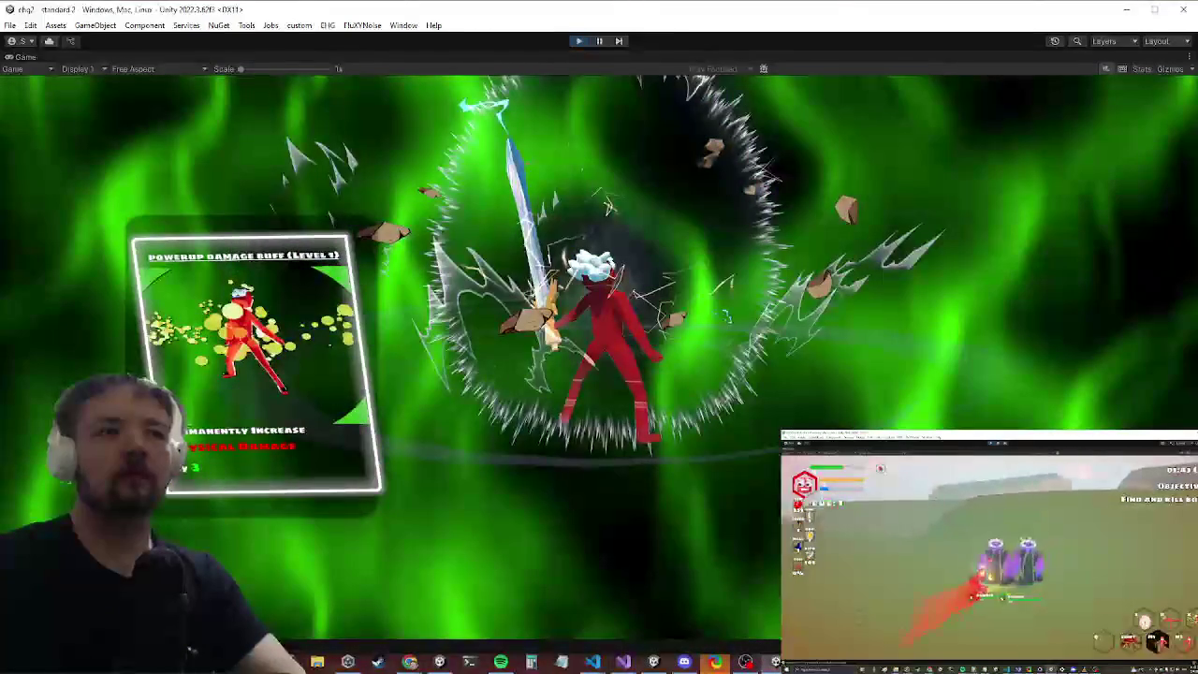
pyautogui.hotkey('alt', 'Tab')
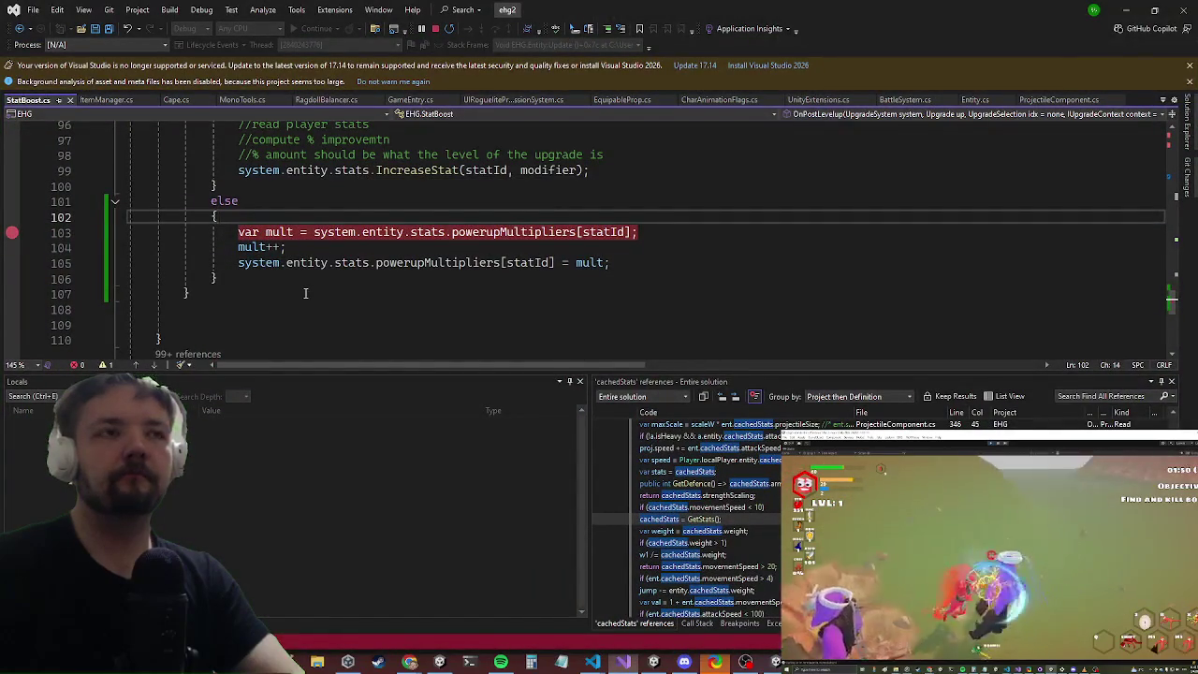
pyautogui.scroll(7, 309, 281)
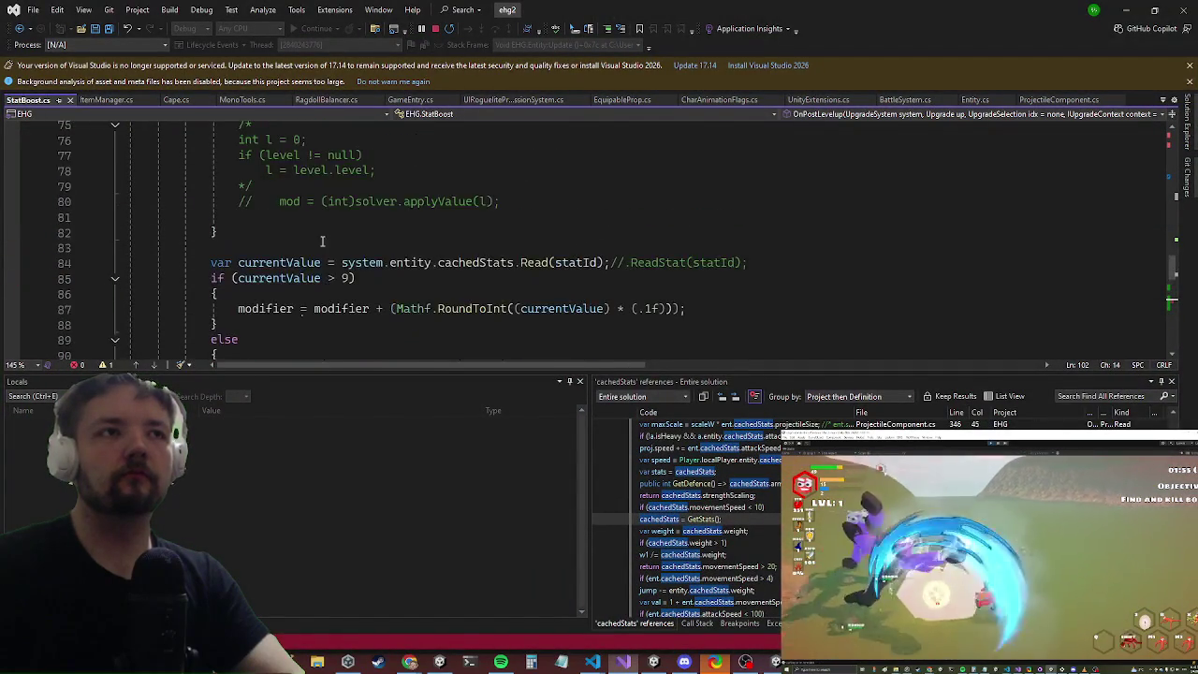
pyautogui.scroll(-6, 321, 240)
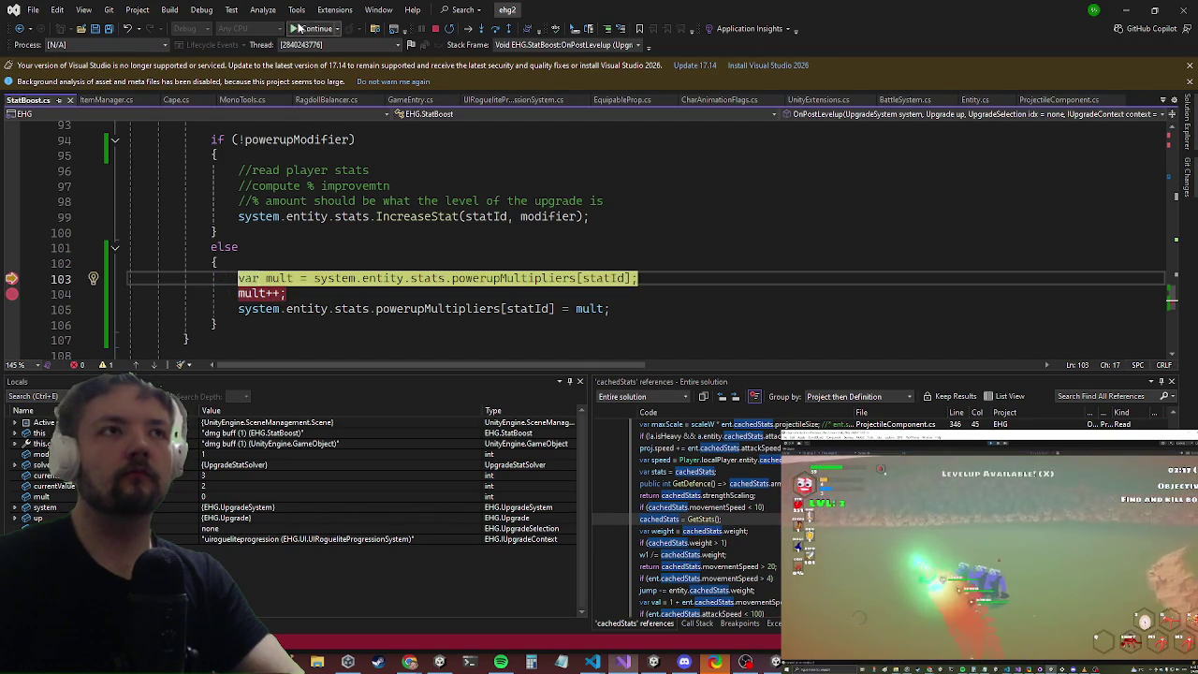
# Step: Step through StatBoost to line 105, remove the line 103 breakpoint, and resume
pyautogui.press('F10')
pyautogui.moveTo(279, 281)
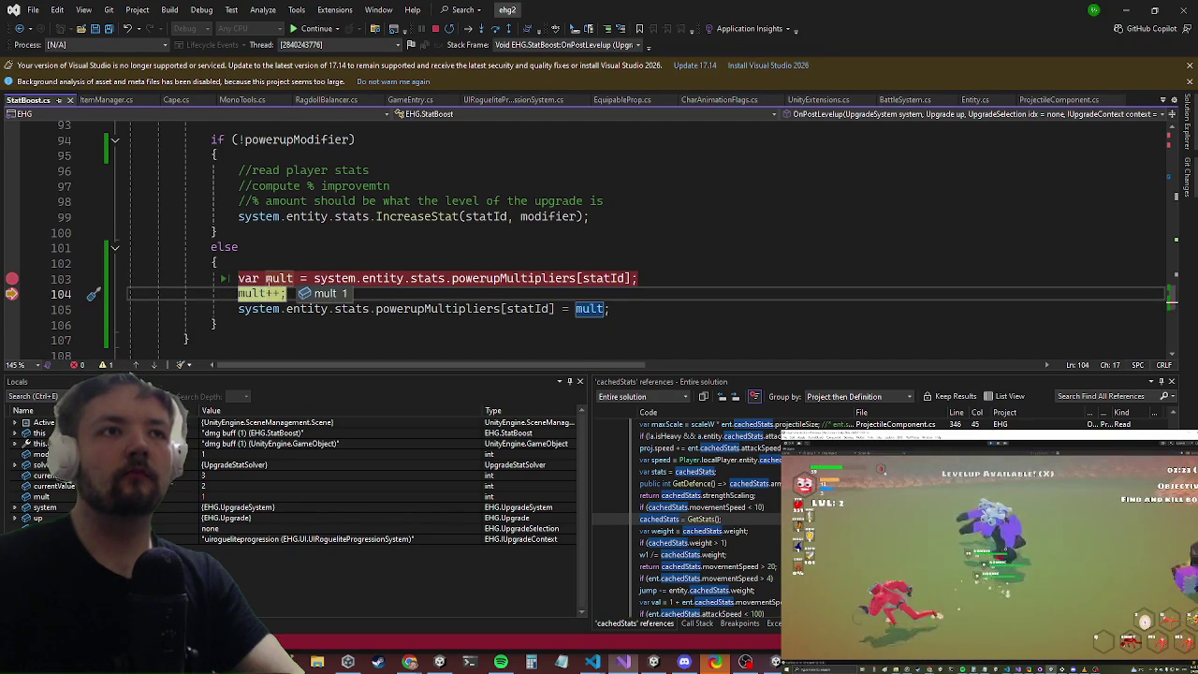
pyautogui.click(12, 309)
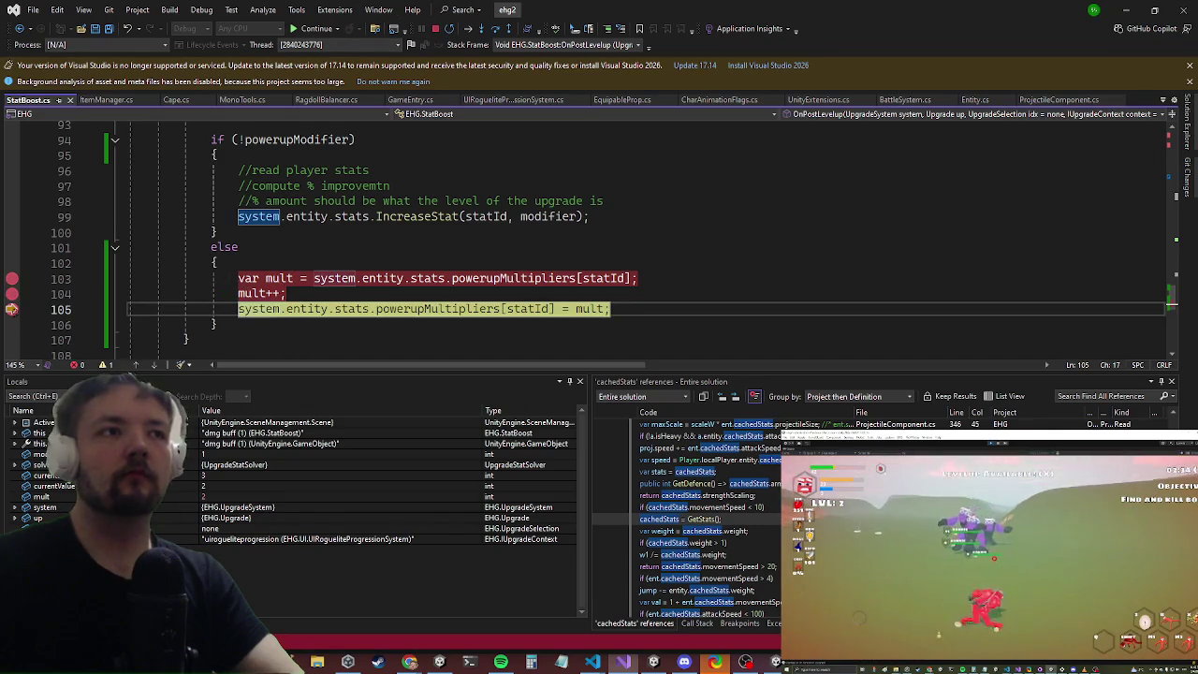
pyautogui.click(13, 278)
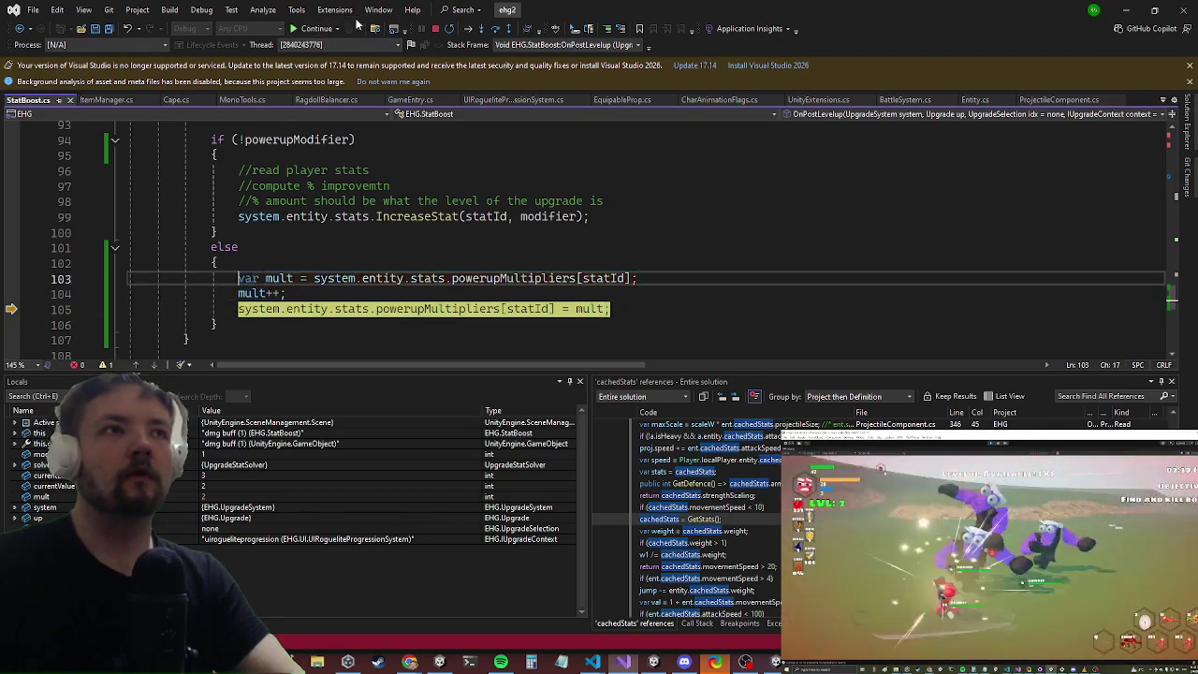
pyautogui.click(314, 29)
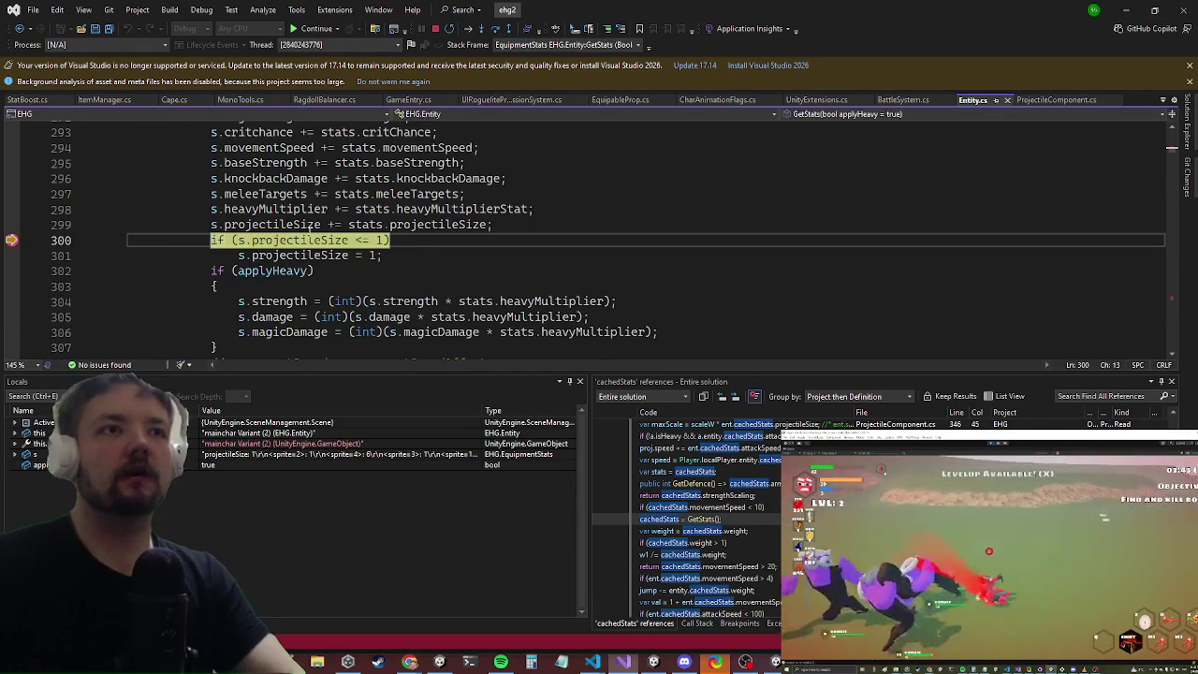
pyautogui.scroll(-4, 534, 221)
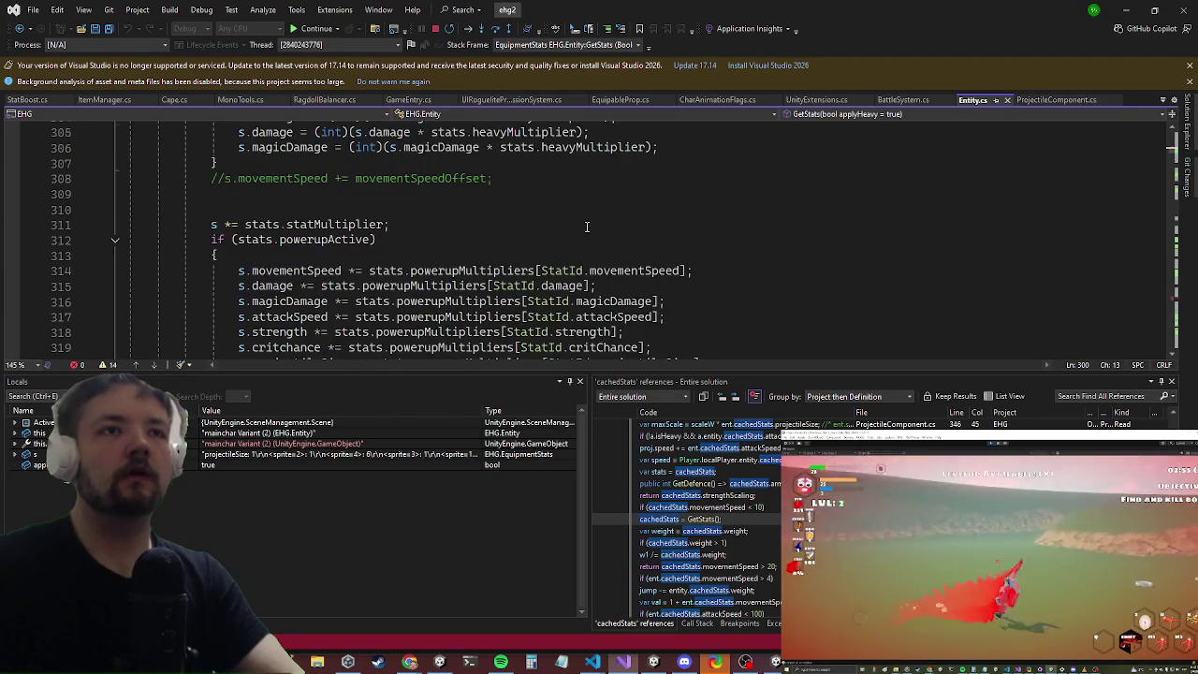
pyautogui.scroll(-2, 587, 226)
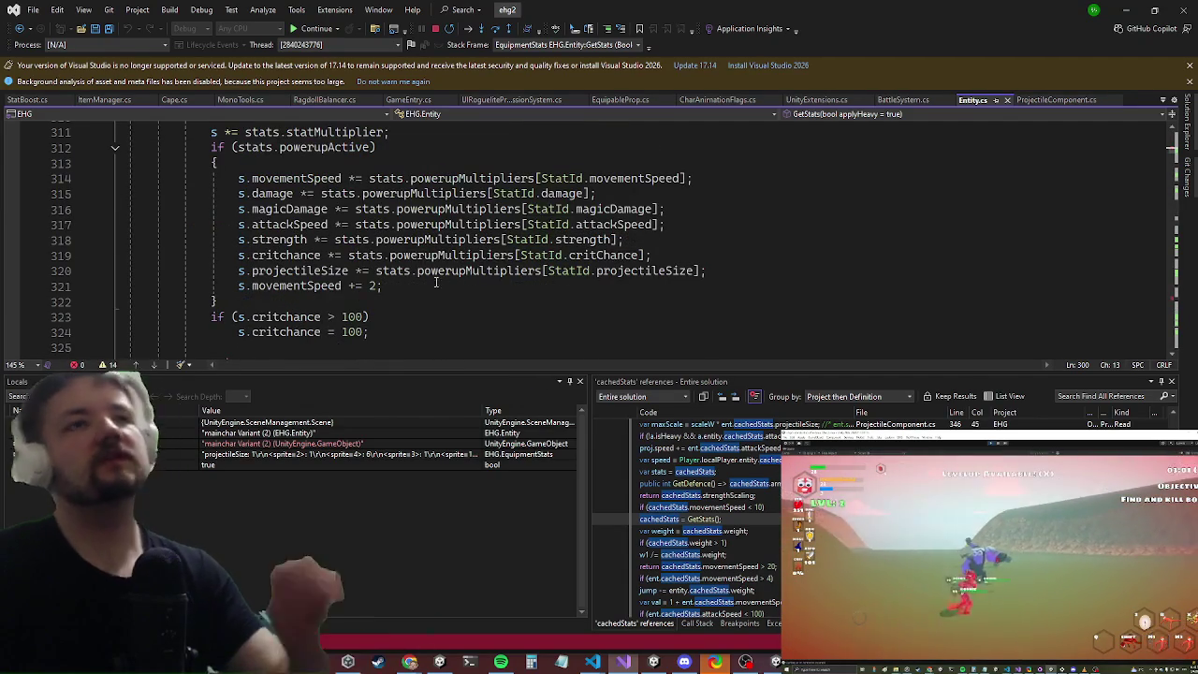
pyautogui.scroll(6, 438, 281)
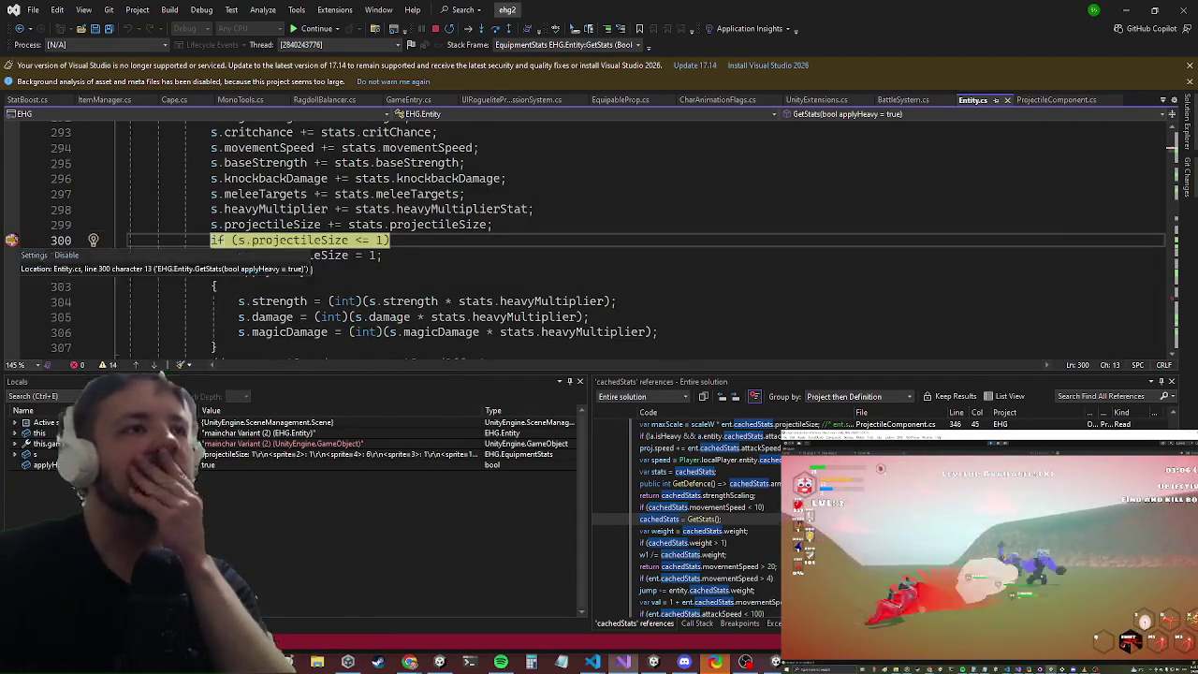
pyautogui.scroll(-5, 177, 246)
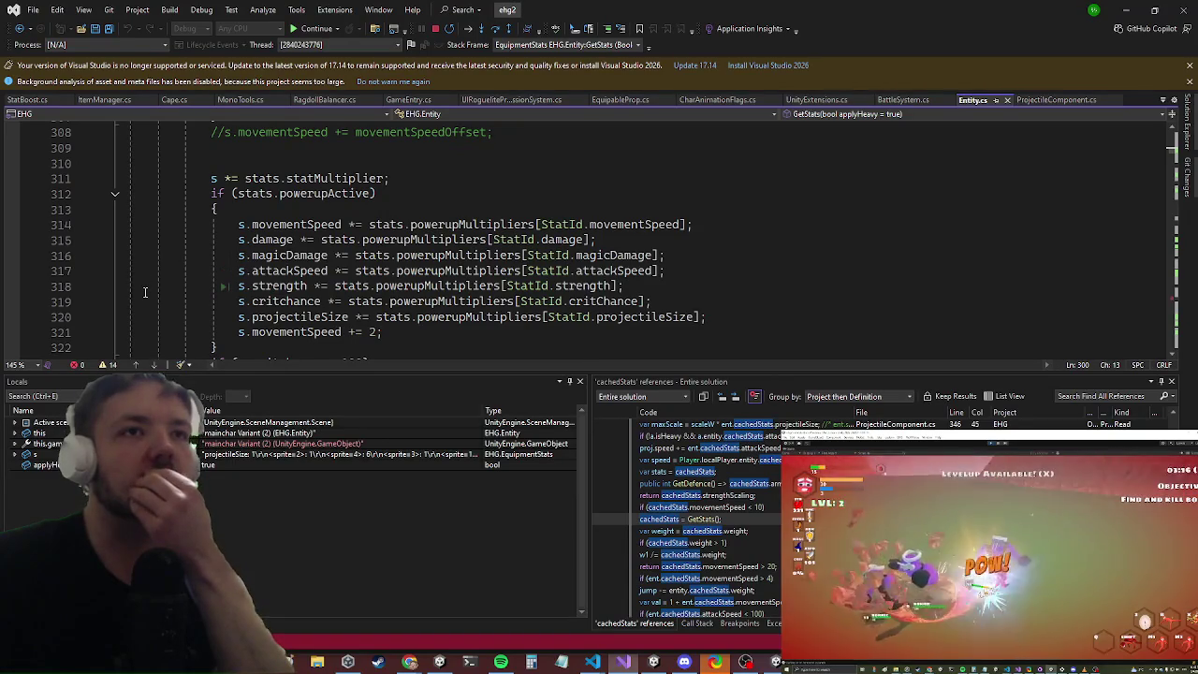
# Step: Break on Entity.cs line 315, step to the magicDamage line, remove it, and continue
pyautogui.click(11, 240)
pyautogui.click(315, 29)
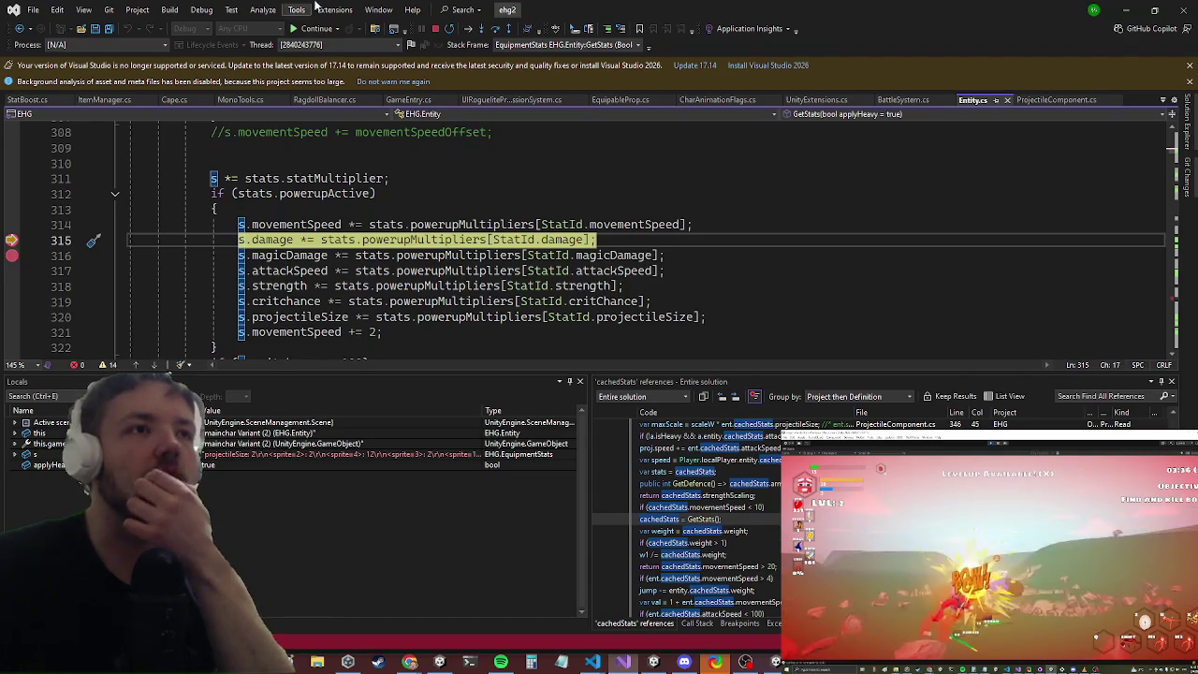
pyautogui.press('F10')
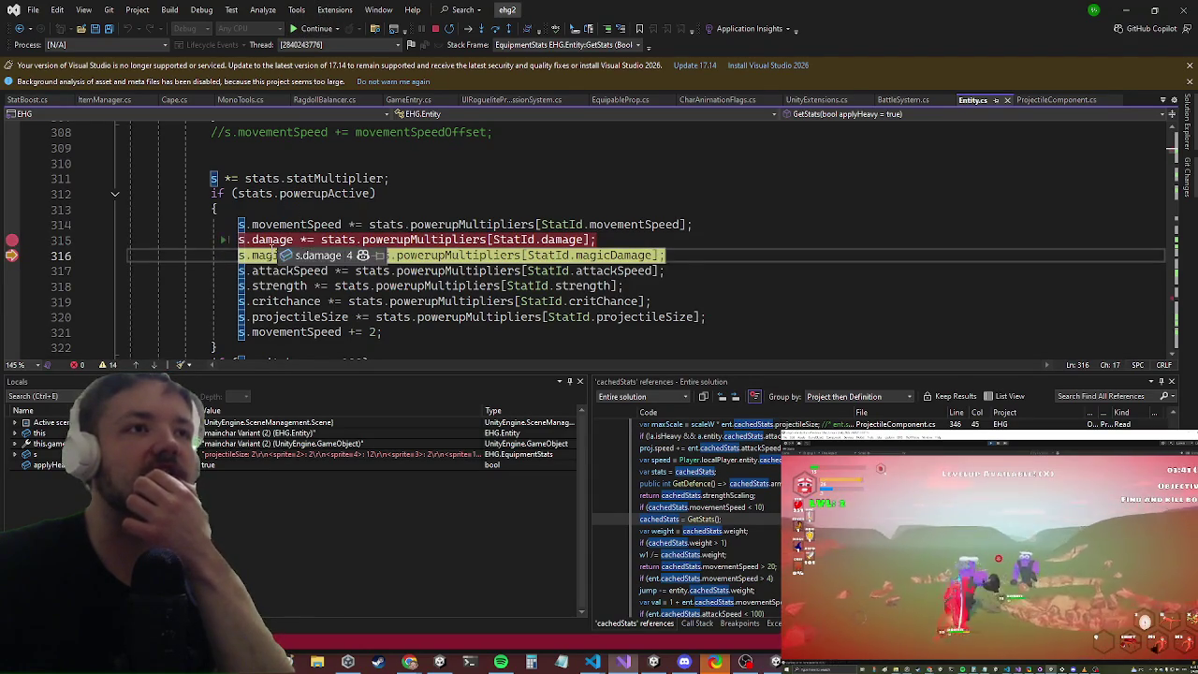
pyautogui.click(11, 241)
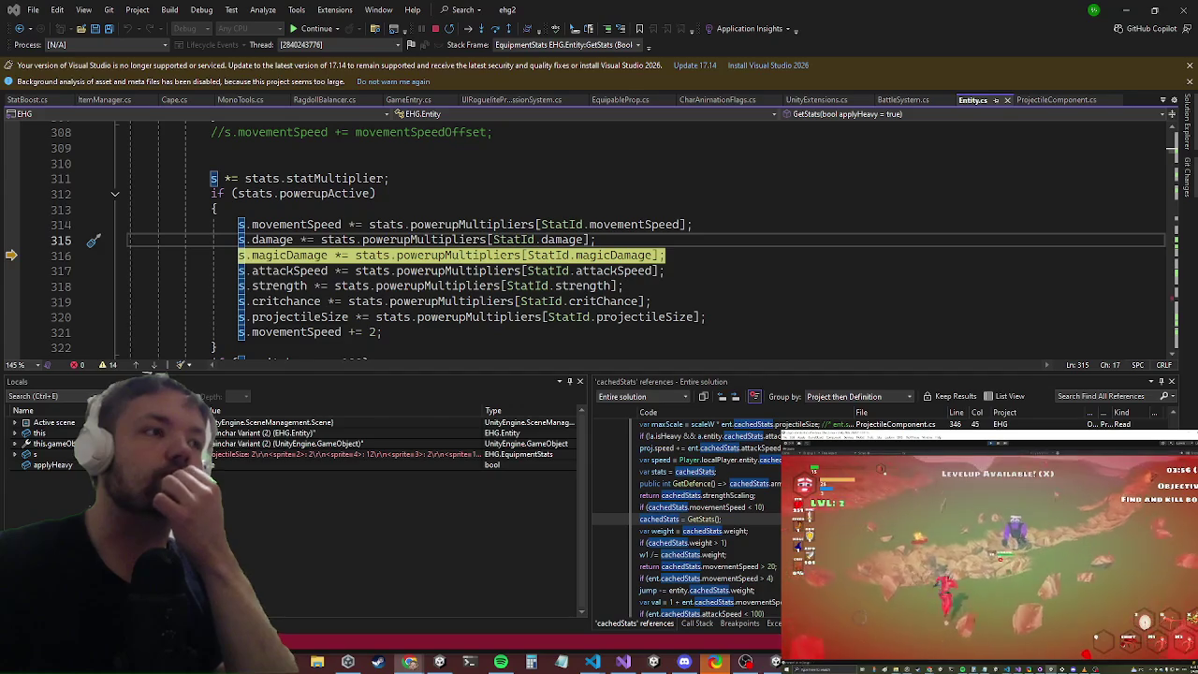
pyautogui.click(316, 28)
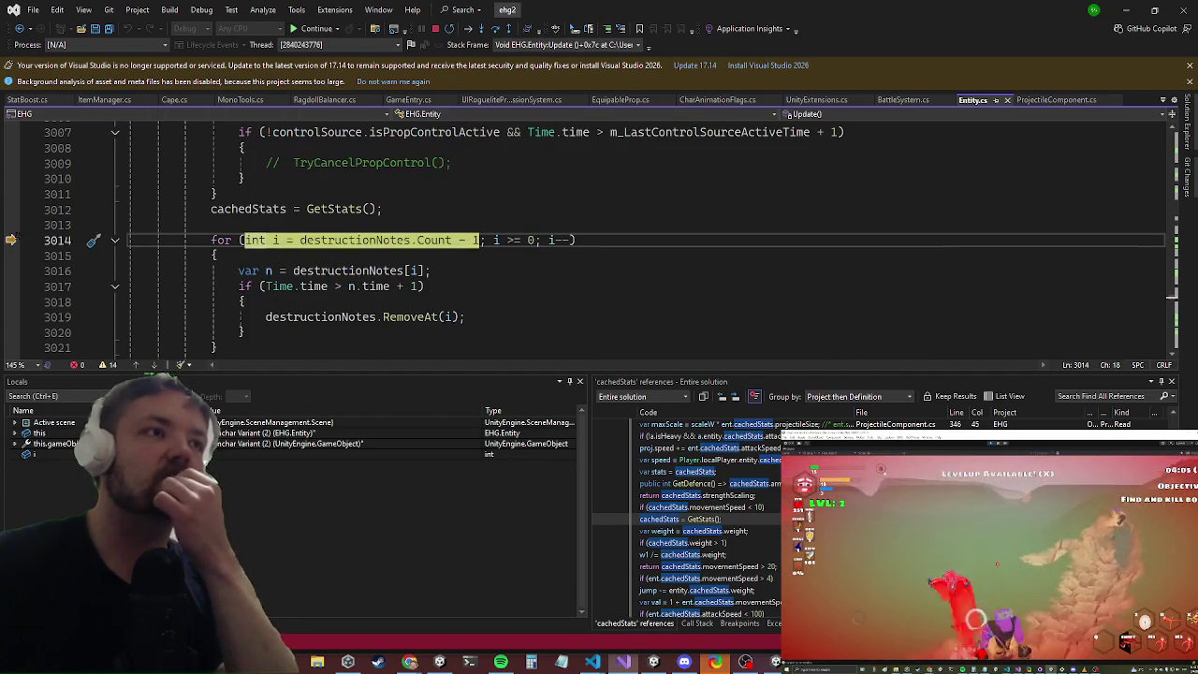
pyautogui.click(316, 28)
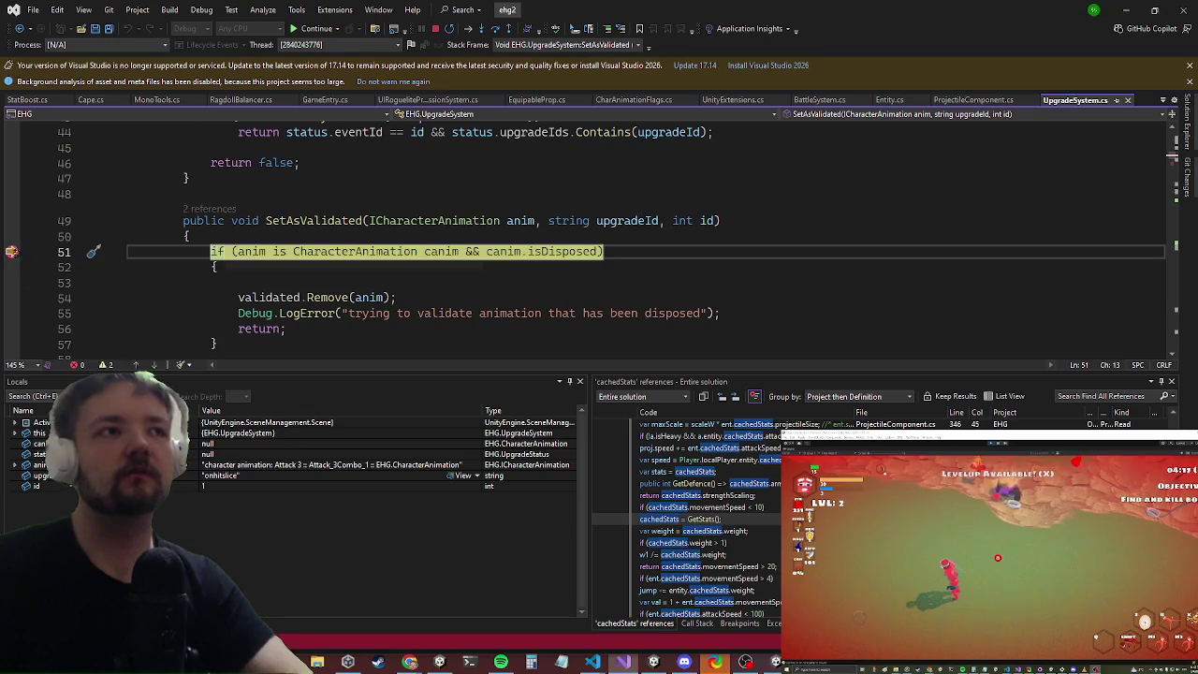
# Step: Continue past each breakpoint in UpgradeSystem.cs and UpgradeOnhitPass.cs until the game runs freely
pyautogui.click(318, 30)
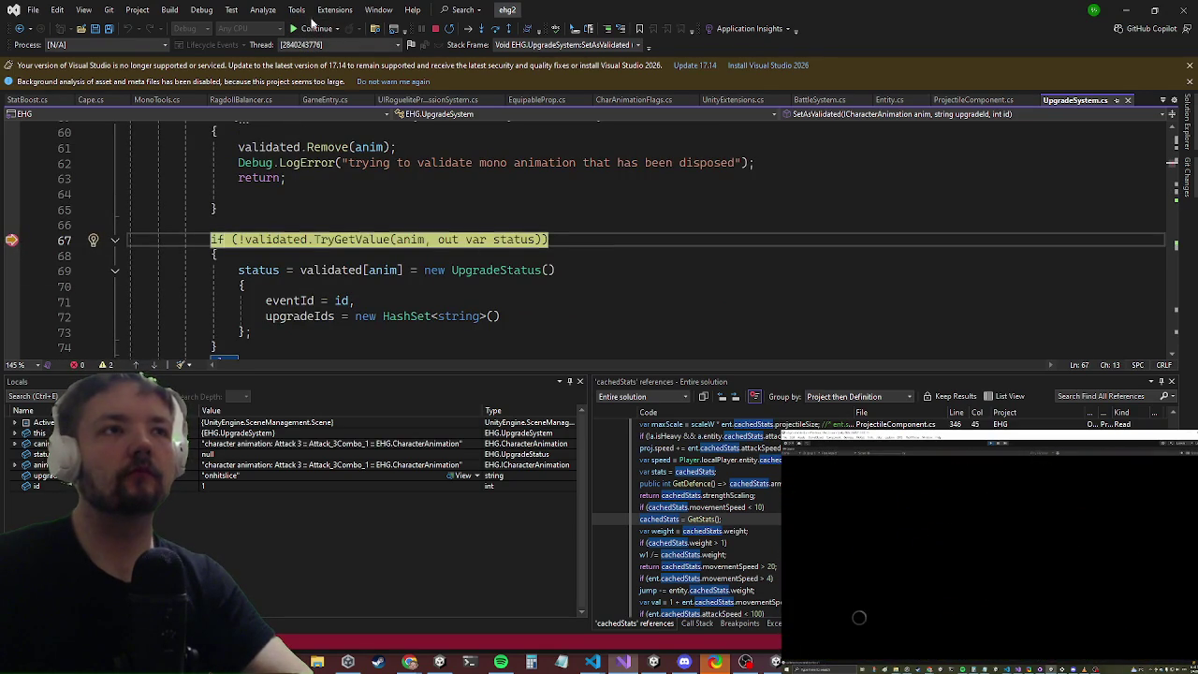
pyautogui.click(297, 31)
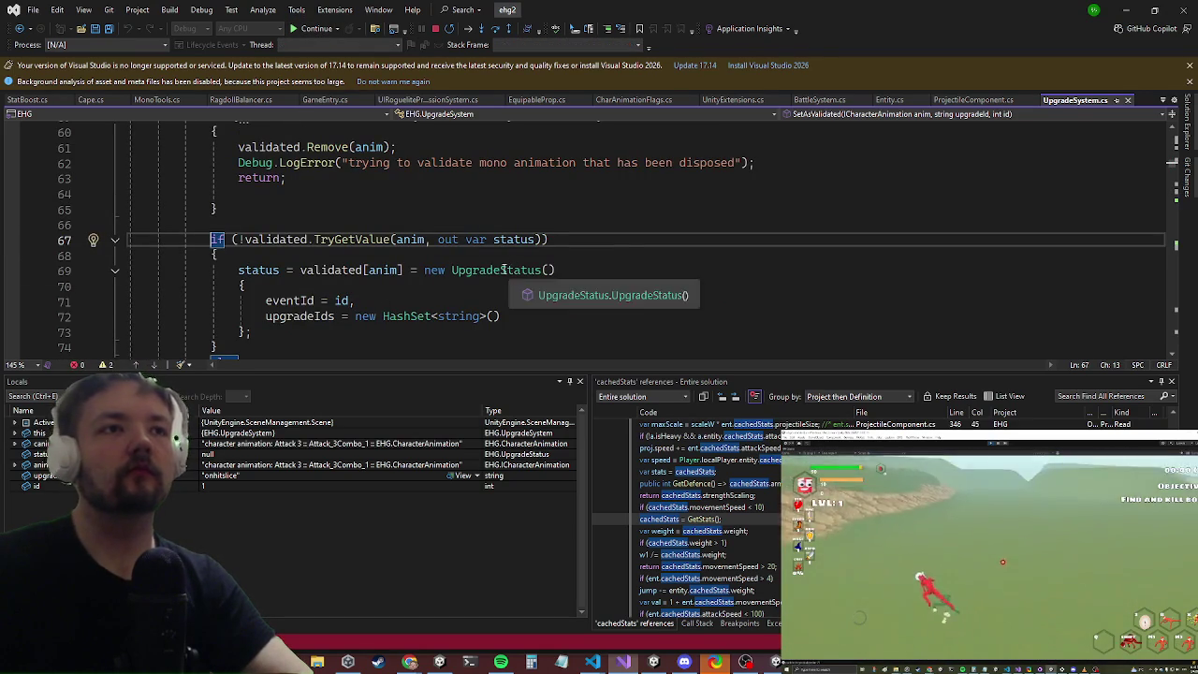
pyautogui.hotkey('alt', 'Tab')
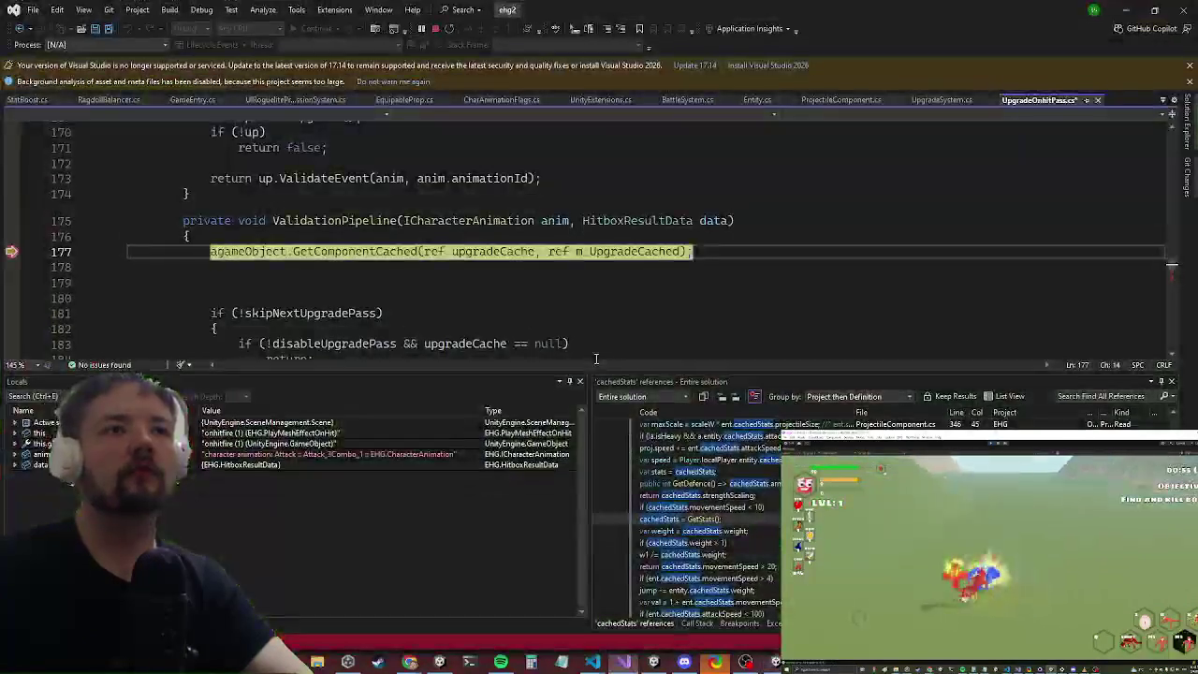
pyautogui.click(374, 300)
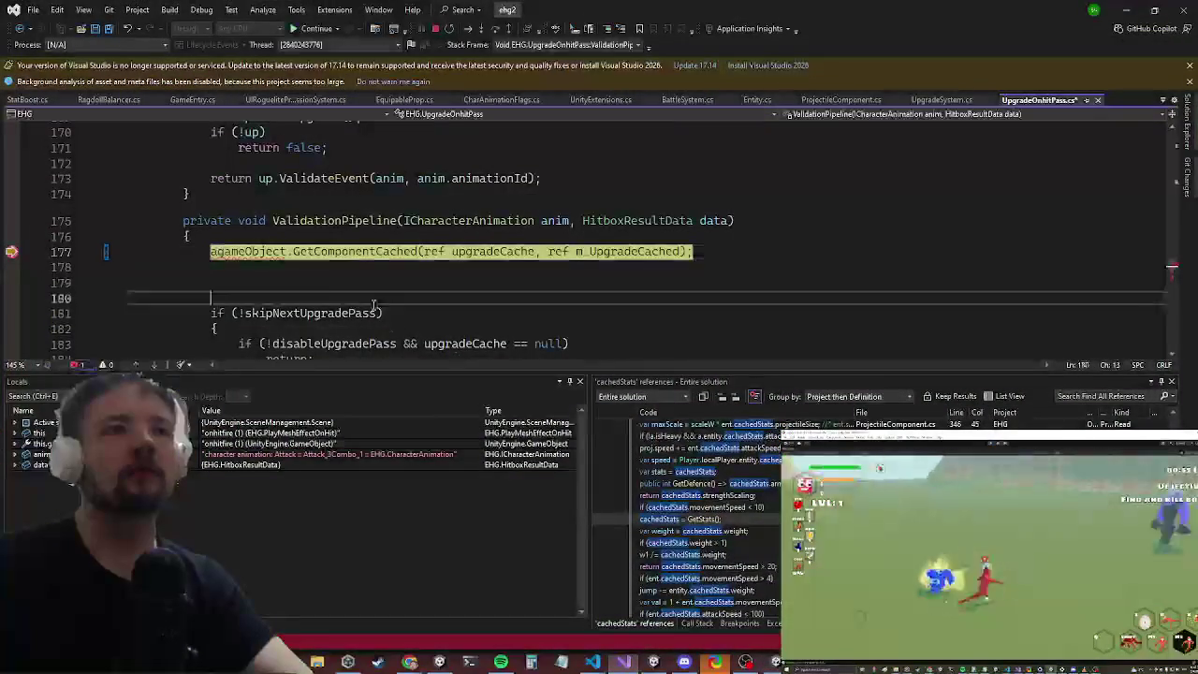
pyautogui.press('F5')
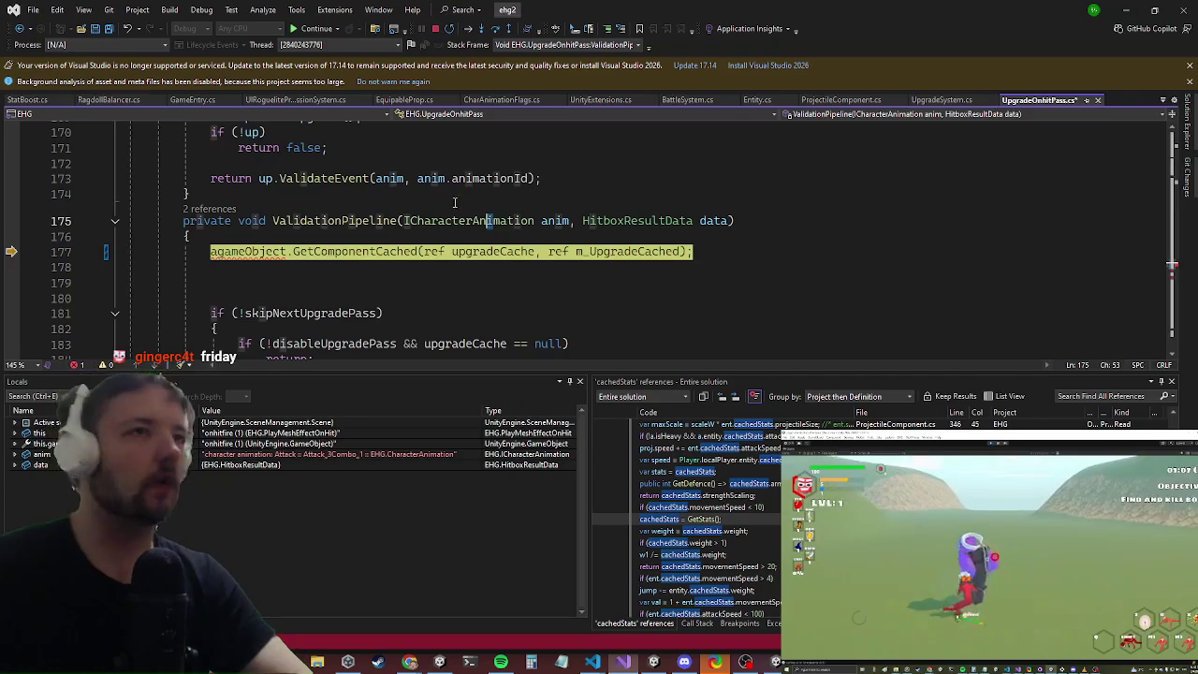
pyautogui.click(388, 251)
pyautogui.click(302, 31)
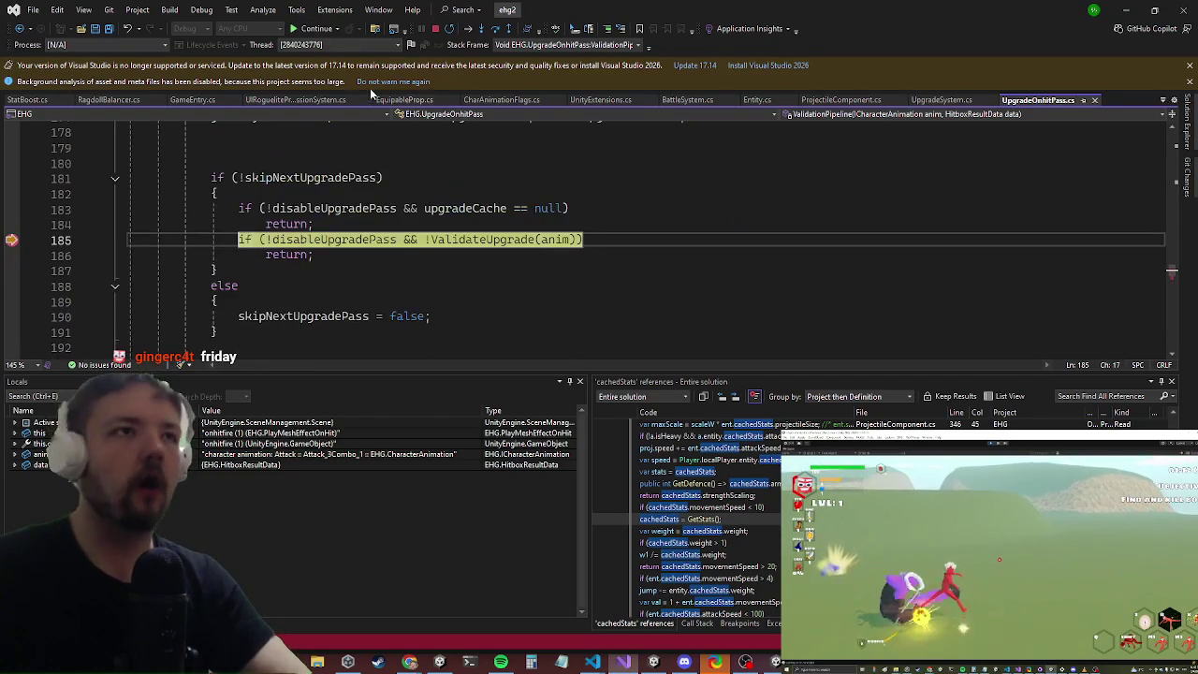
pyautogui.click(321, 31)
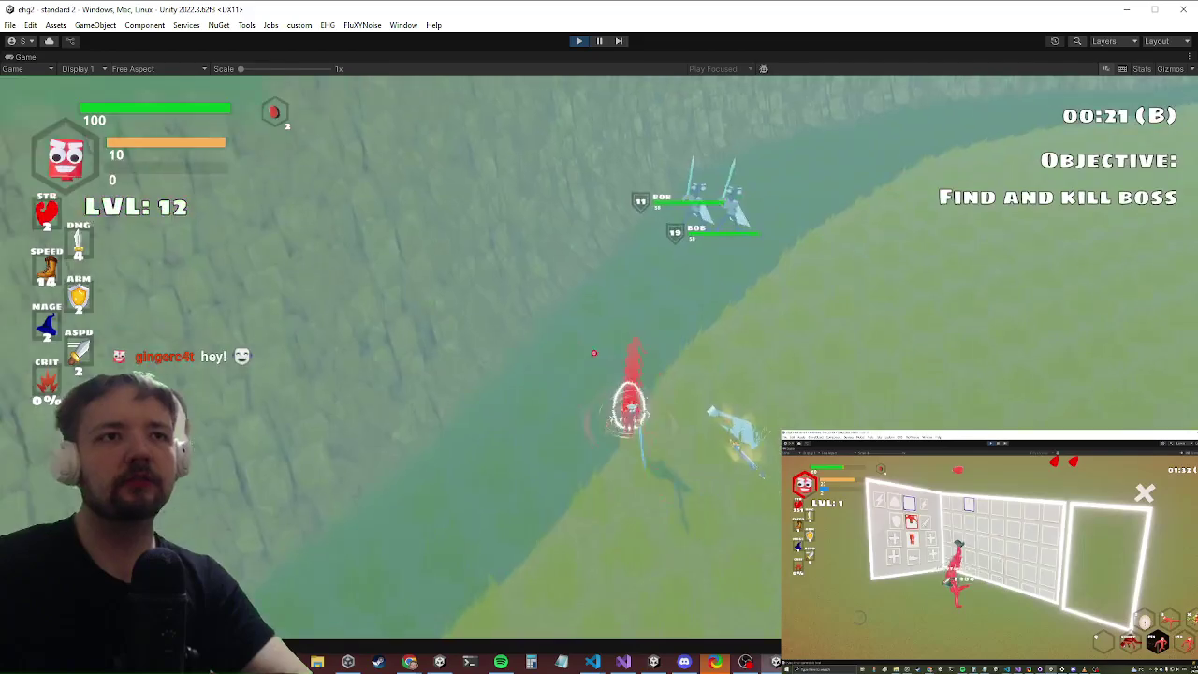
# Step: Search code for 'getstats' and open EquipmentControl.GetStats
pyautogui.press('Escape')
pyautogui.hotkey('alt', 'Tab')
pyautogui.hotkey('ctrl', 't')
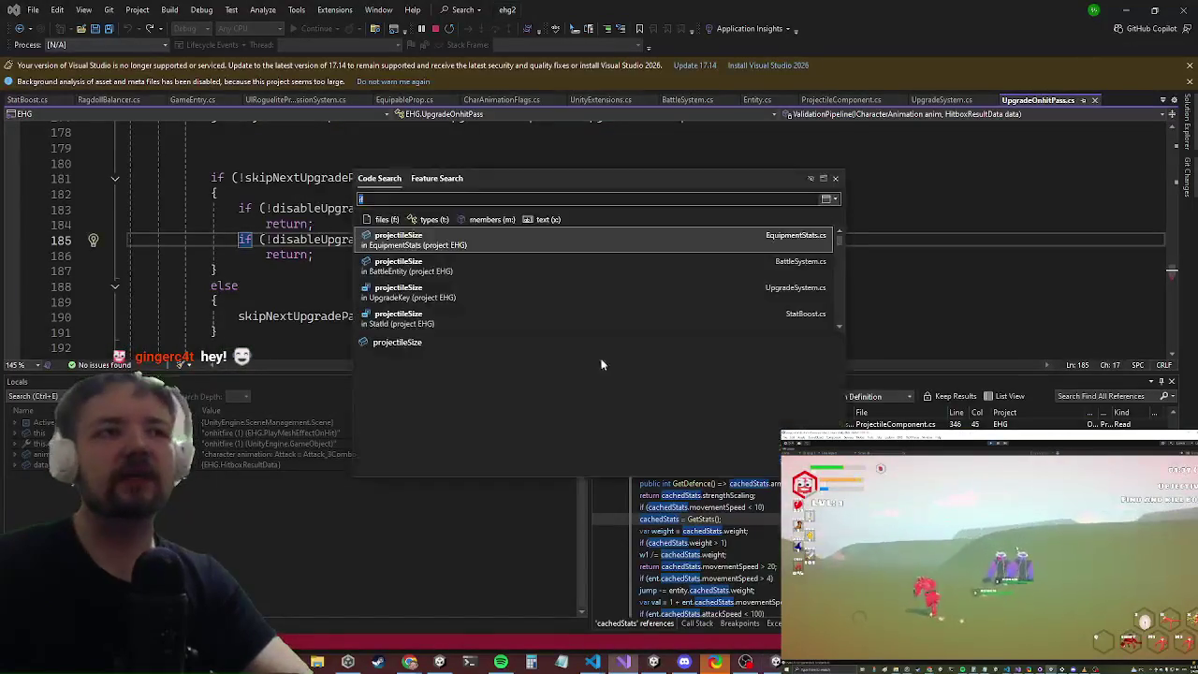
pyautogui.write('getstop')
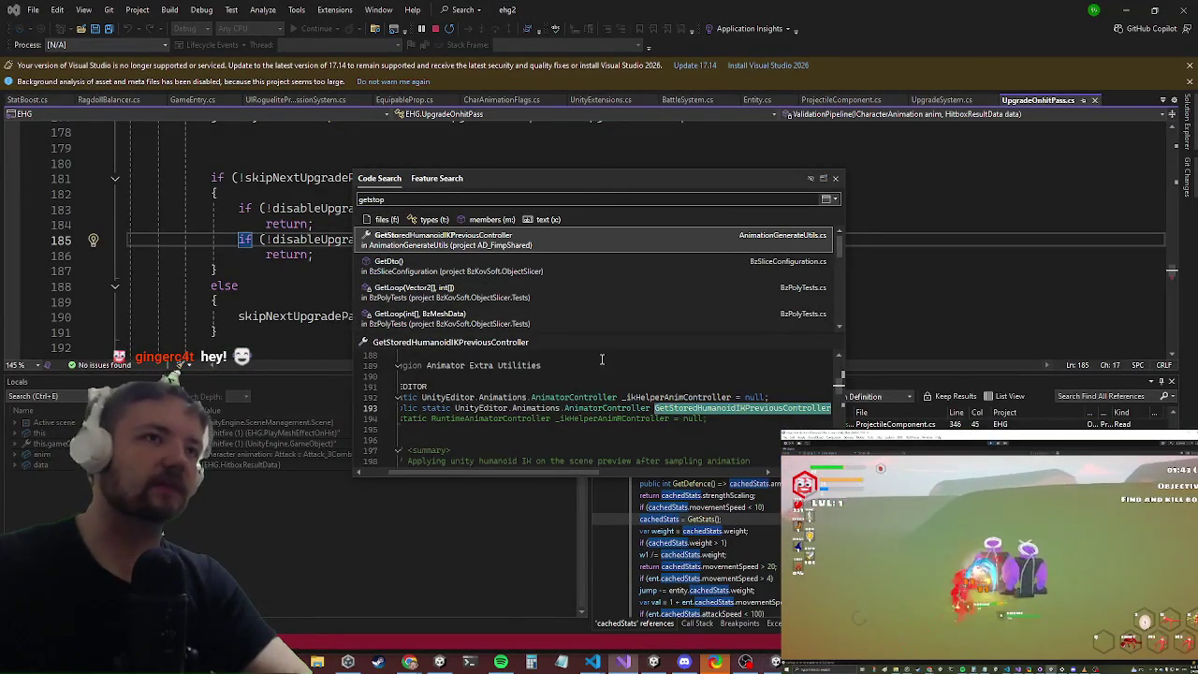
pyautogui.press('BackSpace')
pyautogui.press('BackSpace')
pyautogui.write('ats')
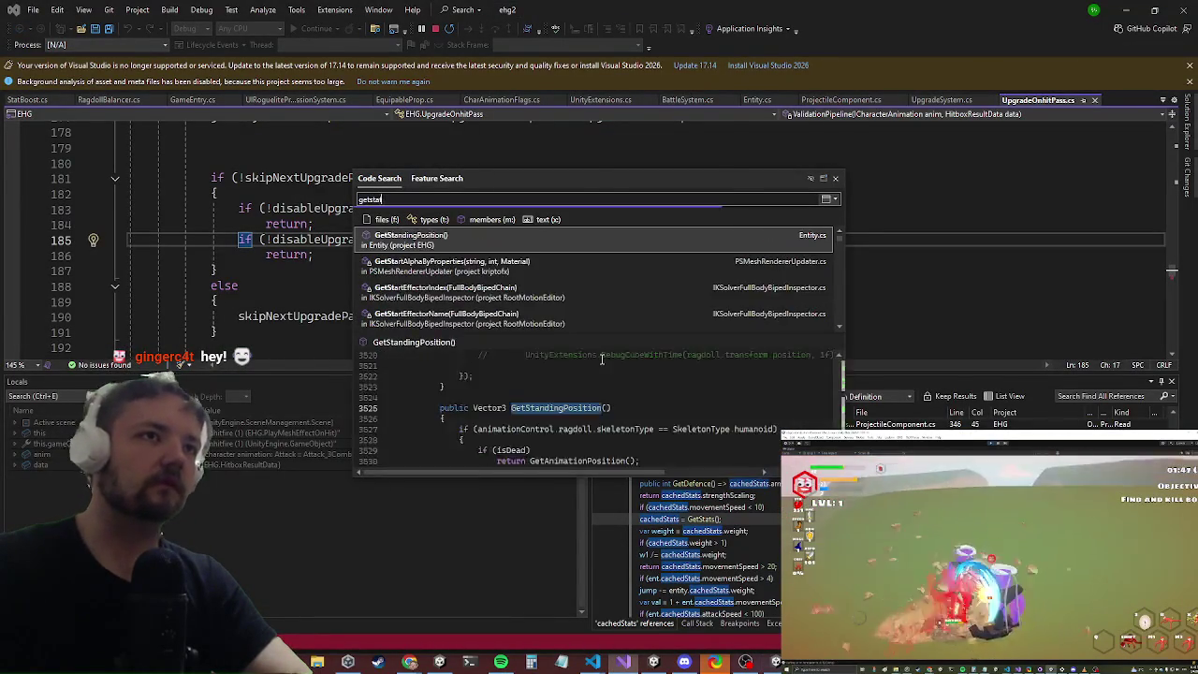
pyautogui.press('Return')
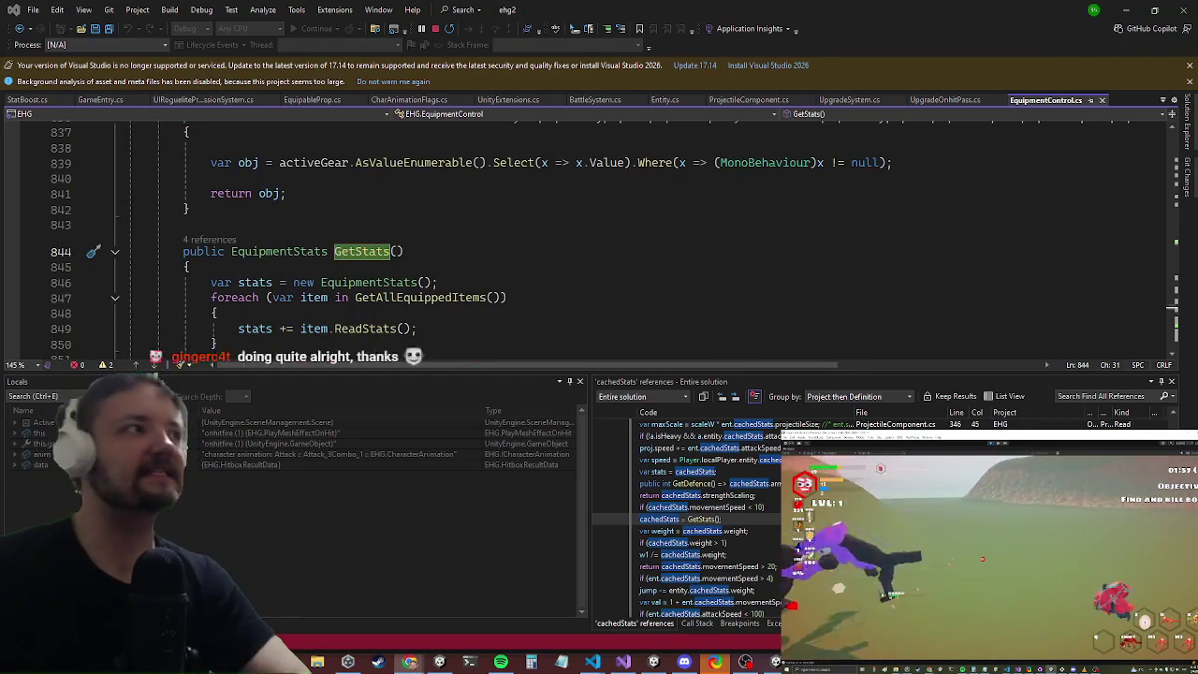
# Step: Find all references to GetStats and jump to its call in Entity.cs
pyautogui.click(353, 253)
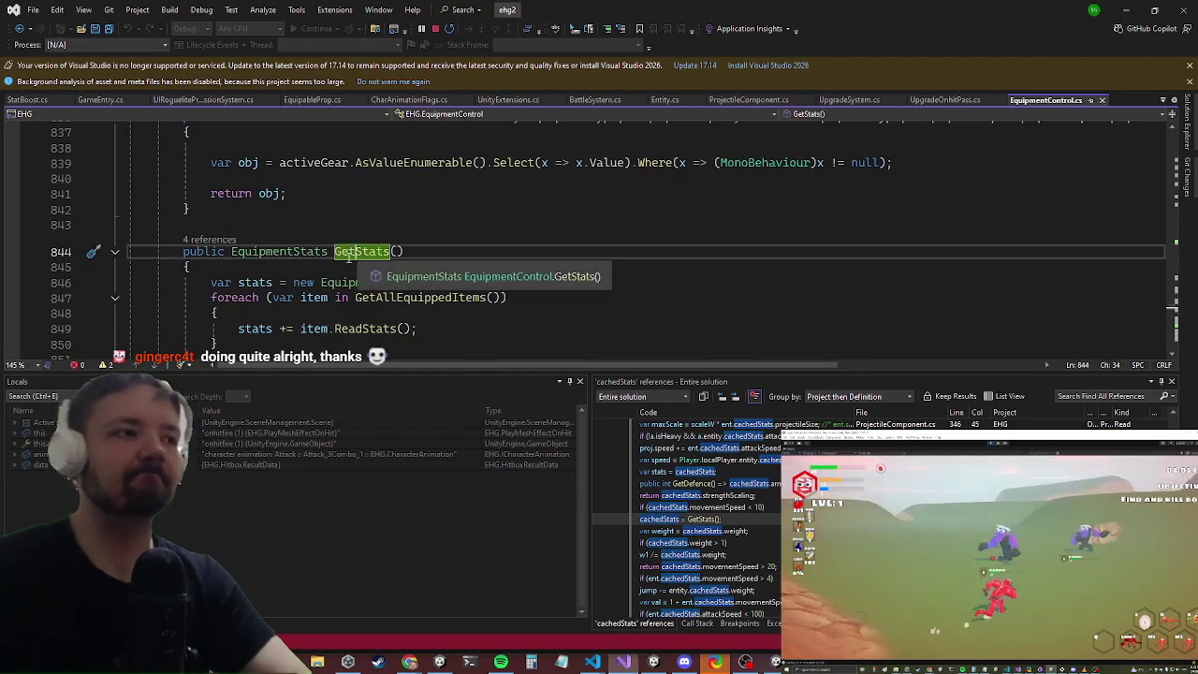
pyautogui.rightClick(357, 245)
pyautogui.click(412, 363)
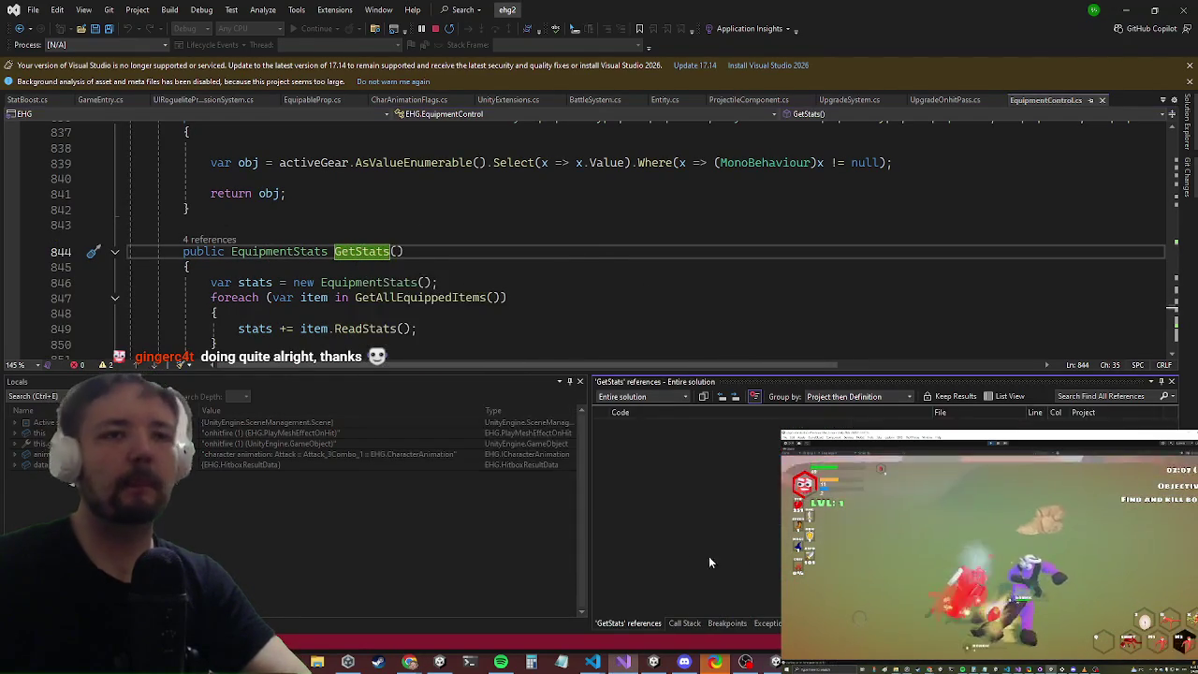
pyautogui.click(711, 463)
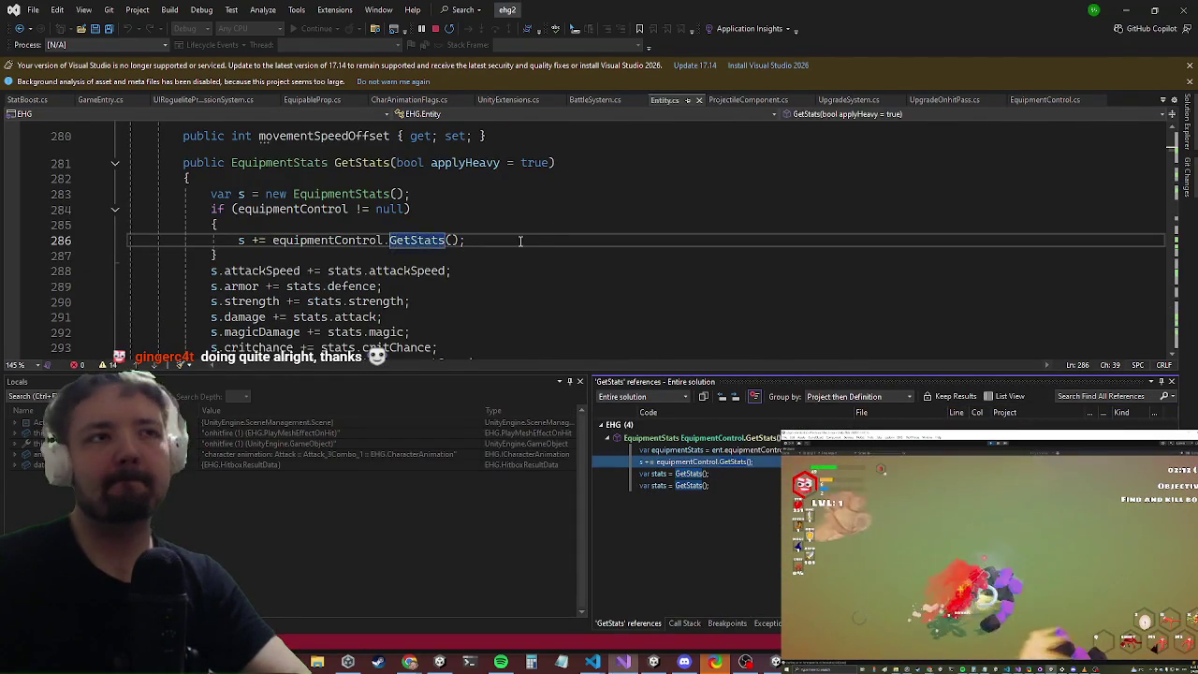
pyautogui.scroll(-4, 524, 240)
pyautogui.scroll(-3, 566, 219)
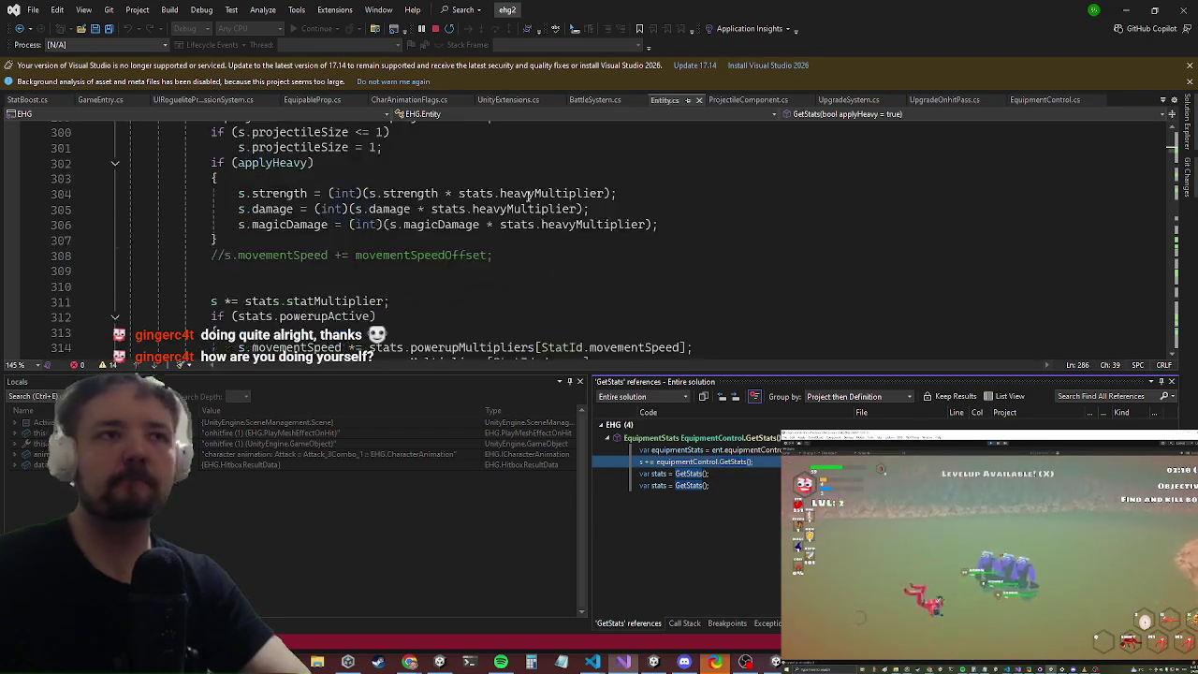
pyautogui.scroll(-3, 485, 167)
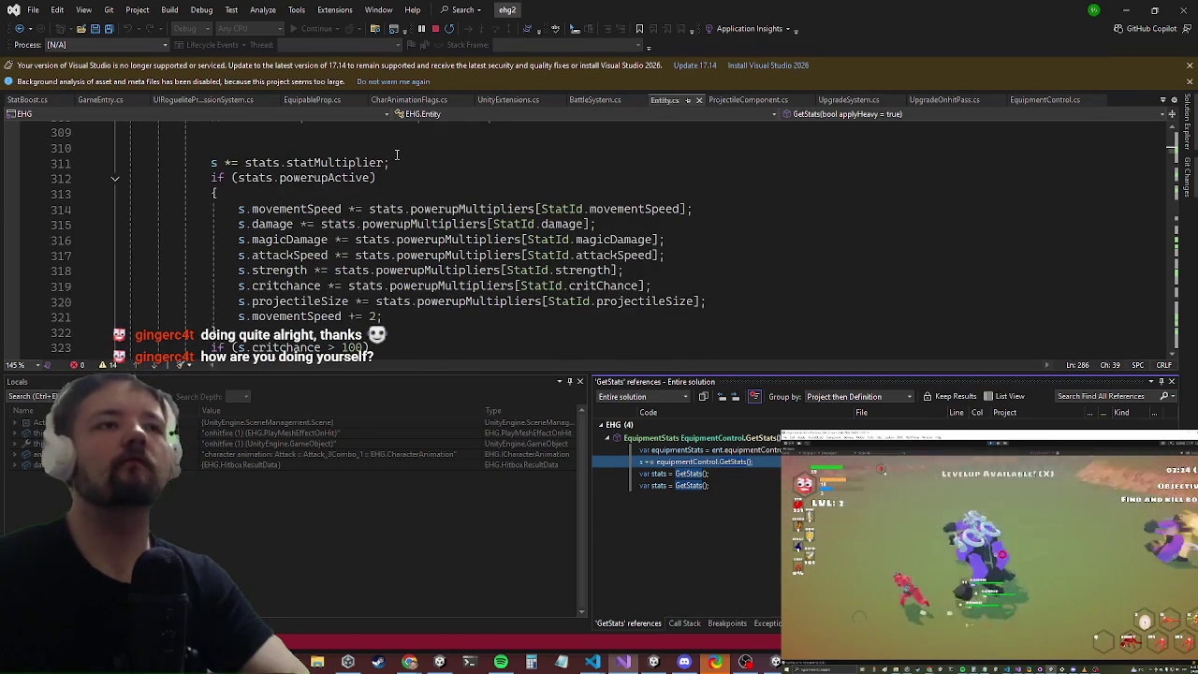
# Step: Set a breakpoint on the powerupActive check at Entity.cs line 312
pyautogui.click(286, 316)
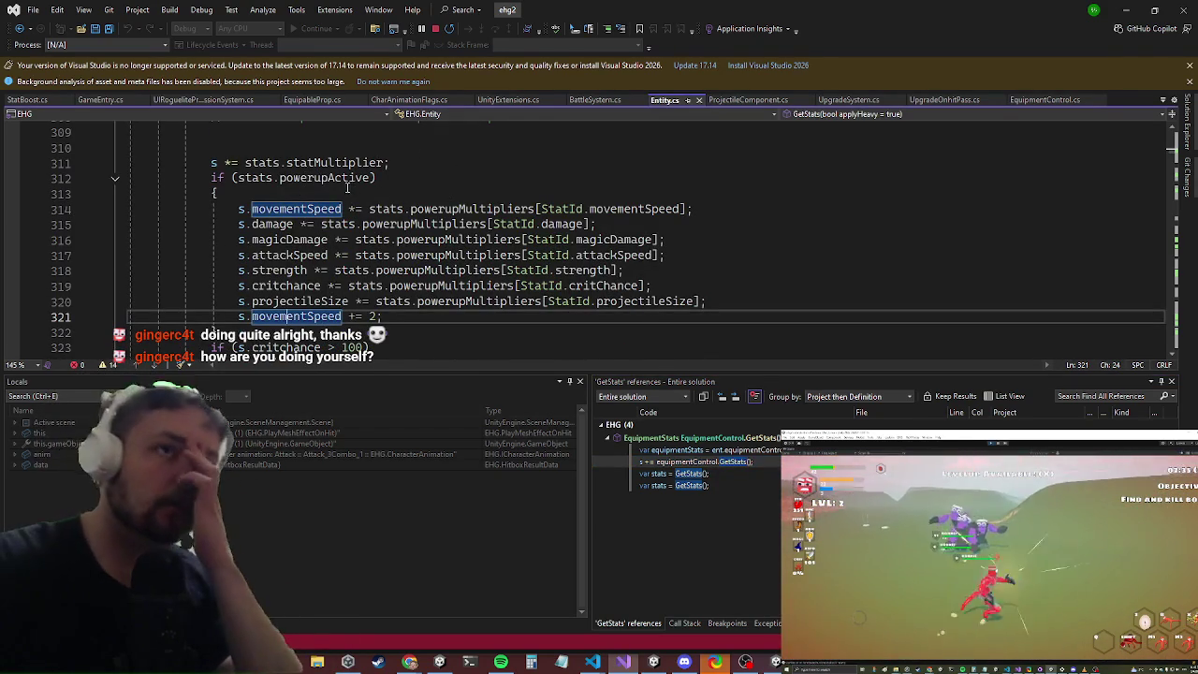
pyautogui.scroll(-2, 351, 187)
pyautogui.scroll(3, 400, 199)
pyautogui.scroll(4, 399, 198)
pyautogui.scroll(-2, 312, 335)
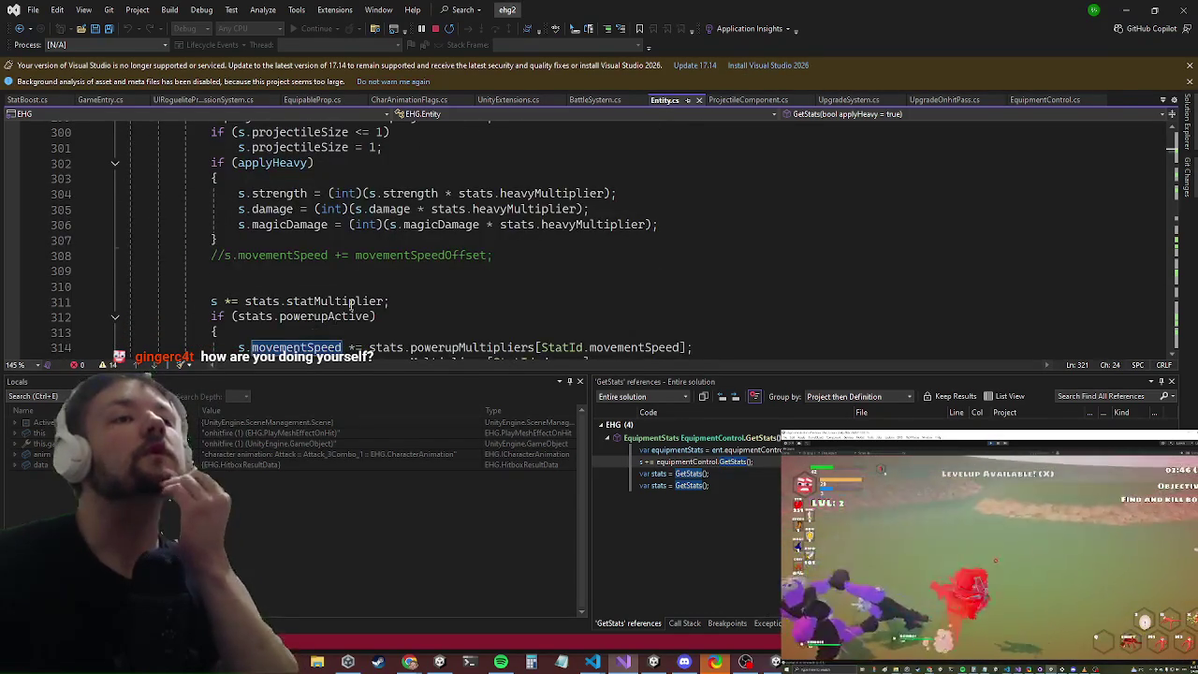
pyautogui.click(13, 317)
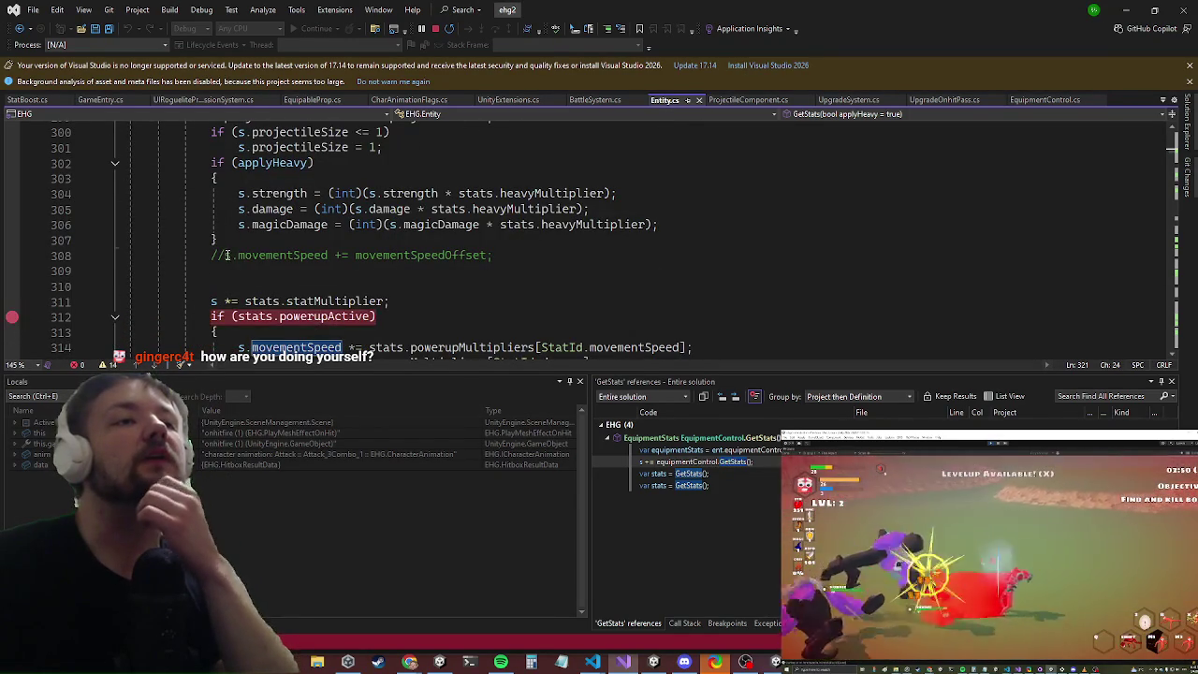
# Step: Inspect the statMultiplier definition in BattleSystem.cs, then return to Entity.cs
pyautogui.click(321, 301)
pyautogui.press('F12')
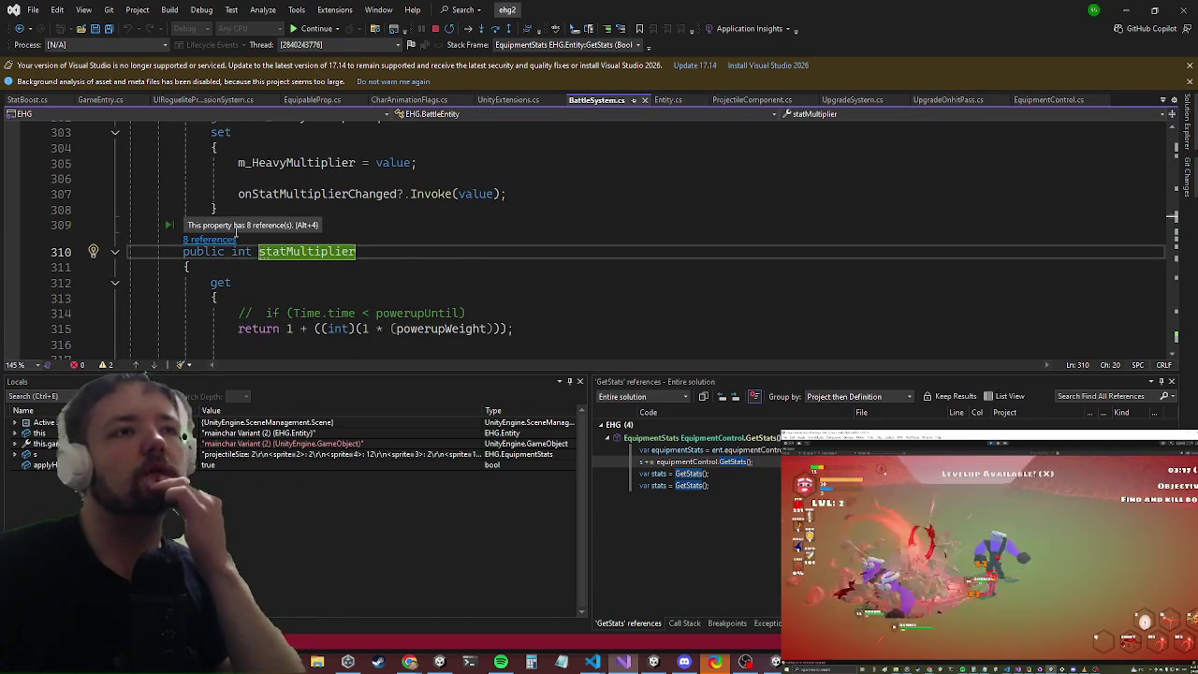
pyautogui.scroll(-2, 236, 240)
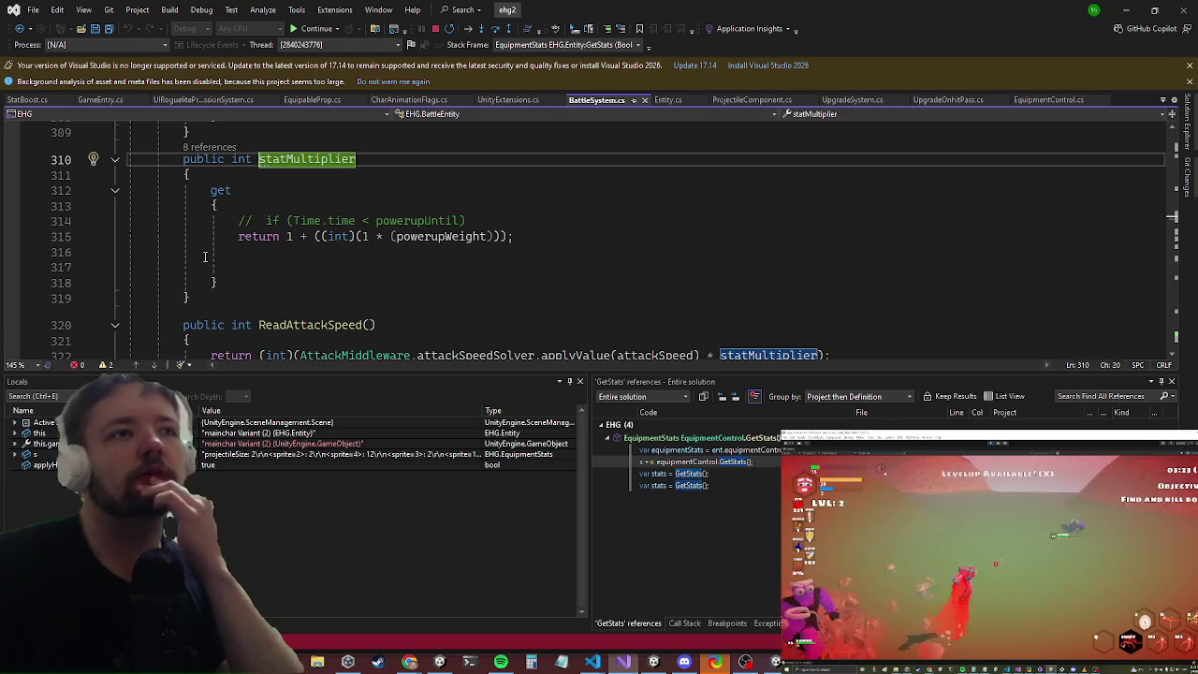
pyautogui.click(202, 254)
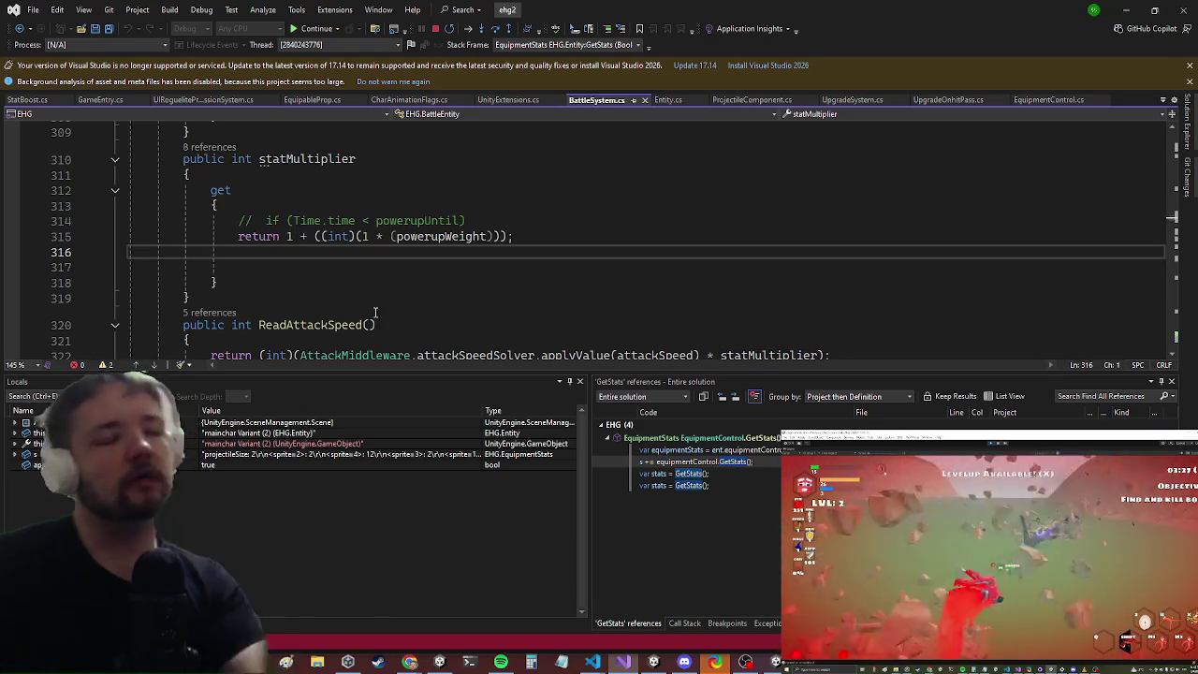
pyautogui.hotkey('ctrl', '-')
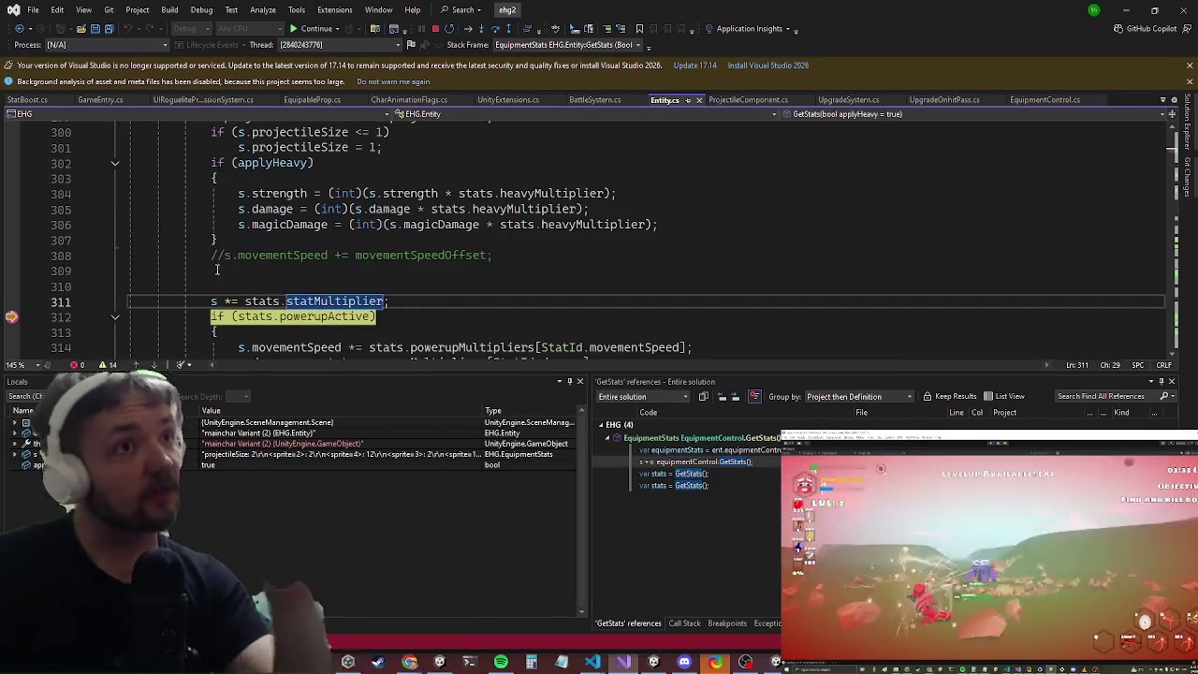
# Step: Comment out 's *= stats.statMultiplier;' and stop debugging
pyautogui.click(185, 282)
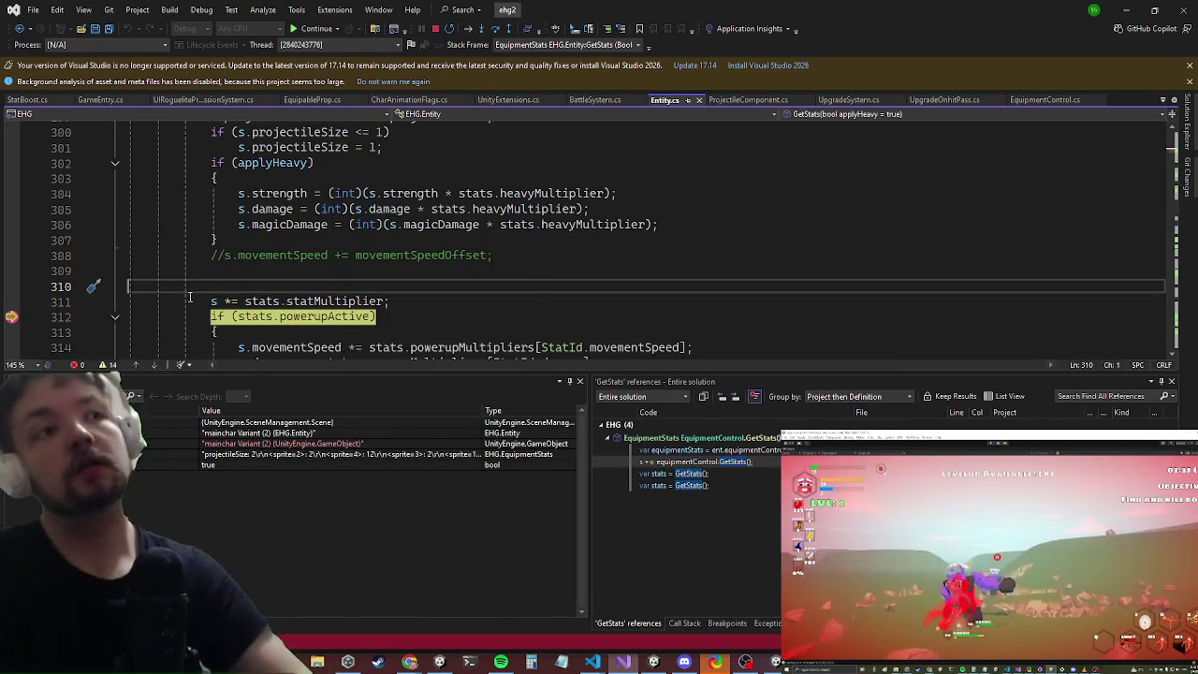
pyautogui.press('Down')
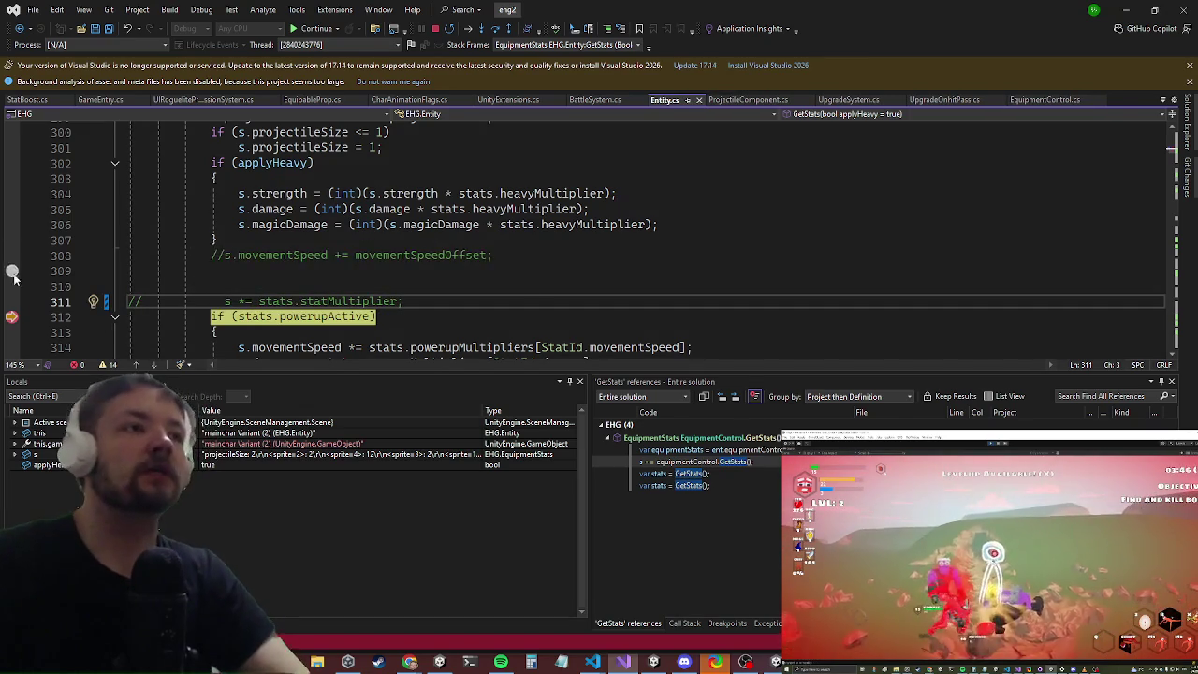
pyautogui.press('Down')
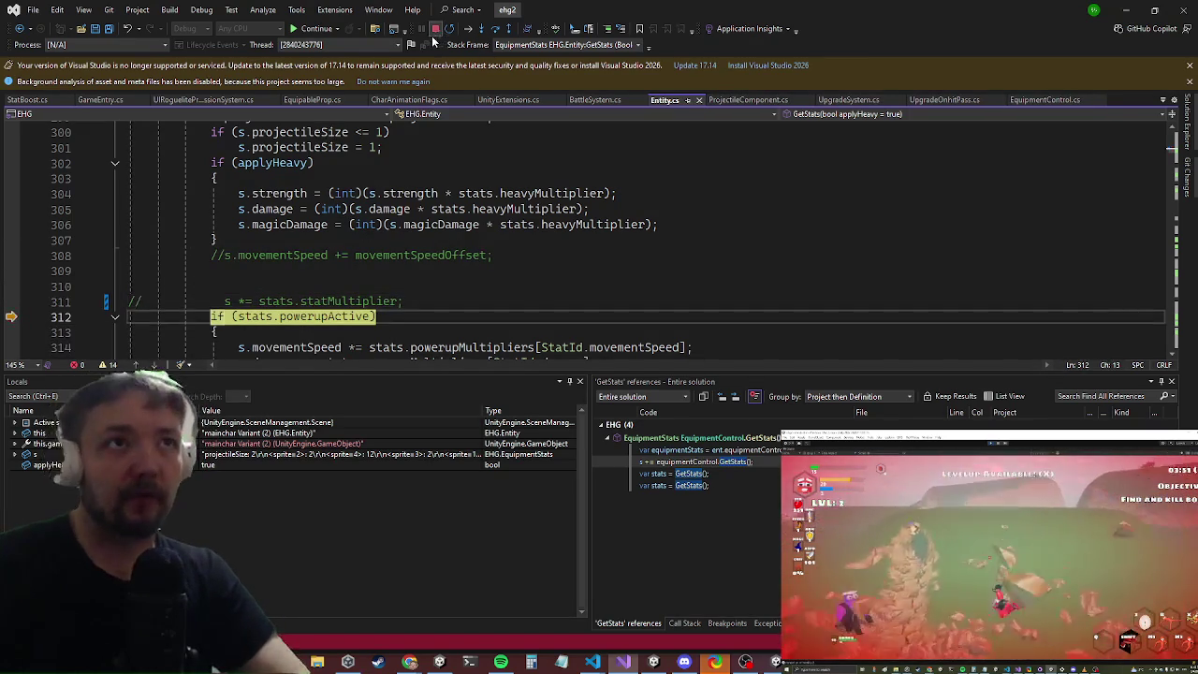
pyautogui.click(435, 28)
pyautogui.click(1126, 9)
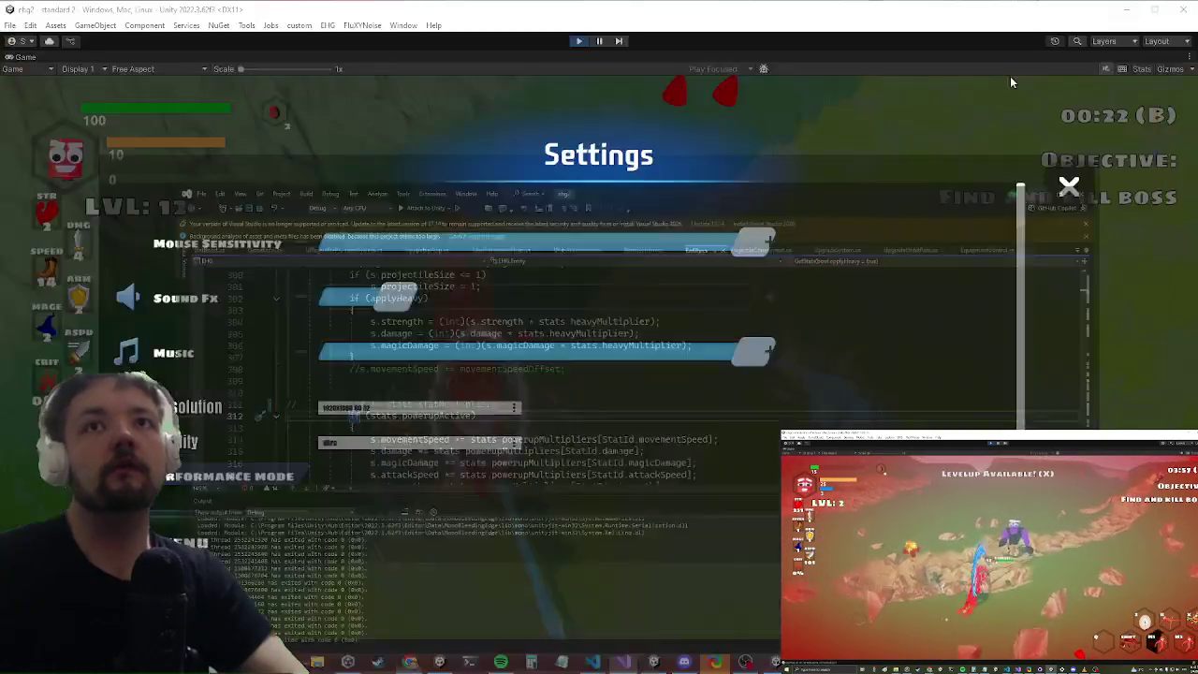
# Step: Close the Settings overlay, resume play, and take the available level-up powerup
pyautogui.click(479, 492)
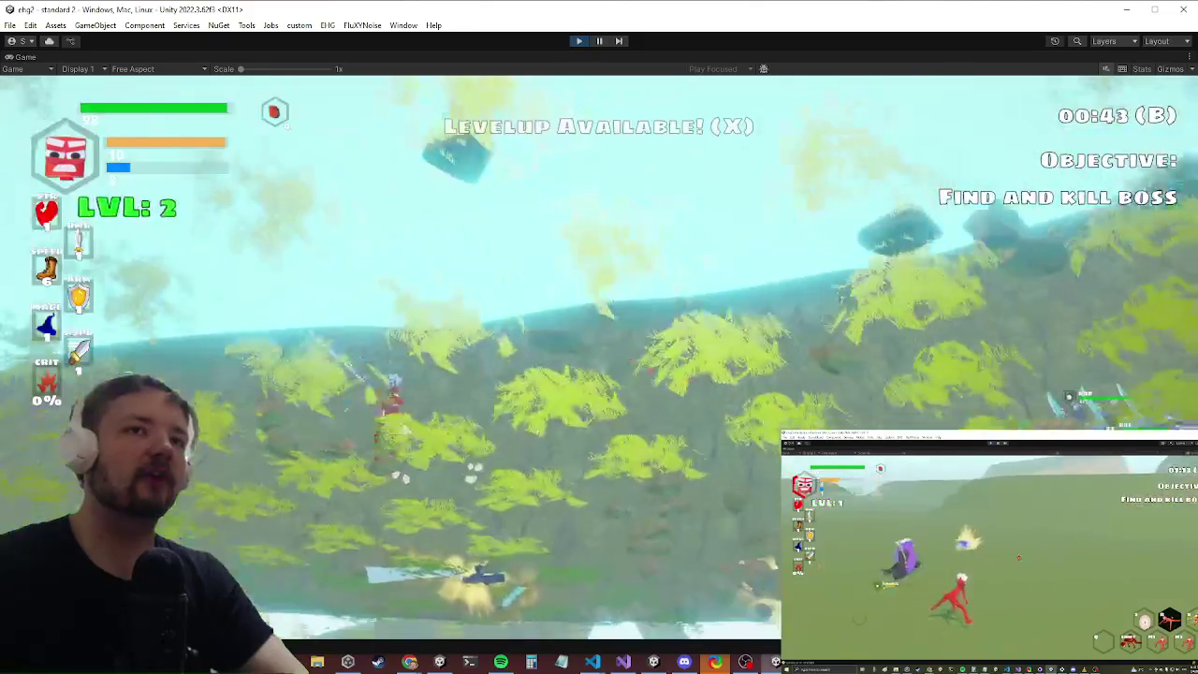
pyautogui.press('x')
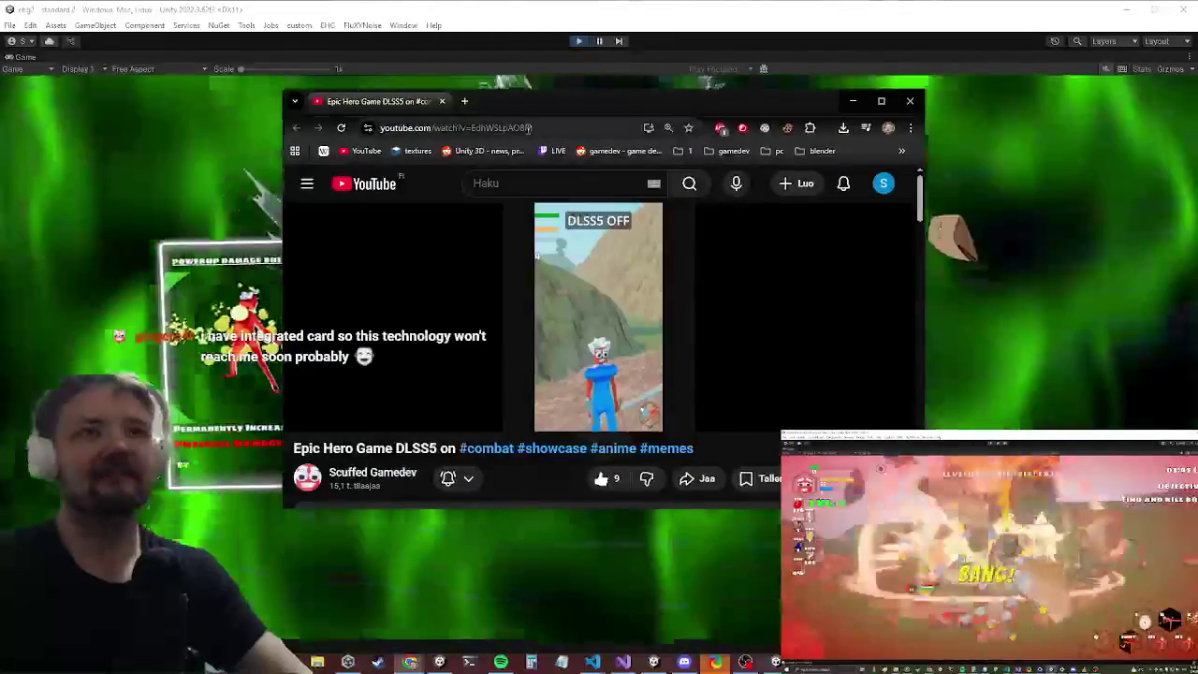
# Step: Play the Epic Hero Game DLSS5 short, then drag Chrome to the left and minimise it
pyautogui.click(537, 129)
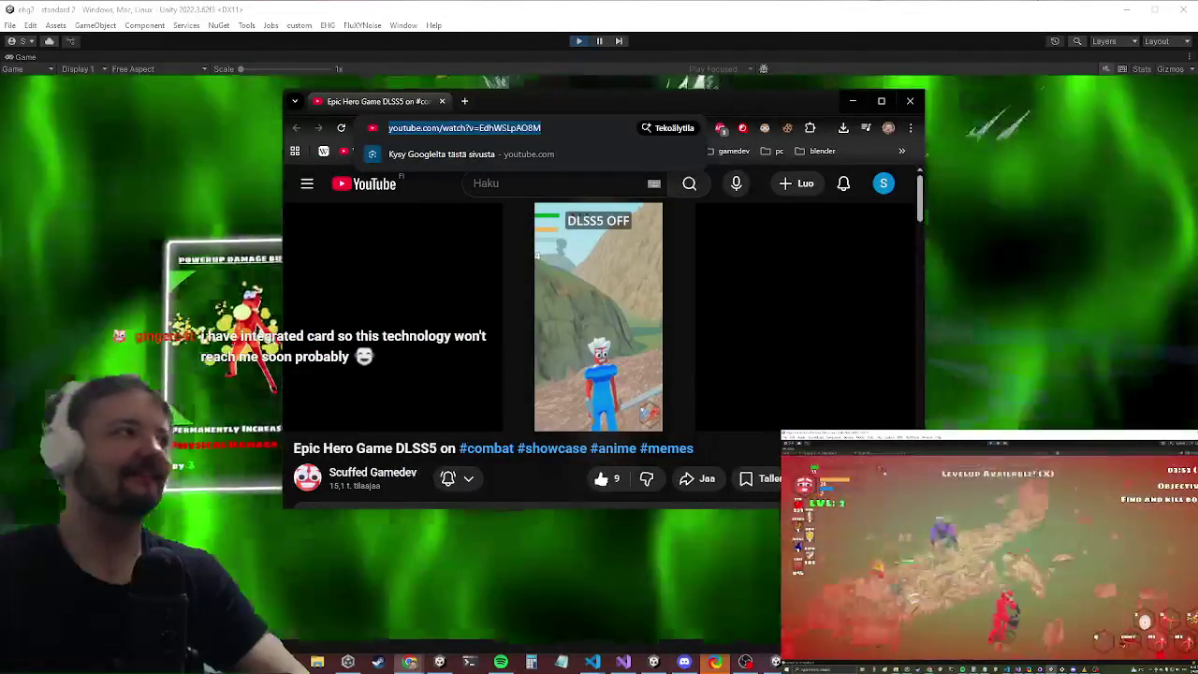
pyautogui.click(289, 85)
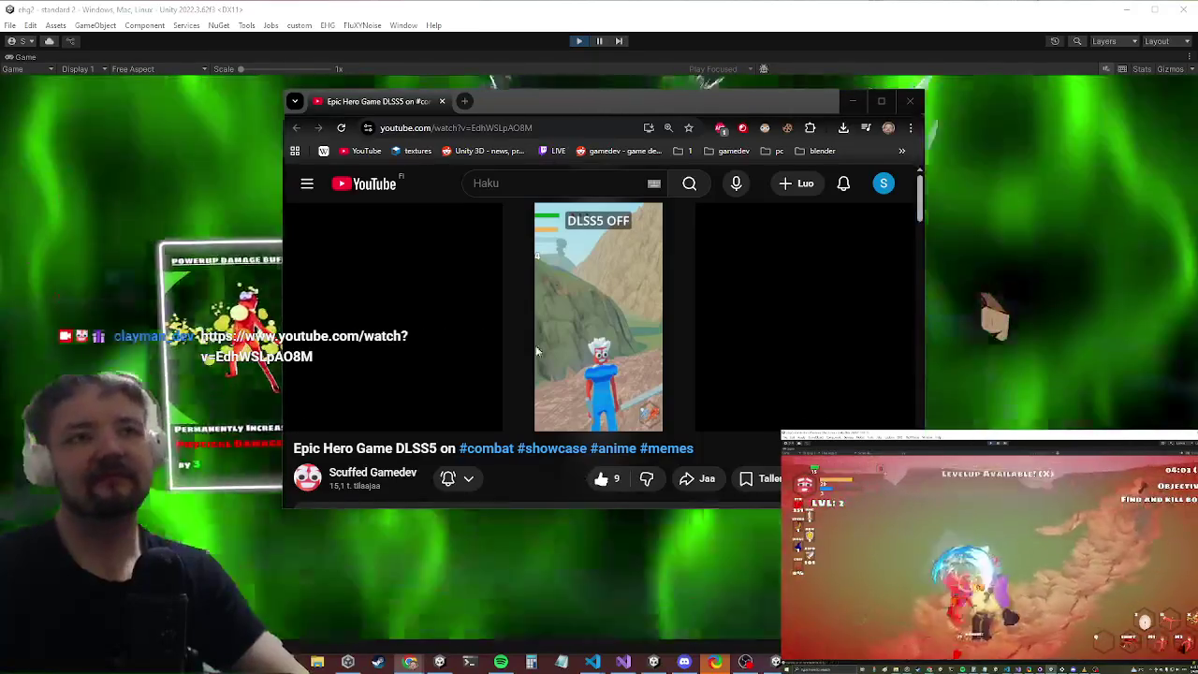
pyautogui.click(538, 351)
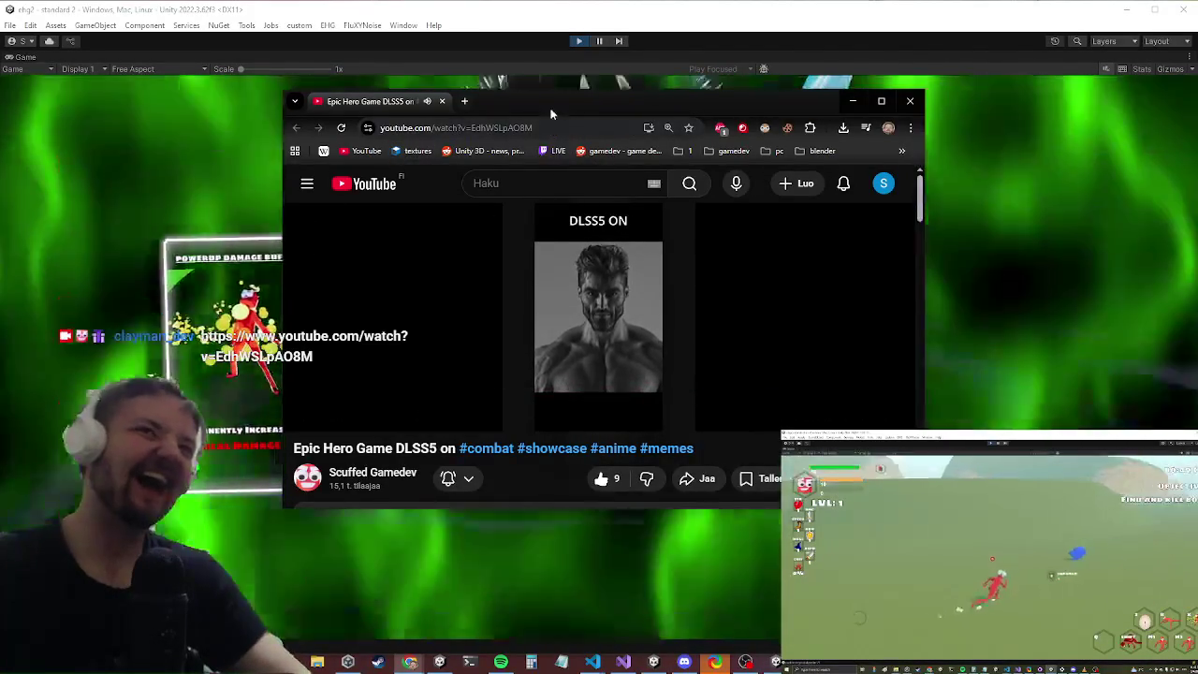
pyautogui.moveTo(551, 111); pyautogui.dragTo(0, 231)
pyautogui.click(90, 218)
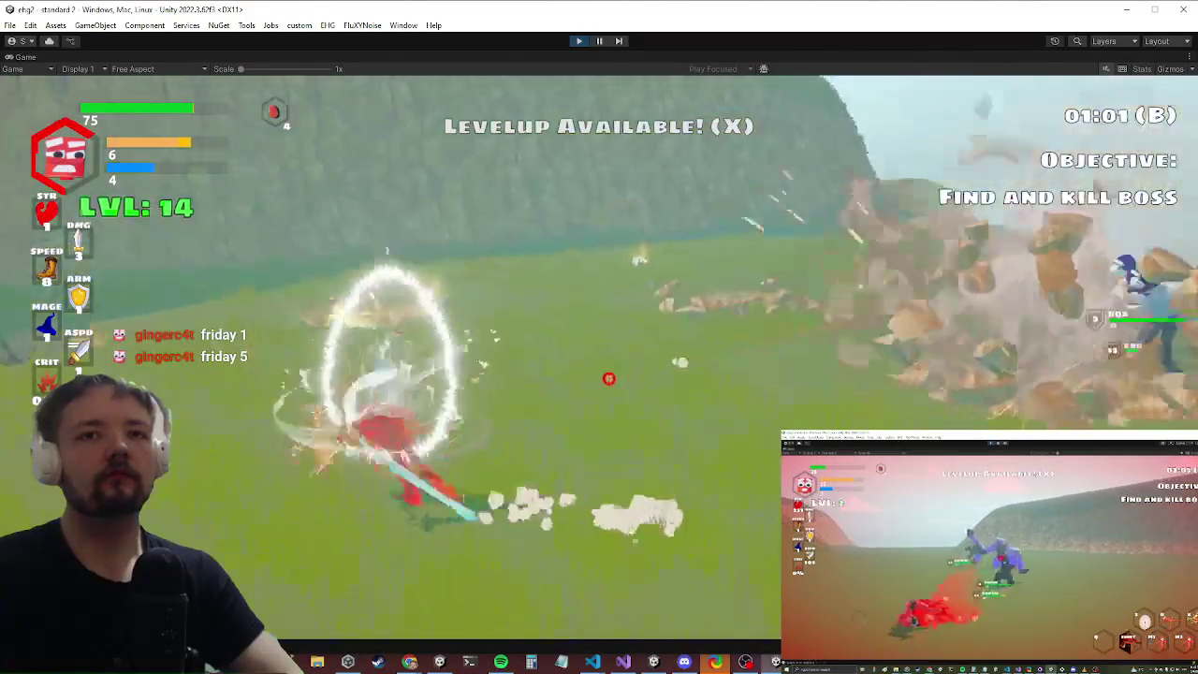
# Step: Return to the game and choose REINCARNATE on the YOU DIED screen to respawn
pyautogui.hotkey('alt', 'Tab')
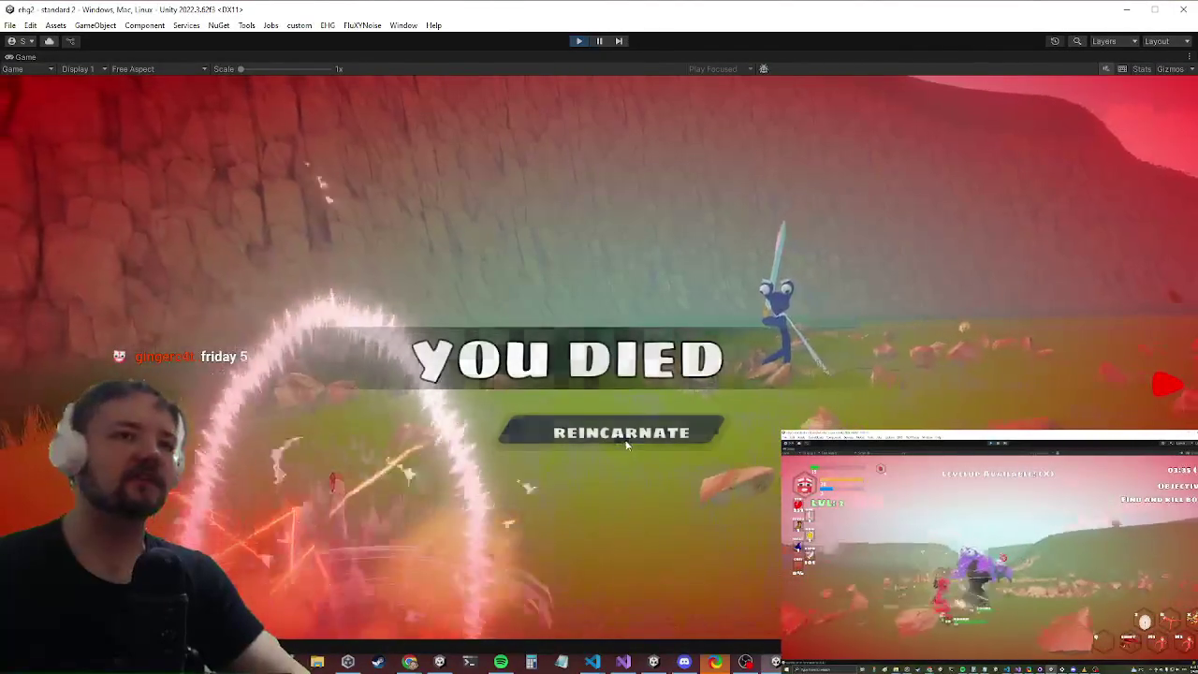
pyautogui.click(626, 445)
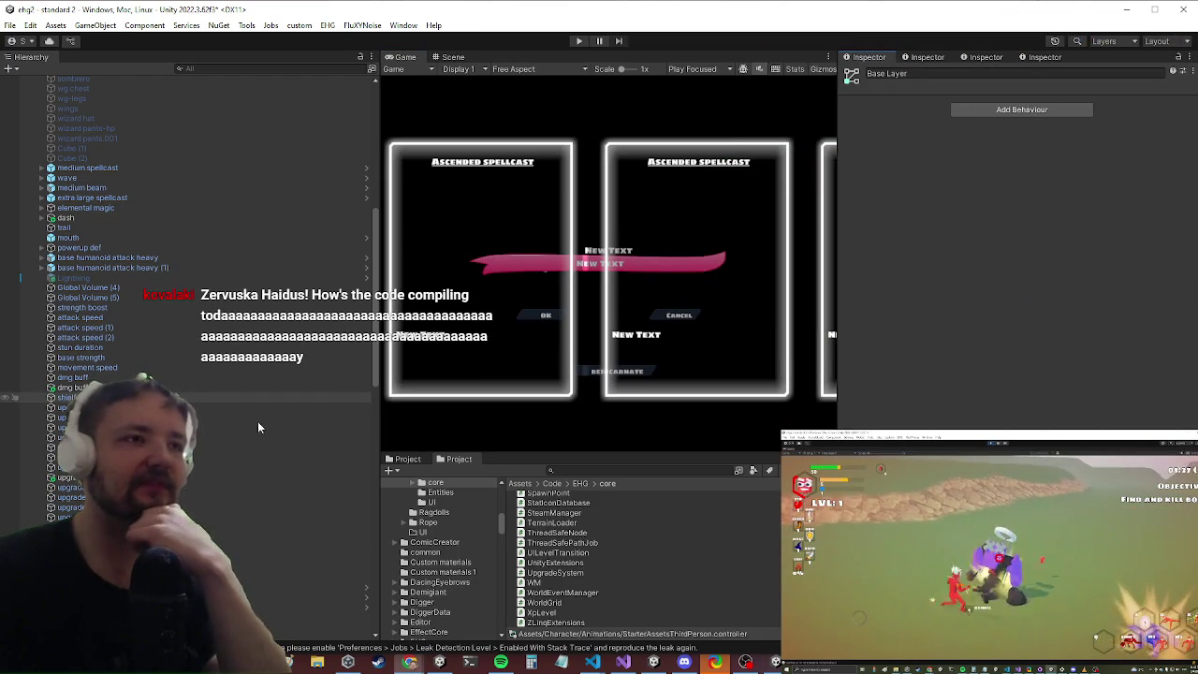
# Step: Check the shield buff's Armor stat boost, then view dmg buff (1) boosting Damage by 3
pyautogui.click(75, 397)
pyautogui.click(1054, 309)
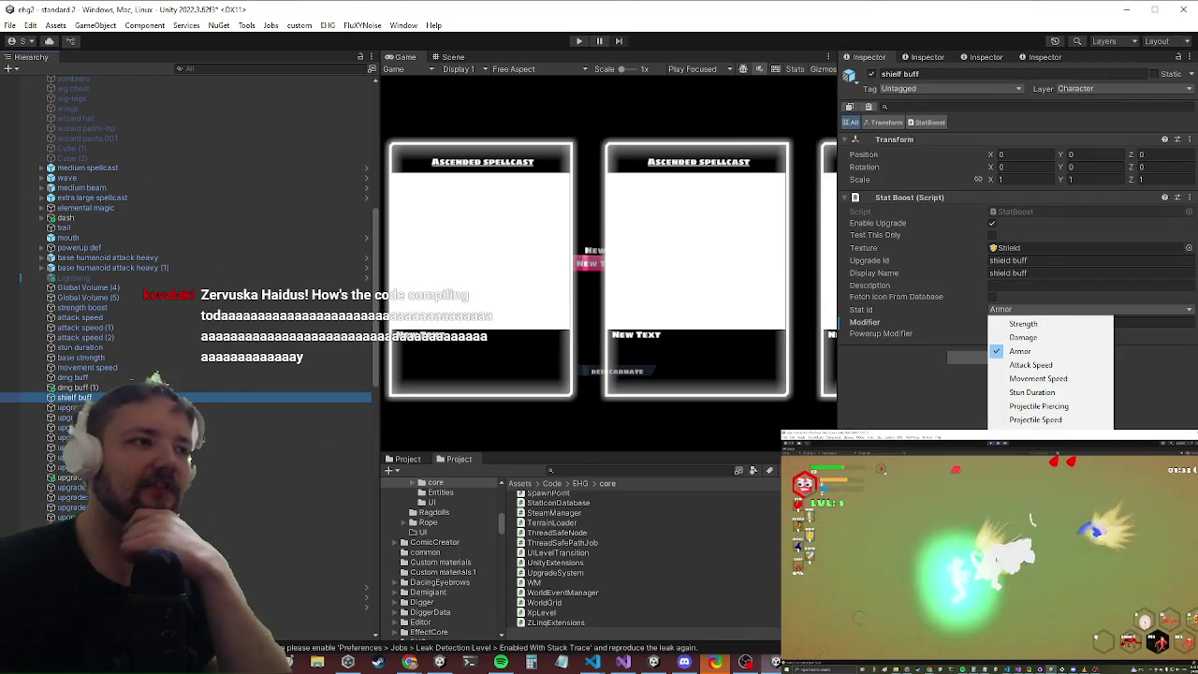
pyautogui.click(1020, 351)
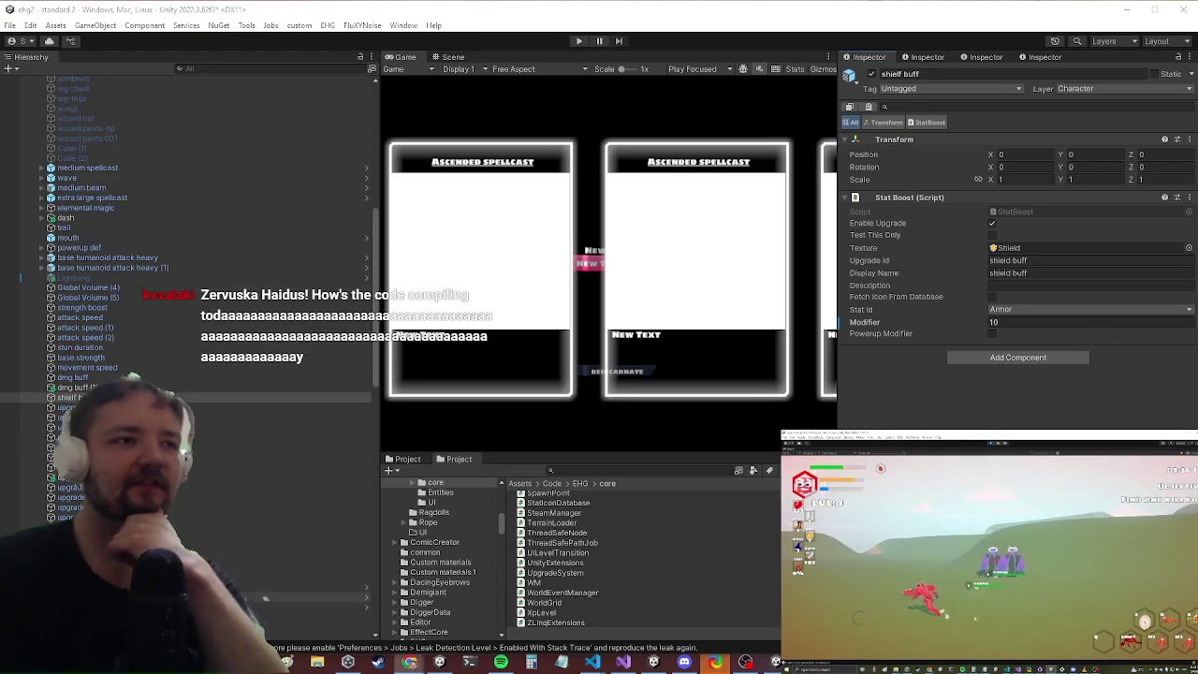
pyautogui.click(299, 577)
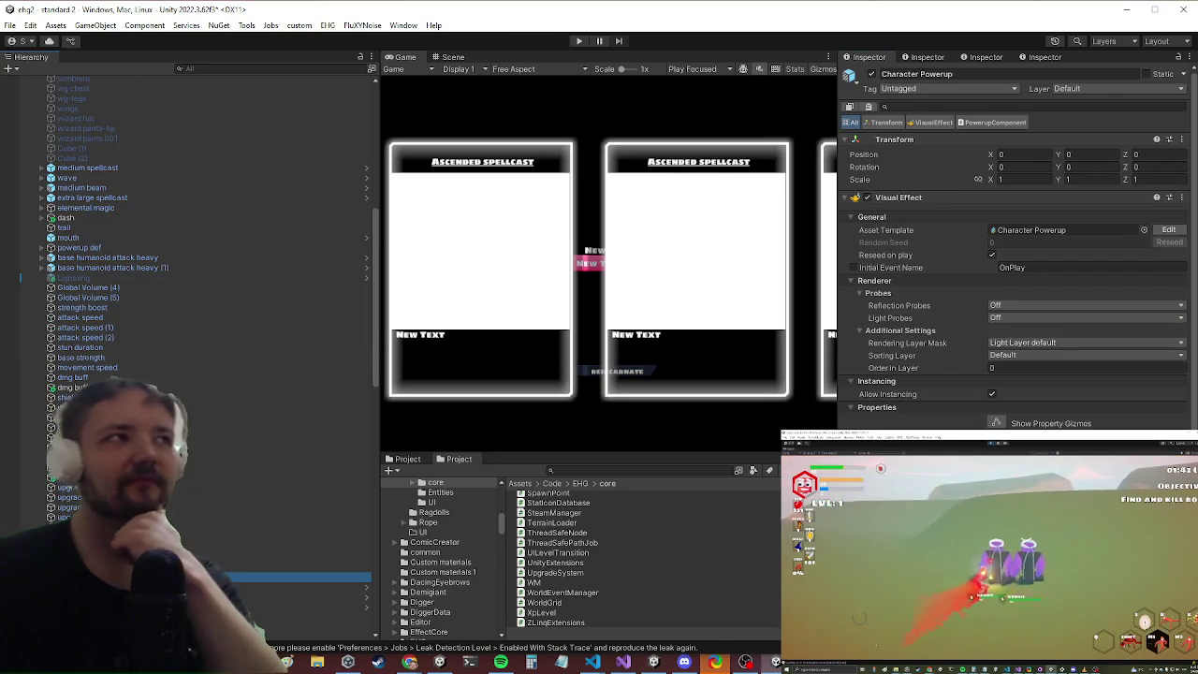
pyautogui.click(300, 497)
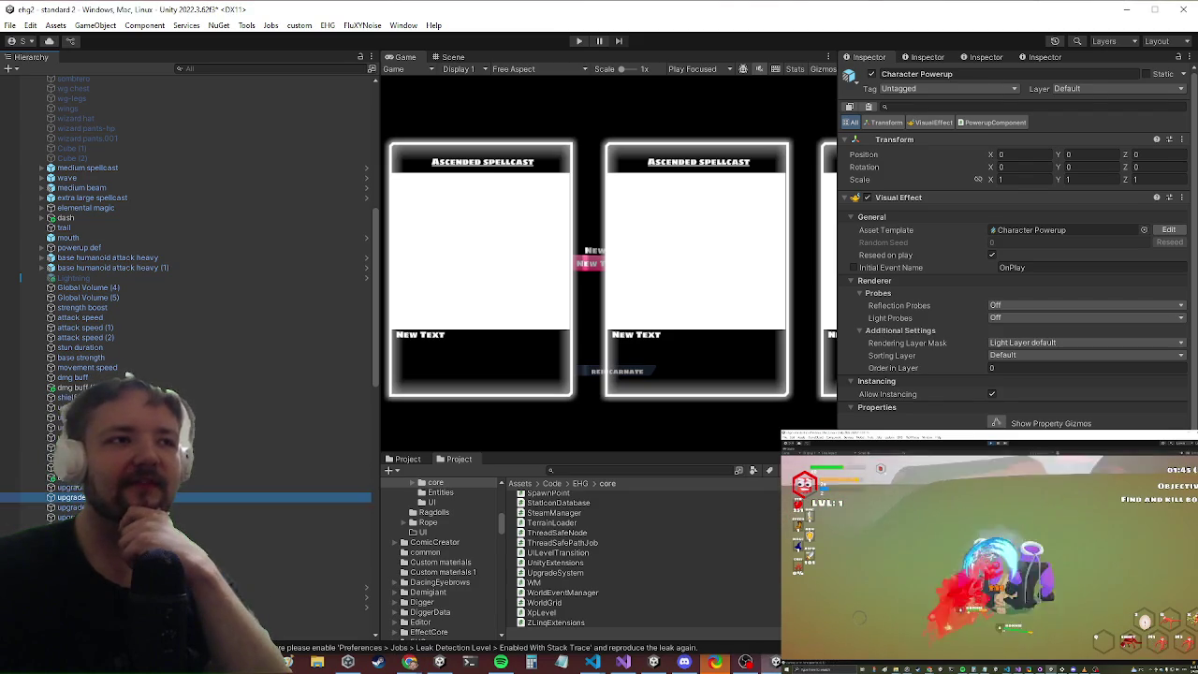
pyautogui.click(299, 396)
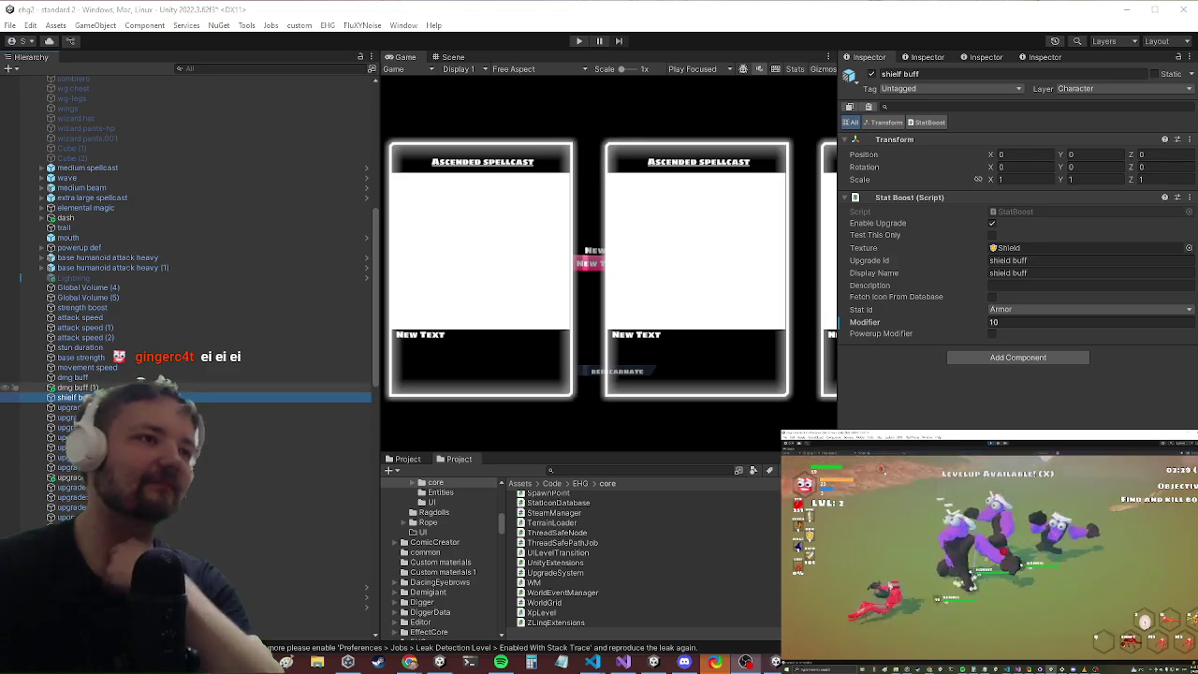
pyautogui.click(79, 387)
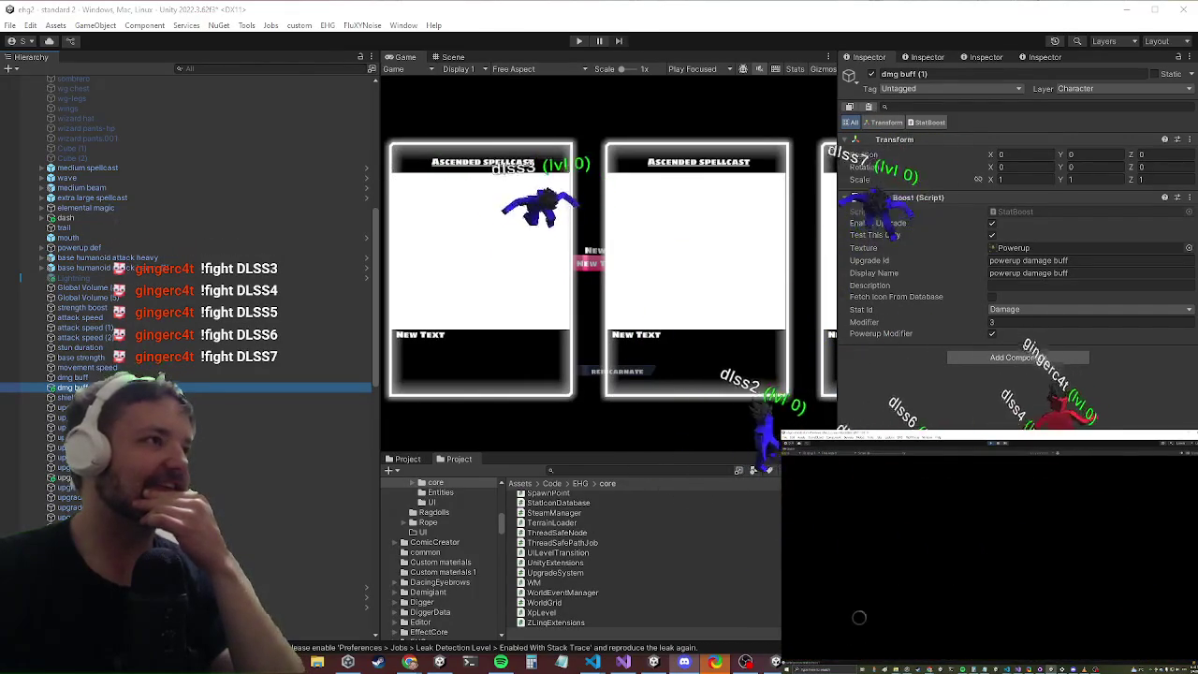
# Step: Place the Epic Hero Game DLSS5 YouTube clip over the zoomed-out DLSS comparison image and rewind it to the start
pyautogui.hotkey('alt', 'Tab')
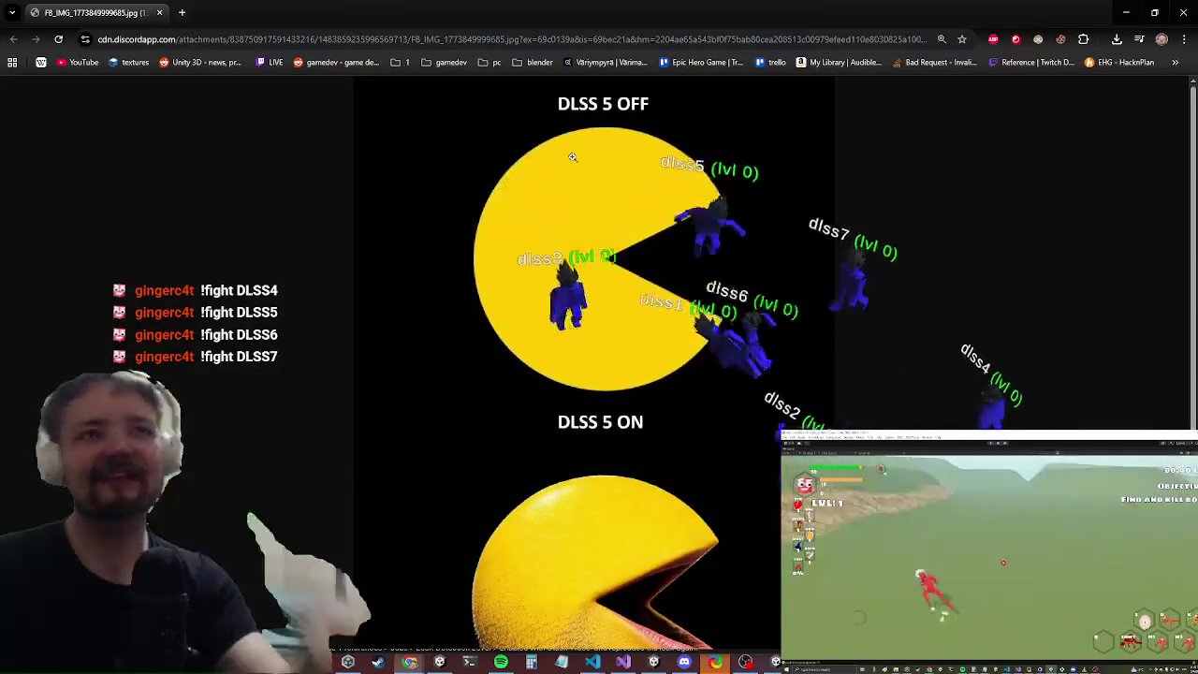
pyautogui.hotkey('ctrl', '-')
pyautogui.hotkey('ctrl', '-')
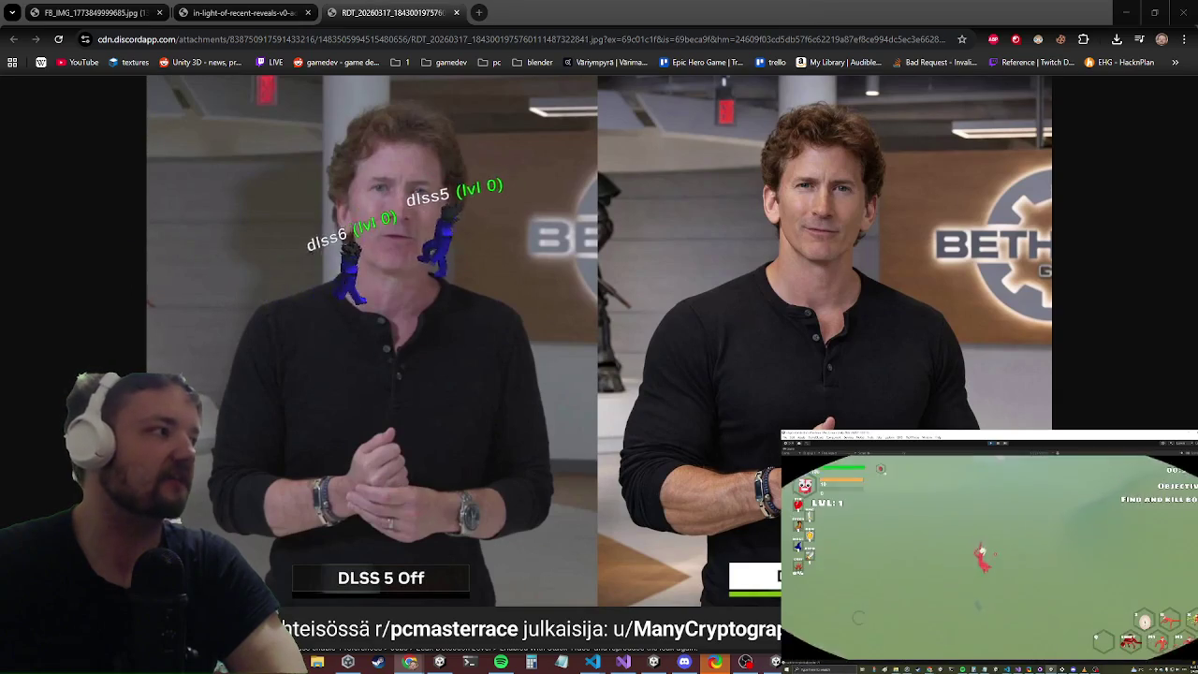
pyautogui.moveTo(0, 133); pyautogui.dragTo(466, 120)
pyautogui.click(271, 410)
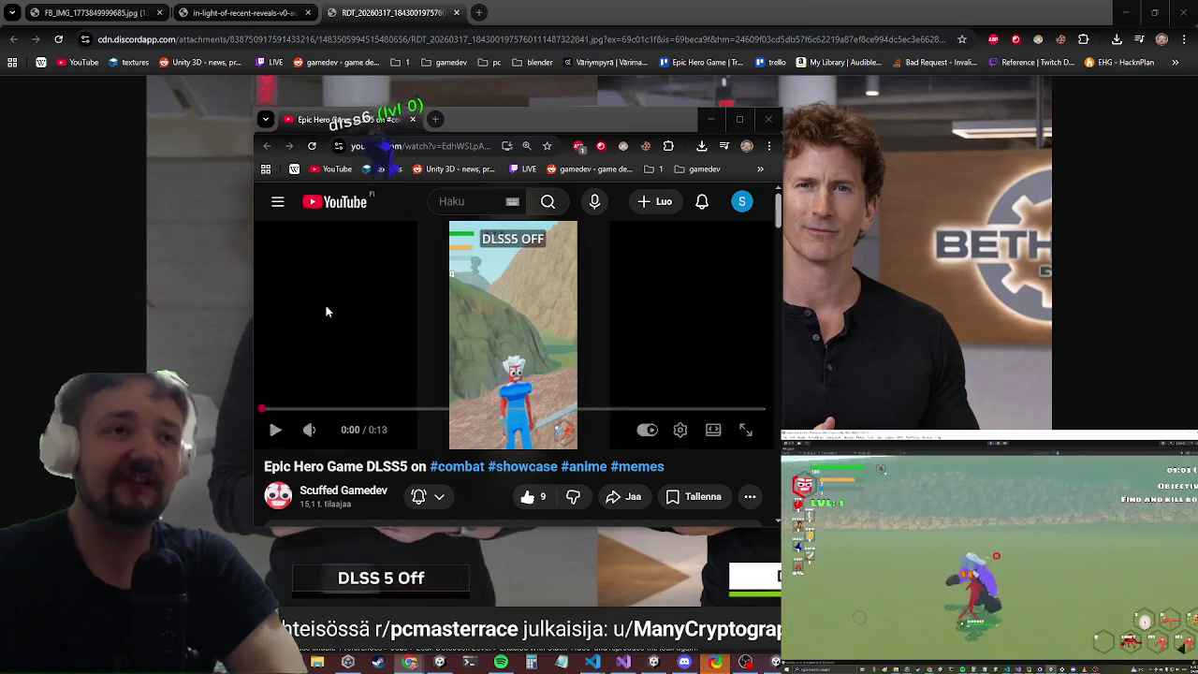
# Step: Play and pause the DLSS5 clip, then put away the video and comparison image windows
pyautogui.click(504, 339)
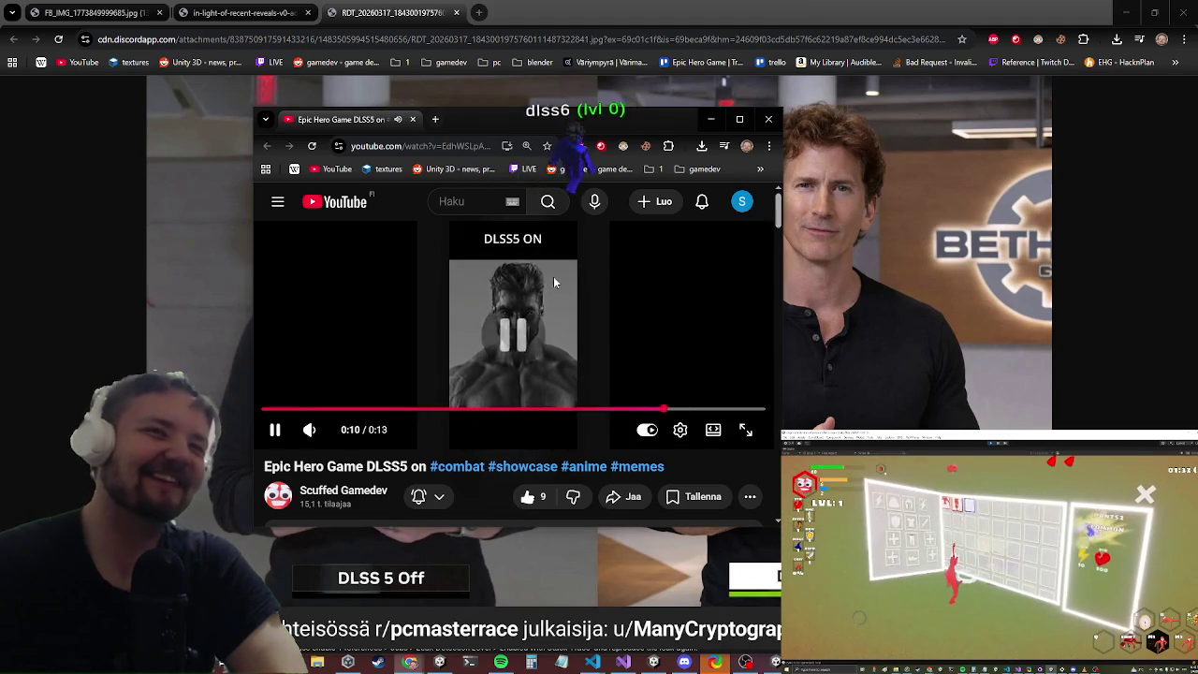
pyautogui.click(553, 296)
pyautogui.moveTo(513, 125); pyautogui.dragTo(248, 182)
pyautogui.hotkey('alt', 'Tab')
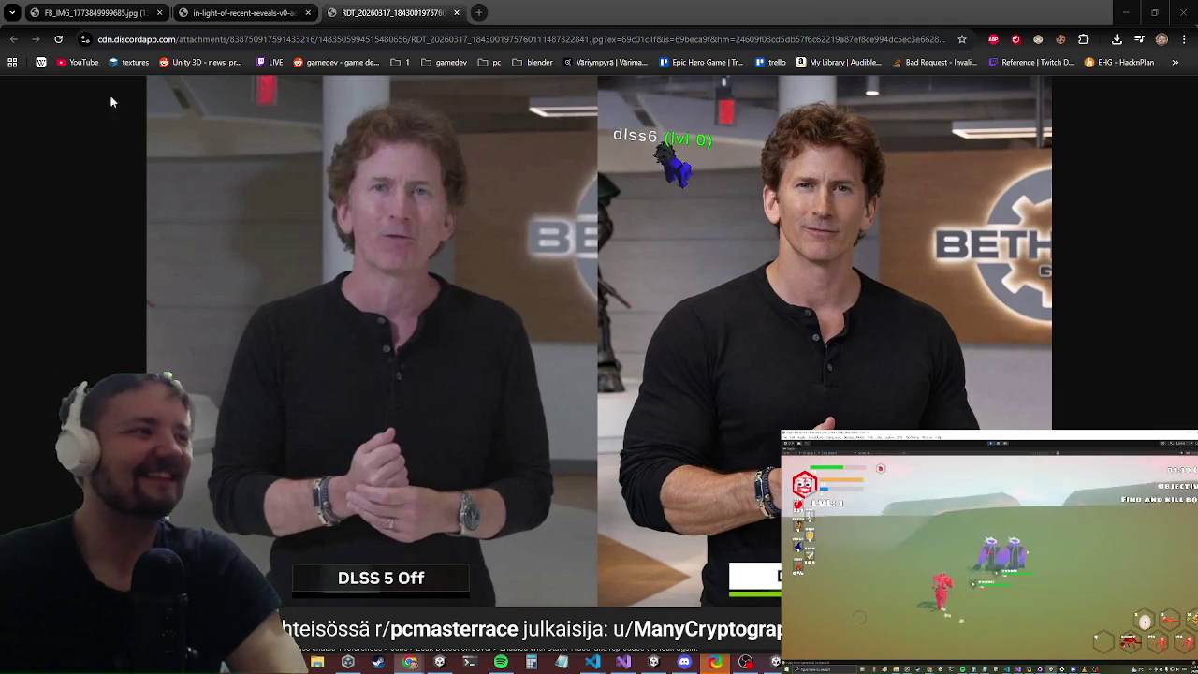
pyautogui.click(1184, 12)
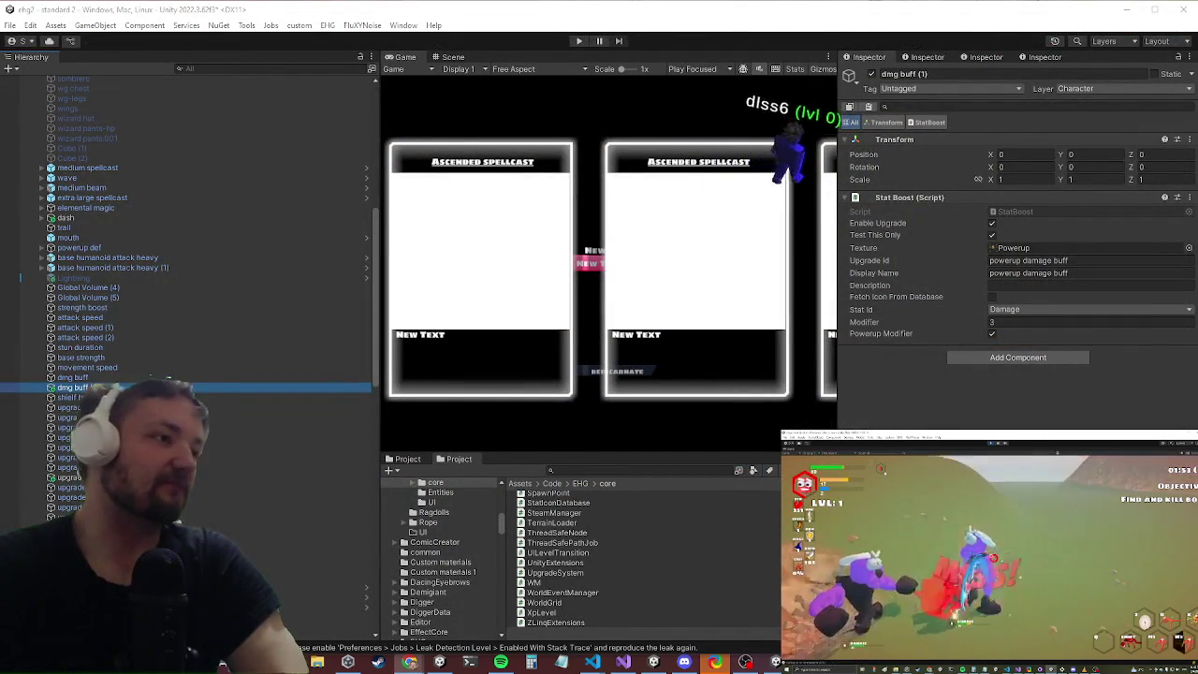
# Step: Open StatBoost.cs and scroll to GetDescription's percentage and default if/else return branches
pyautogui.click(623, 662)
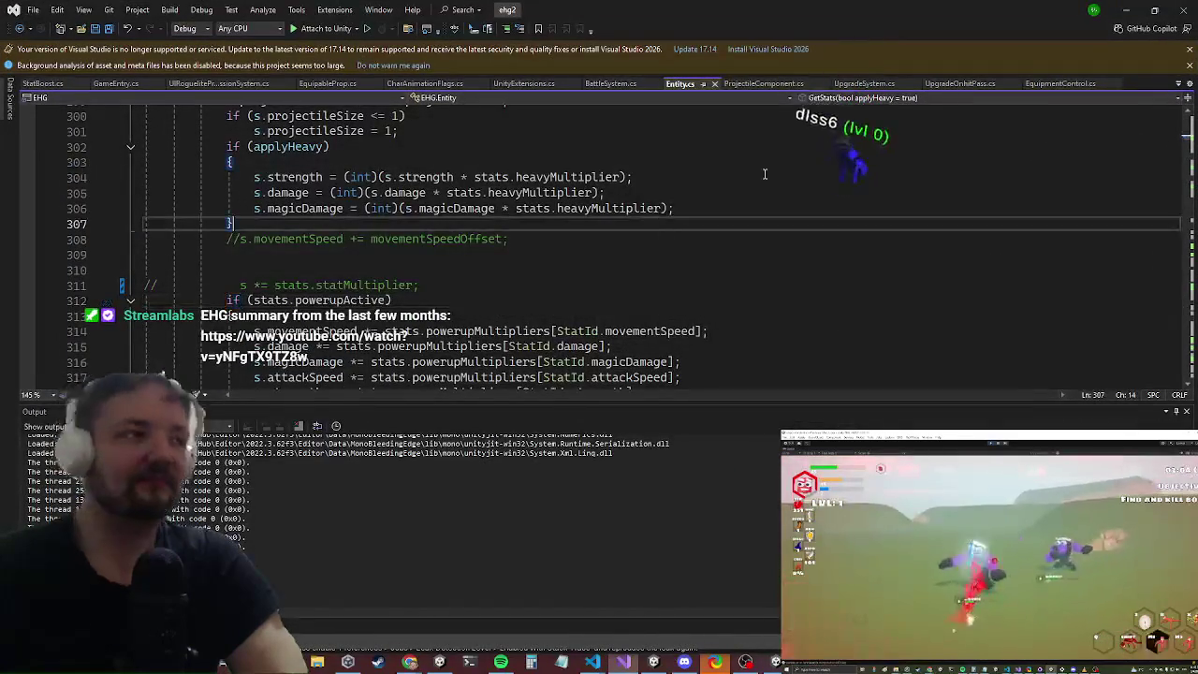
pyautogui.scroll(-1, 534, 308)
pyautogui.scroll(-7, 672, 230)
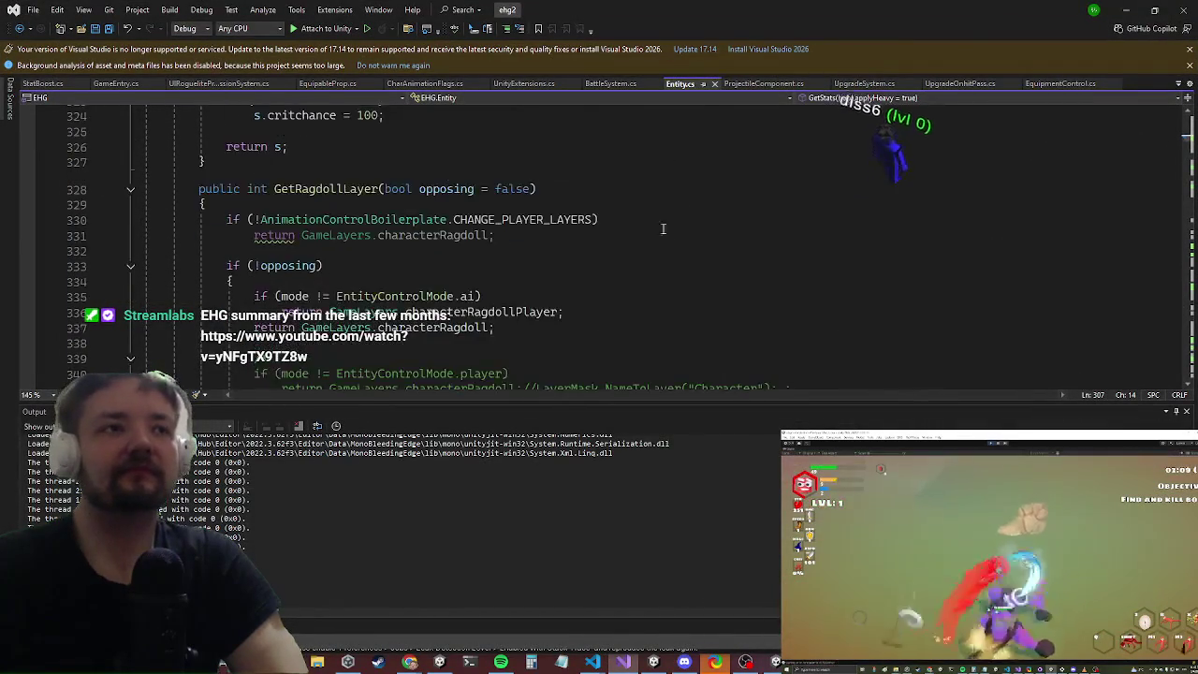
pyautogui.scroll(-1, 218, 261)
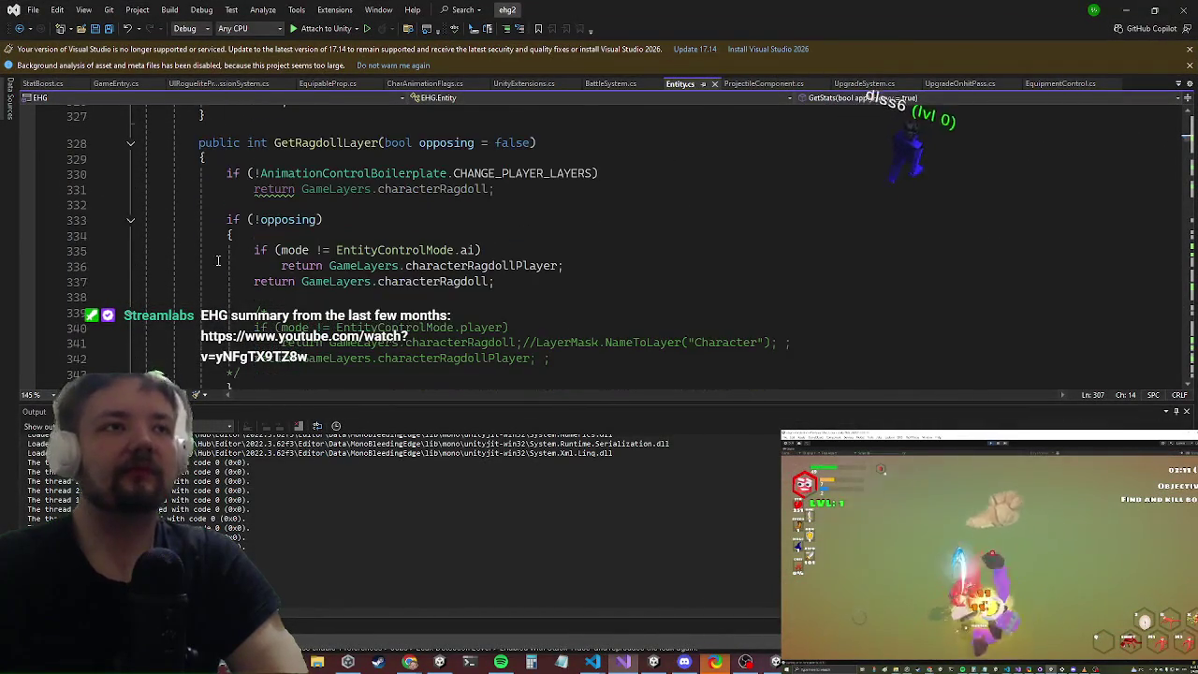
pyautogui.click(41, 83)
pyautogui.scroll(-3, 230, 217)
pyautogui.scroll(3, 229, 216)
pyautogui.scroll(8, 229, 216)
pyautogui.scroll(10, 230, 281)
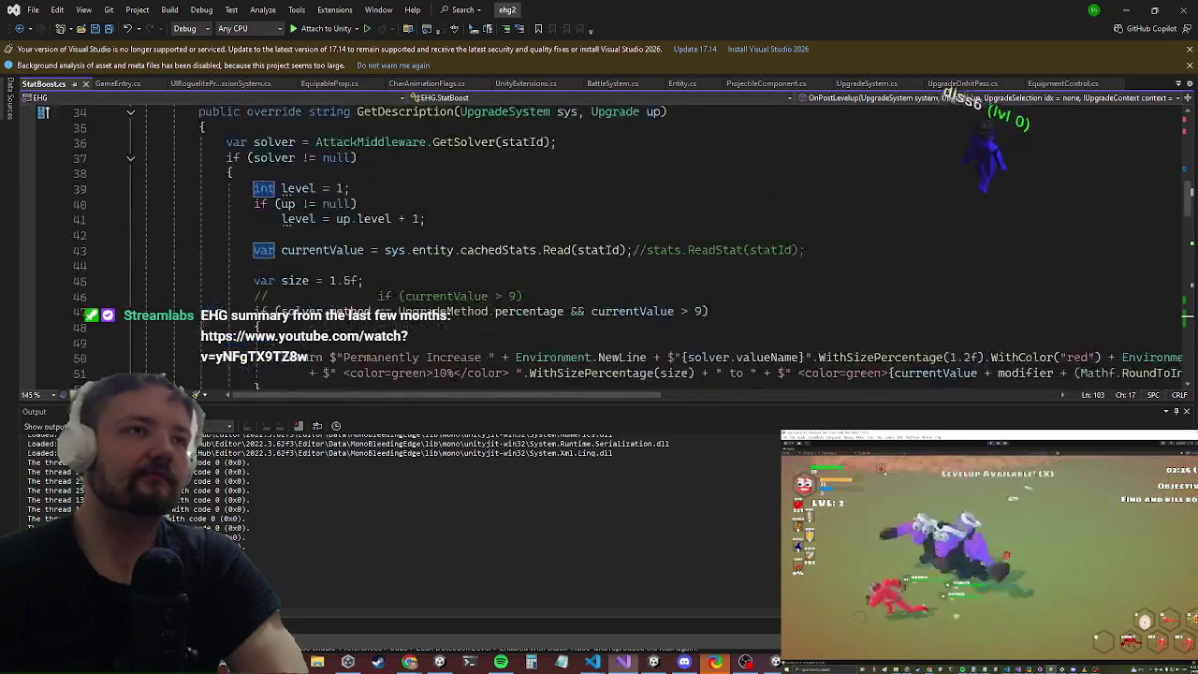
pyautogui.scroll(-1, 263, 283)
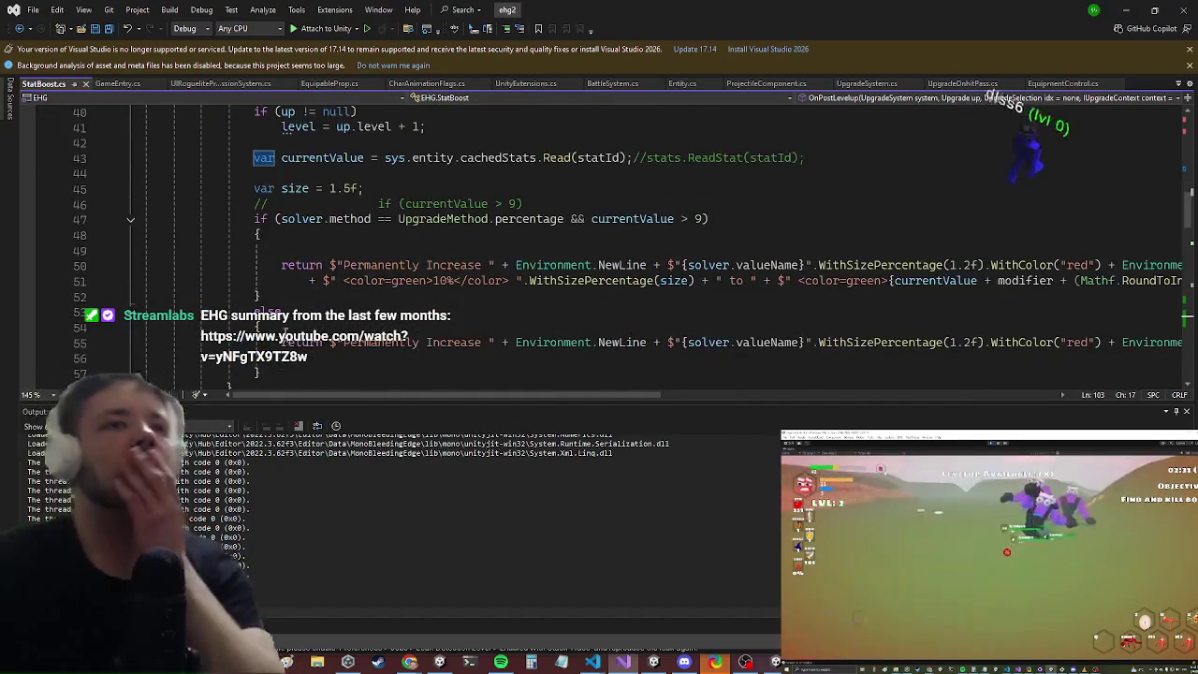
pyautogui.scroll(3, 307, 251)
pyautogui.scroll(-3, 307, 250)
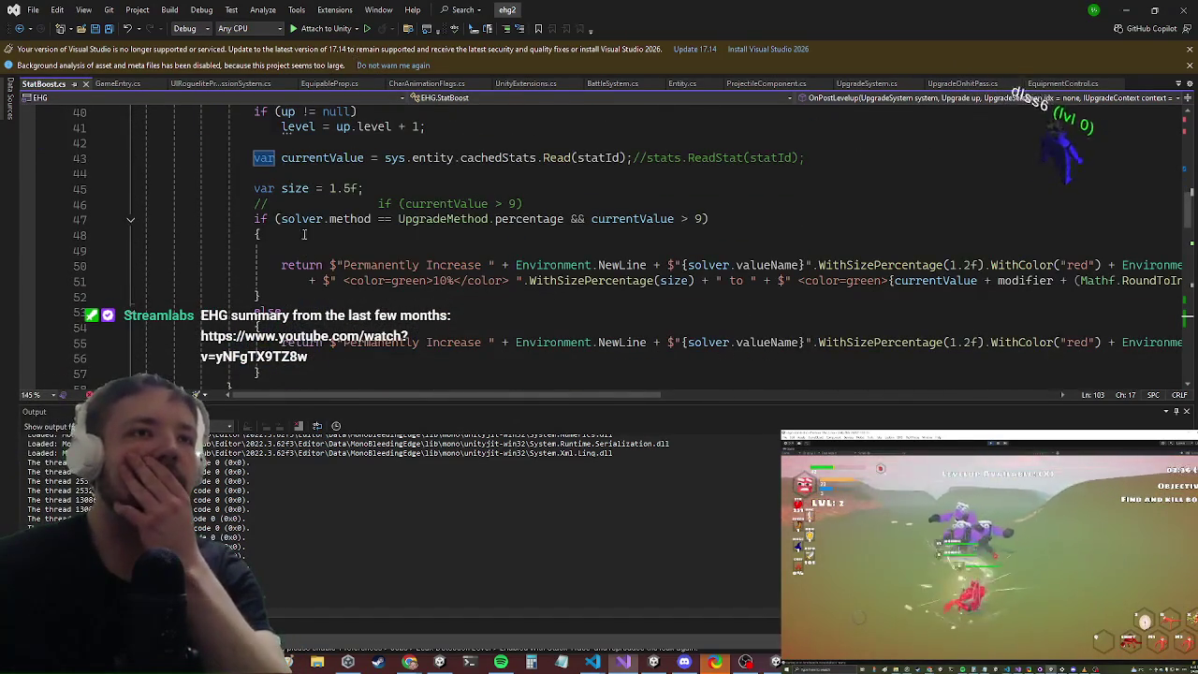
pyautogui.scroll(4, 353, 141)
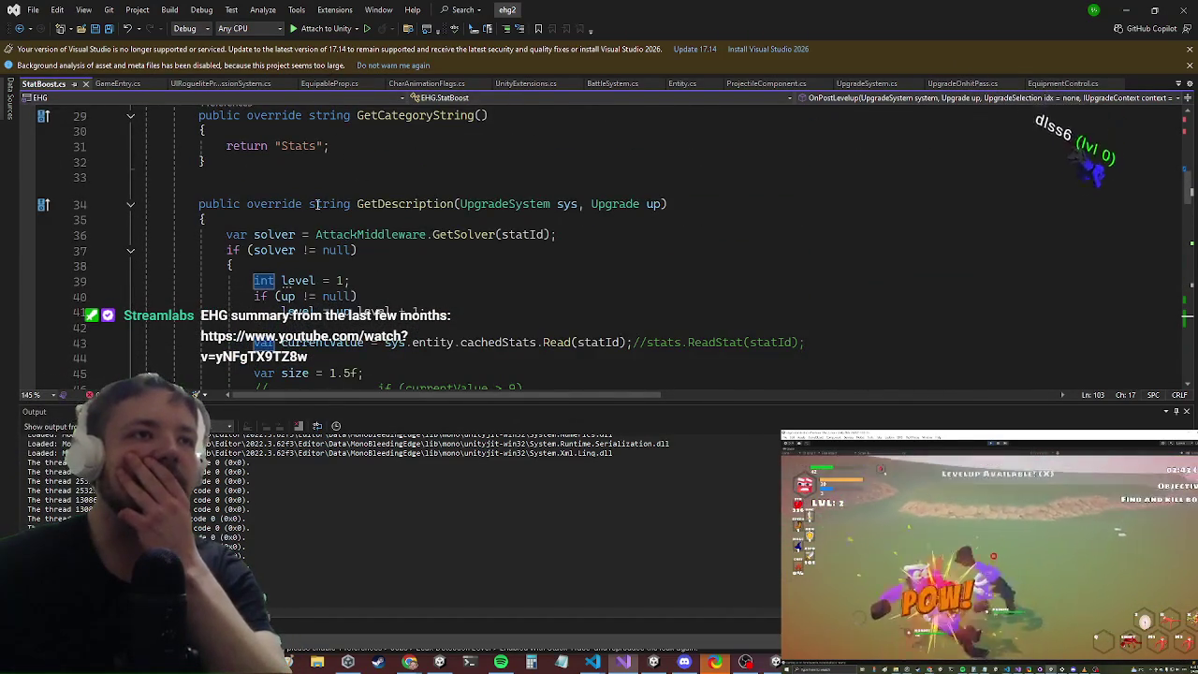
pyautogui.scroll(-4, 318, 203)
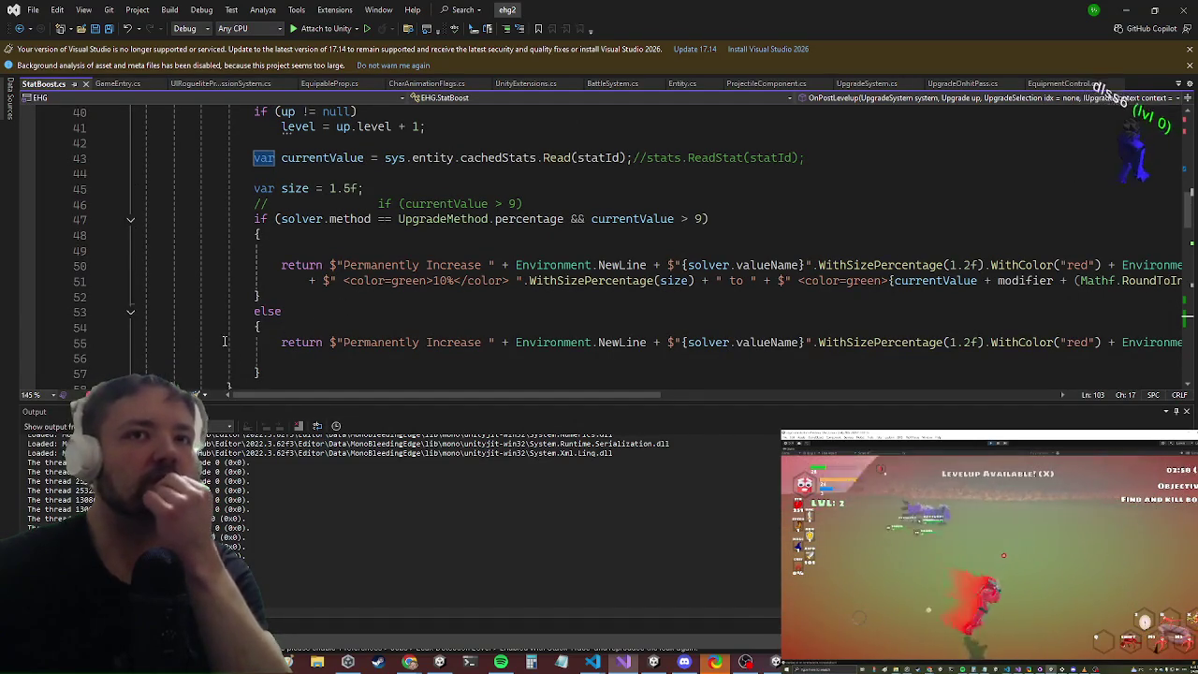
pyautogui.scroll(-1, 330, 339)
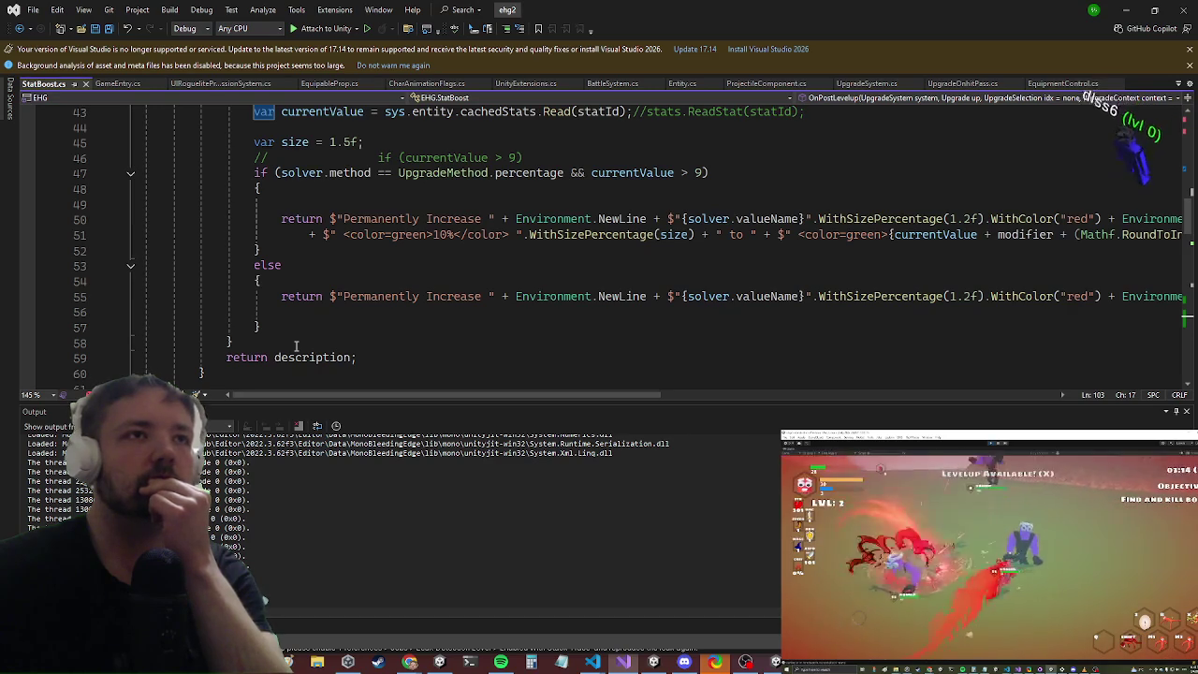
# Step: Extract the percentage if/else block into a method named DefaultDescription, adding a blank line above the return
pyautogui.moveTo(282, 332); pyautogui.dragTo(249, 172)
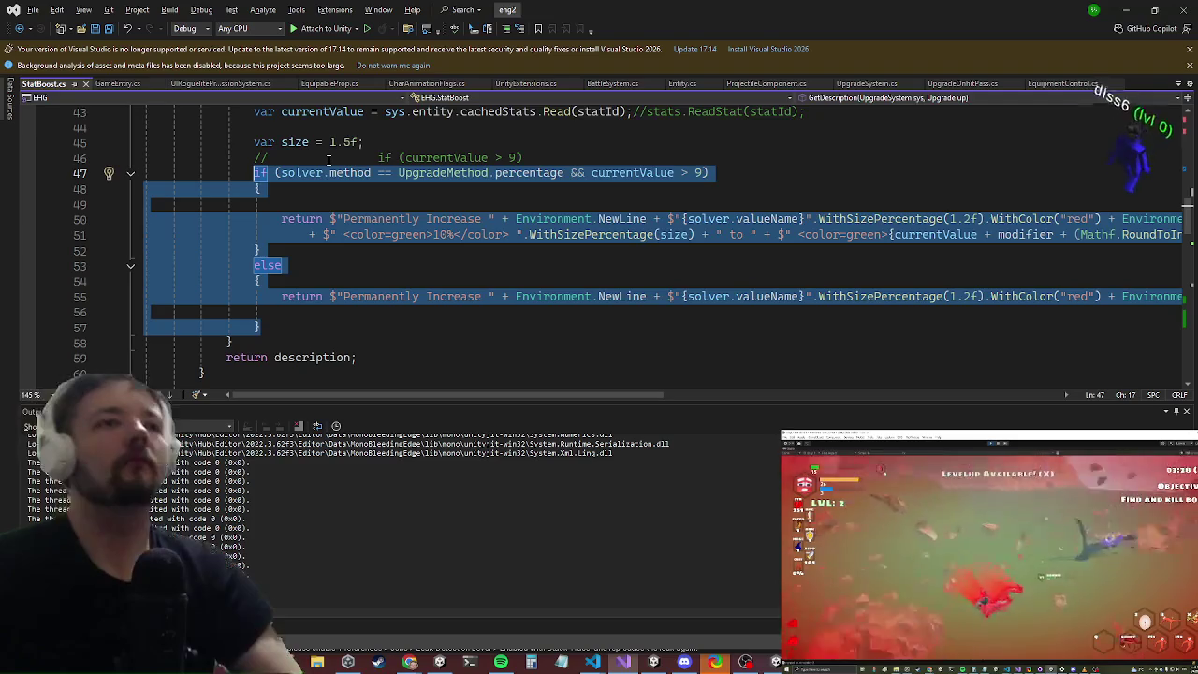
pyautogui.hotkey('ctrl', '.')
pyautogui.press('Down')
pyautogui.press('Down')
pyautogui.press('Down')
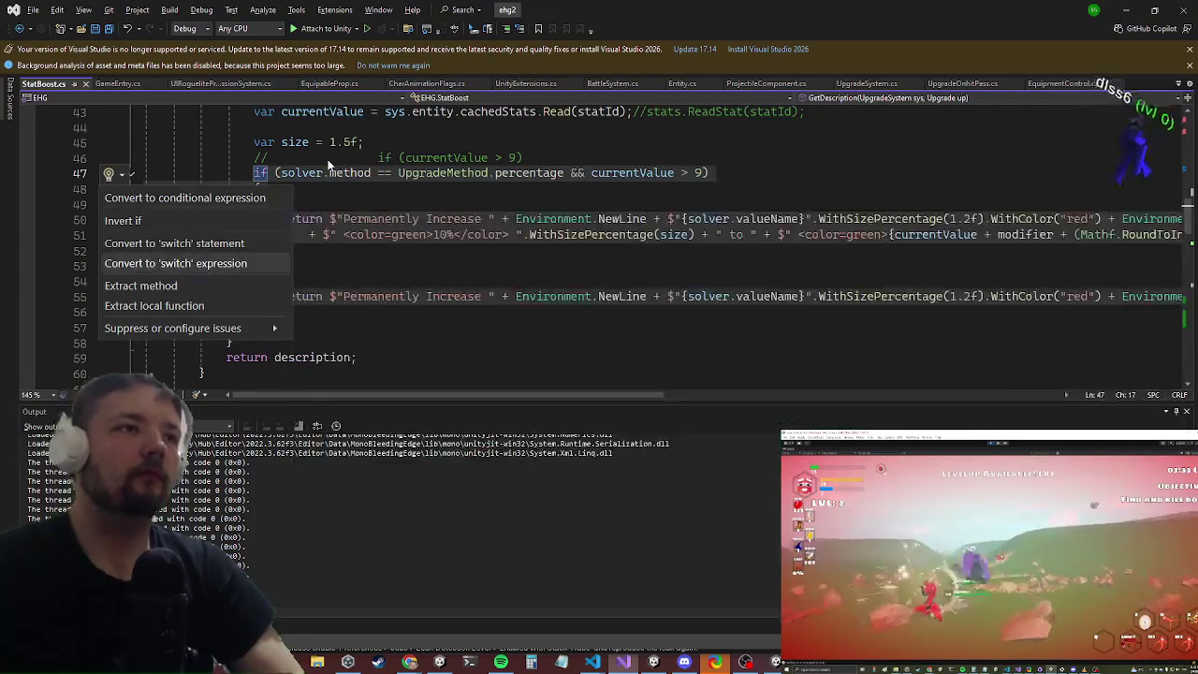
pyautogui.press('Return')
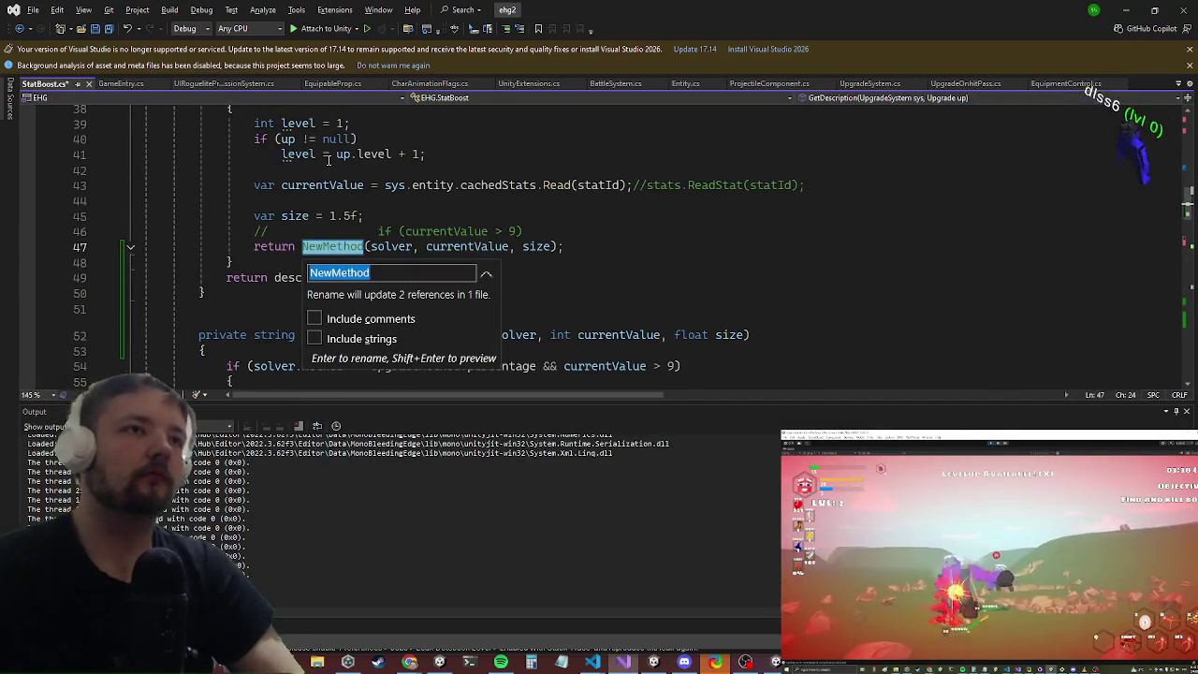
pyautogui.write('dE')
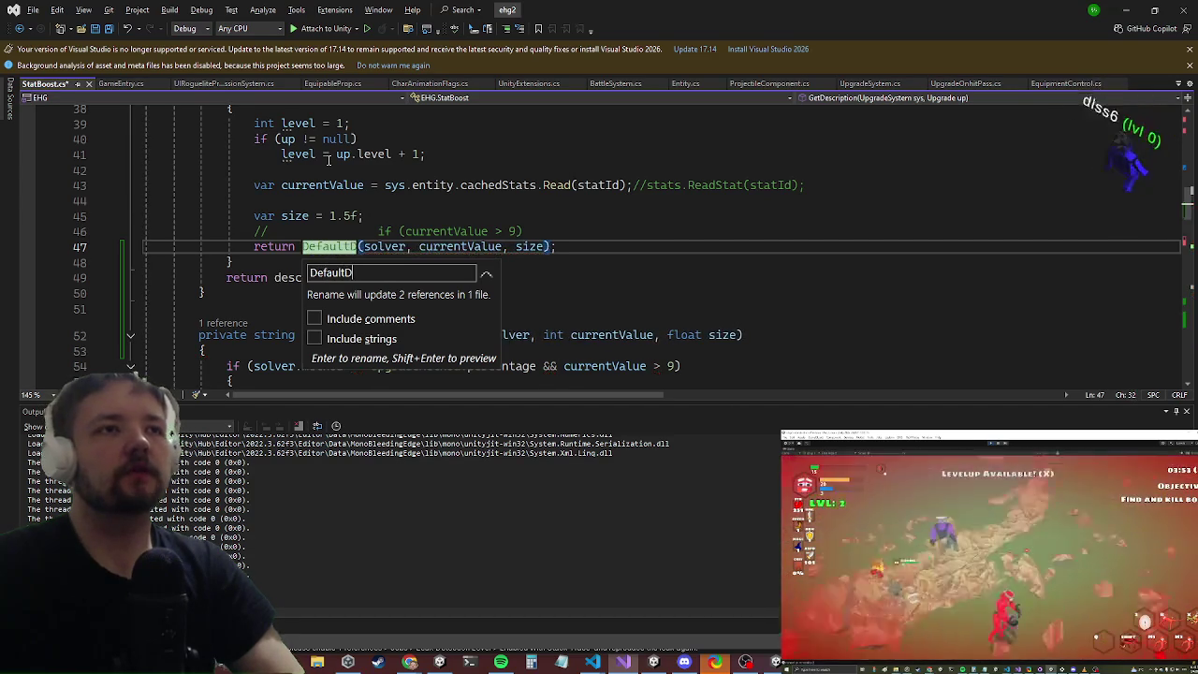
pyautogui.write('ion')
pyautogui.press('Return')
pyautogui.press('Home')
pyautogui.hotkey('ctrl', 'Return')
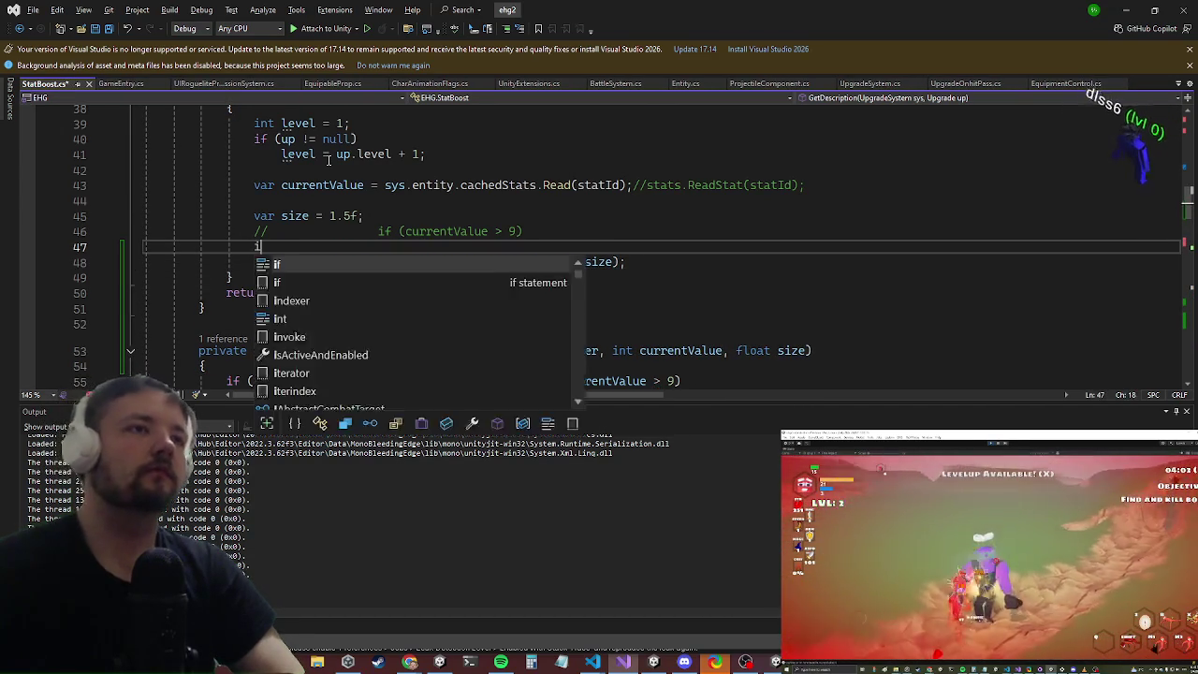
# Step: Guard the DefaultDescription return with if (!powerupModifier) and add an else returning an empty string
pyautogui.write('f(!poweru')
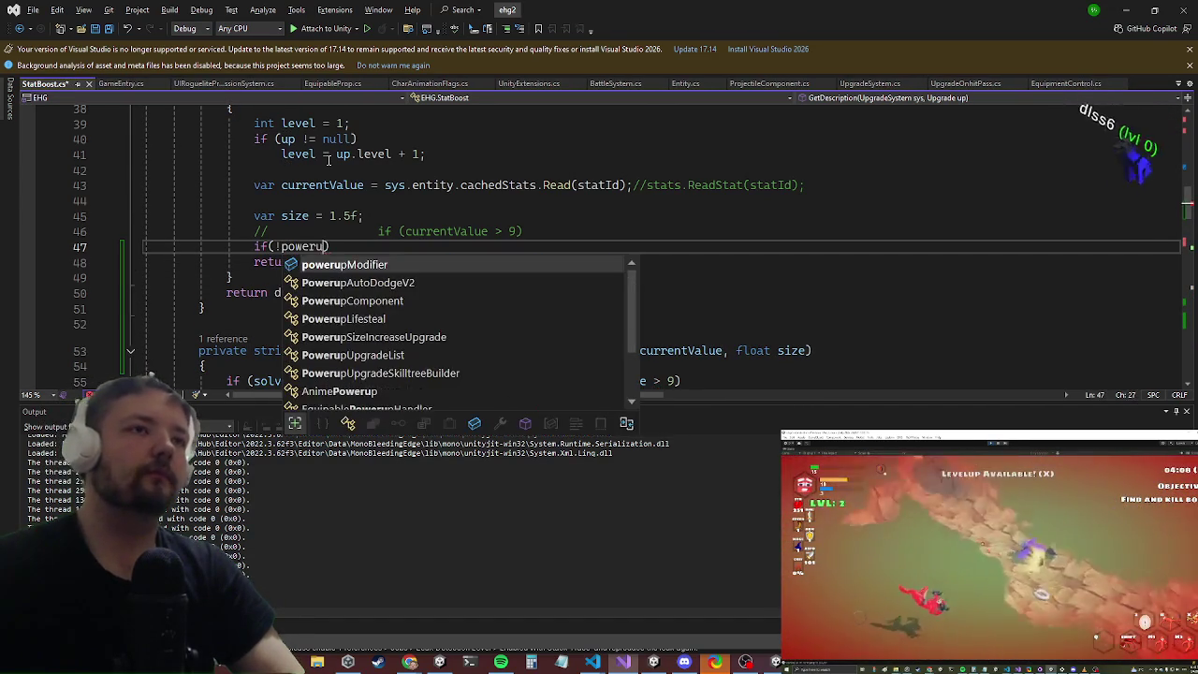
pyautogui.press('Tab')
pyautogui.press('Down')
pyautogui.press('Down')
pyautogui.press('Home')
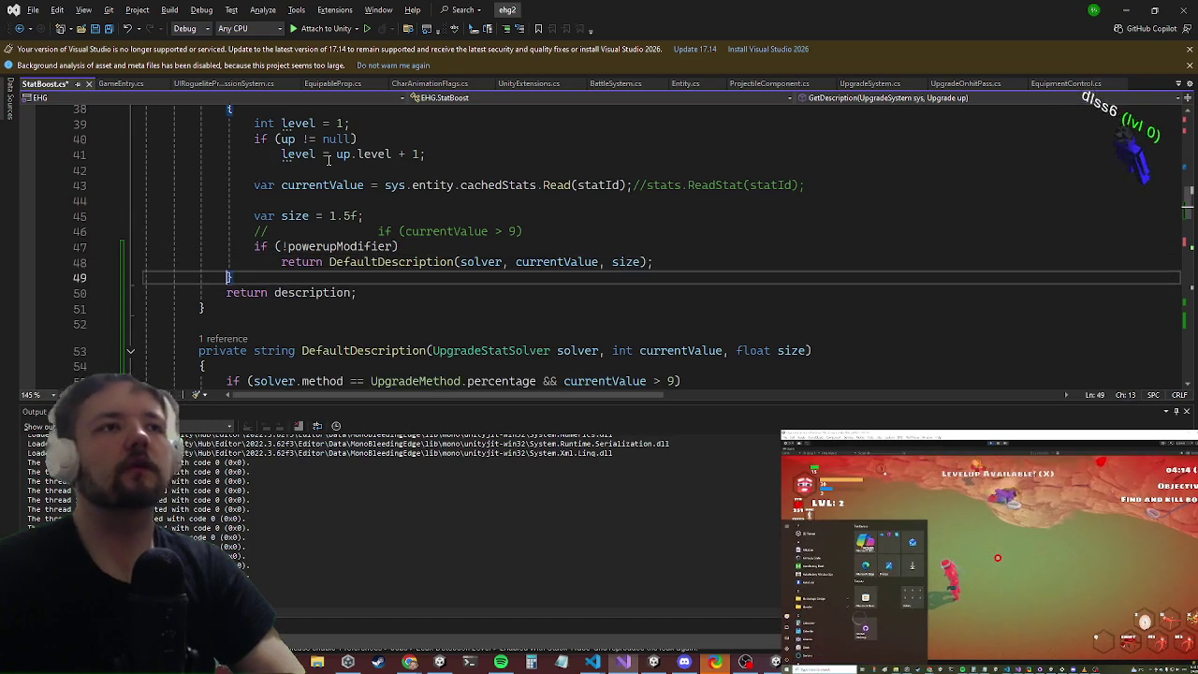
pyautogui.press('Return')
pyautogui.press('BackSpace')
pyautogui.press('Up')
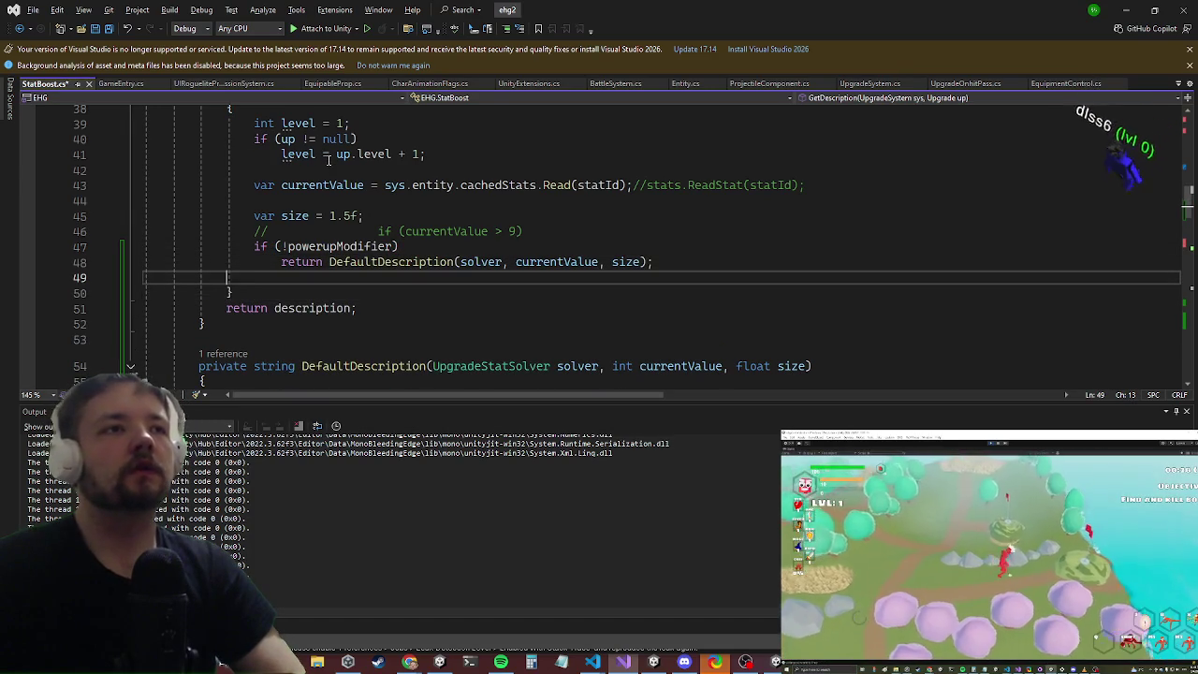
pyautogui.write('else {')
pyautogui.press('Return')
pyautogui.write('re')
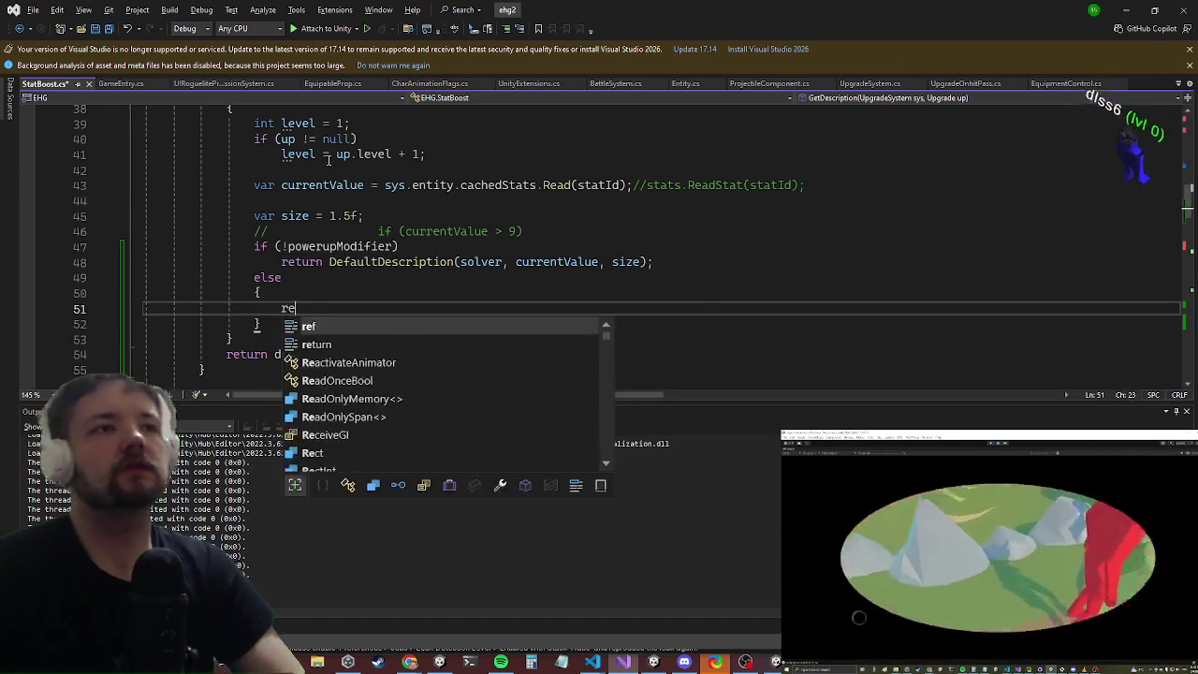
pyautogui.write('turn "";')
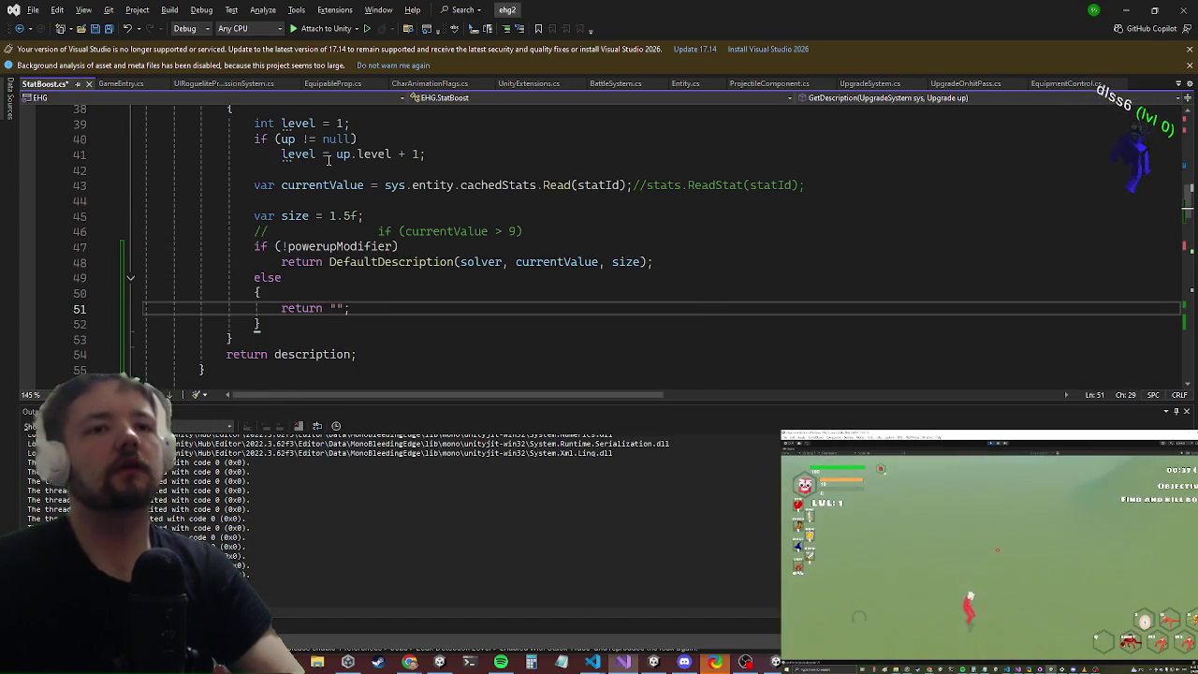
# Step: Save StatBoost.cs and check Unity's inspector before coming back to the code
pyautogui.hotkey('ctrl', 's')
pyautogui.click(1127, 10)
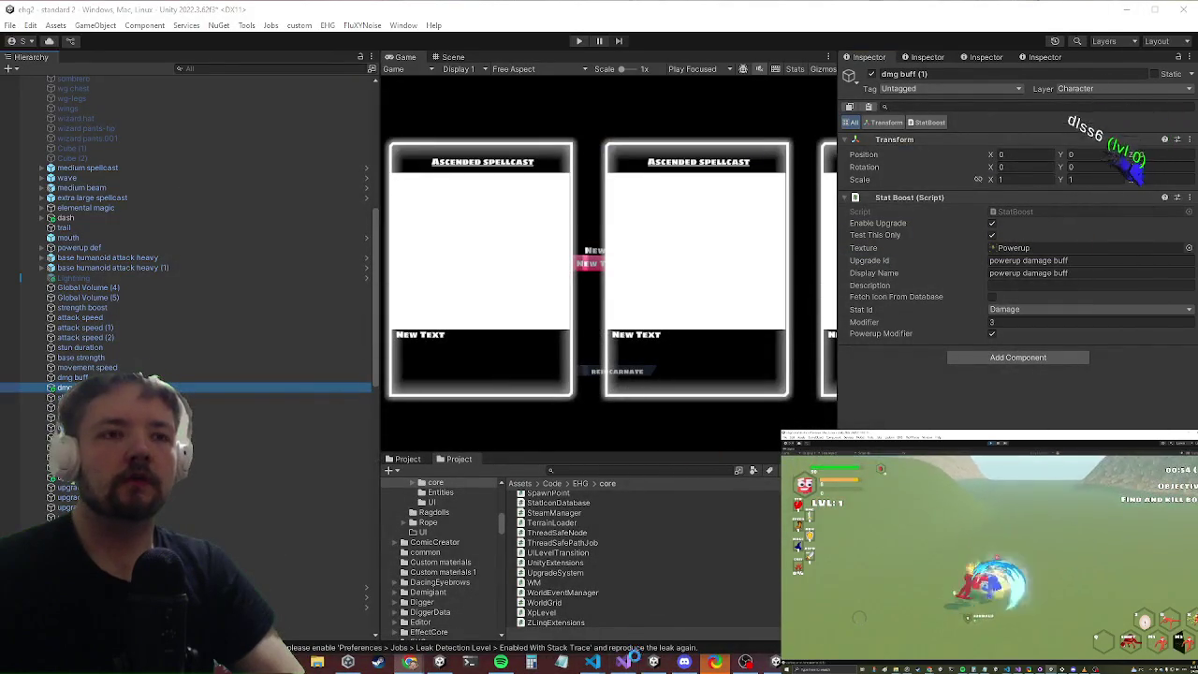
pyautogui.click(623, 661)
pyautogui.scroll(-6, 587, 232)
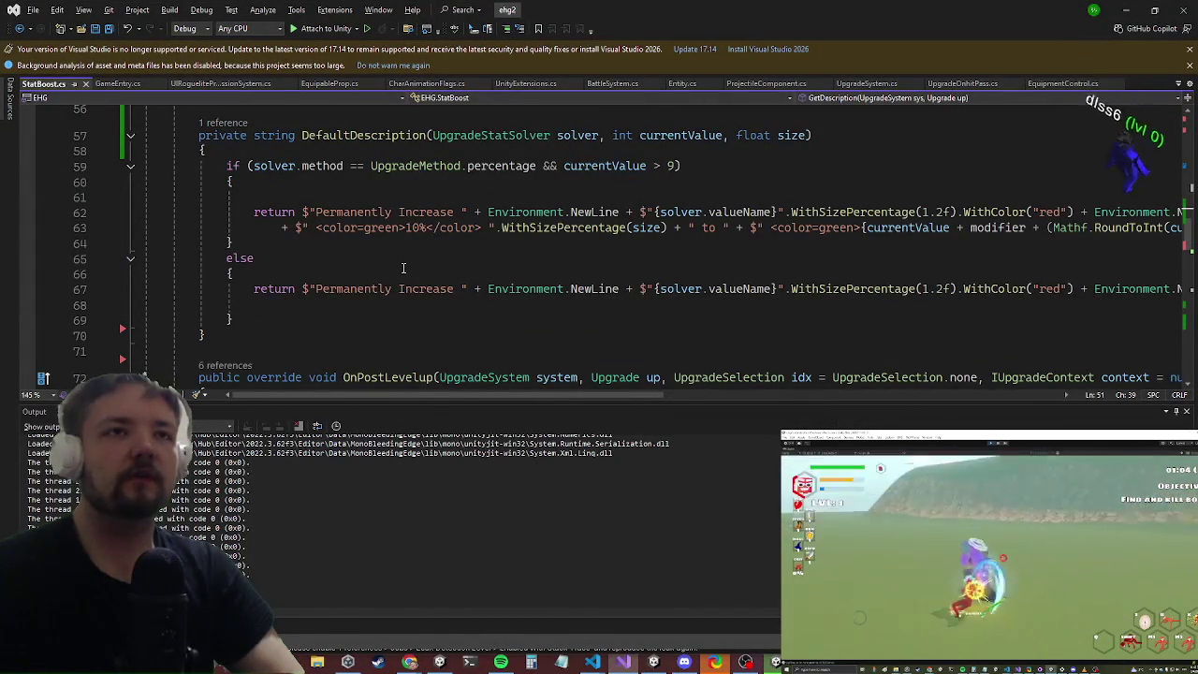
# Step: Copy DefaultDescription's body and paste it into GetDescription's else branch
pyautogui.moveTo(236, 320); pyautogui.dragTo(197, 147)
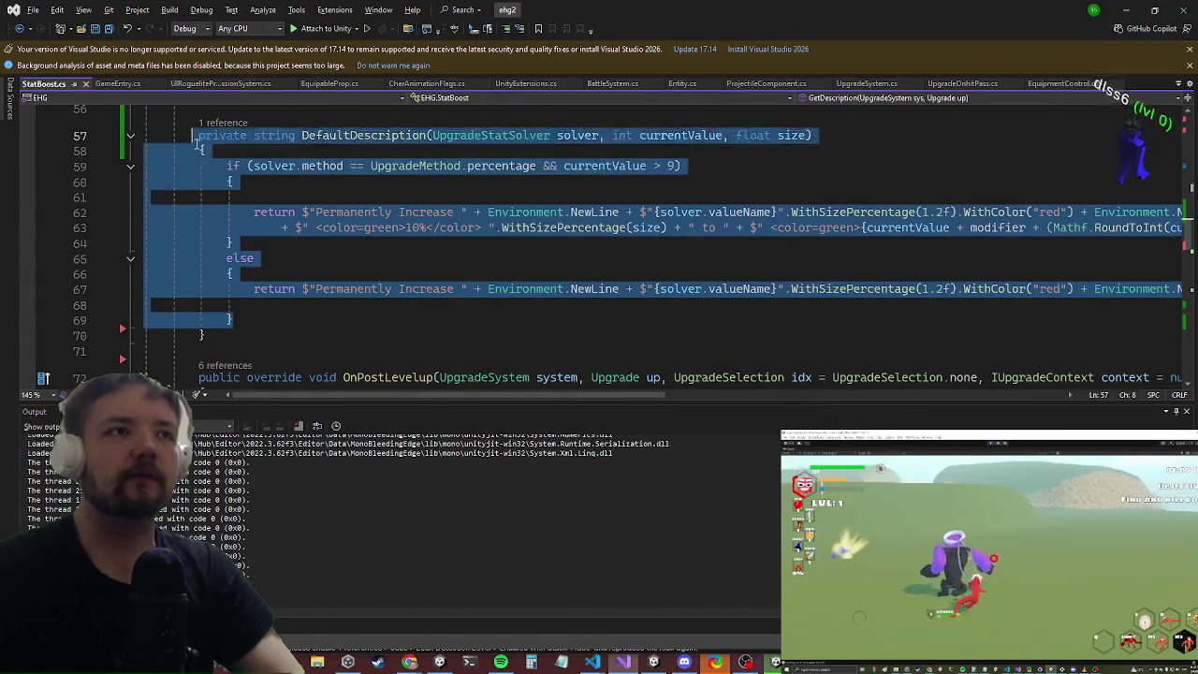
pyautogui.scroll(6, 234, 251)
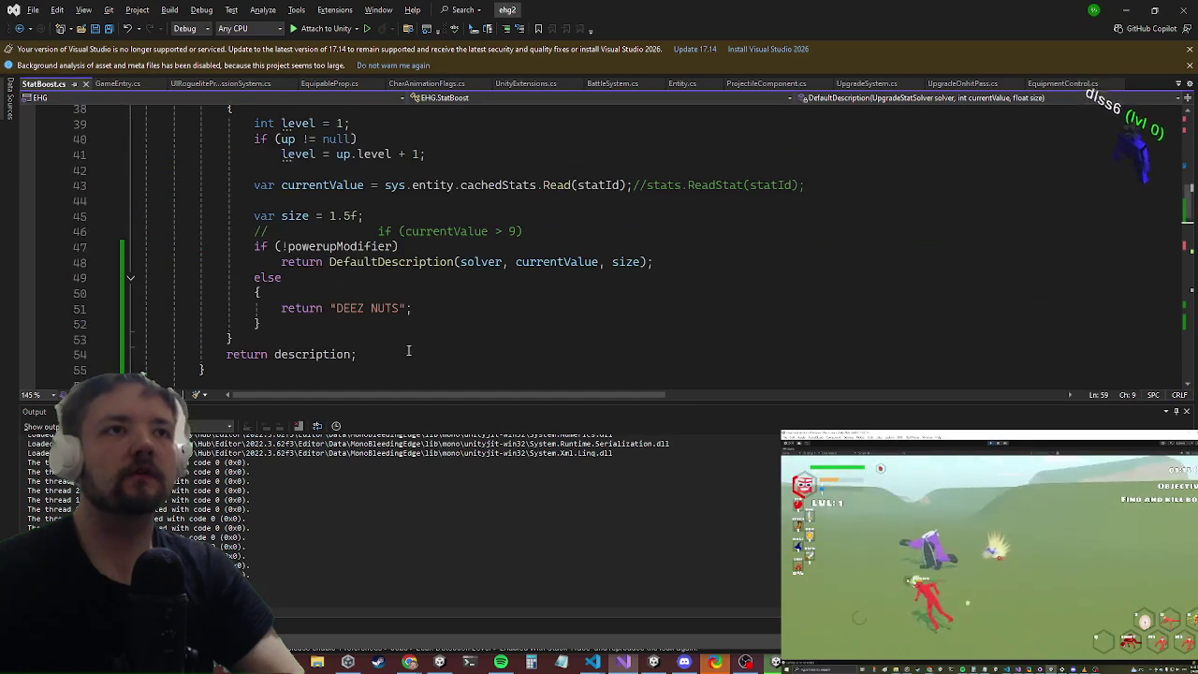
pyautogui.click(290, 308)
pyautogui.scroll(-12, 319, 262)
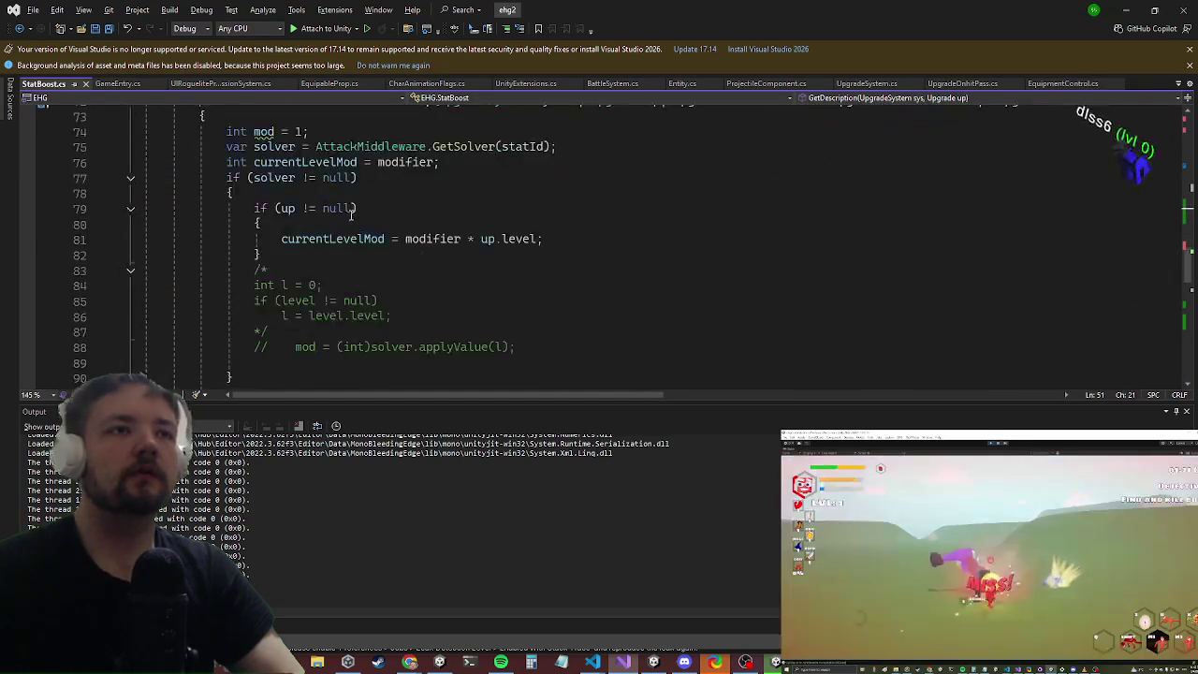
pyautogui.scroll(3, 343, 204)
pyautogui.scroll(-6, 337, 171)
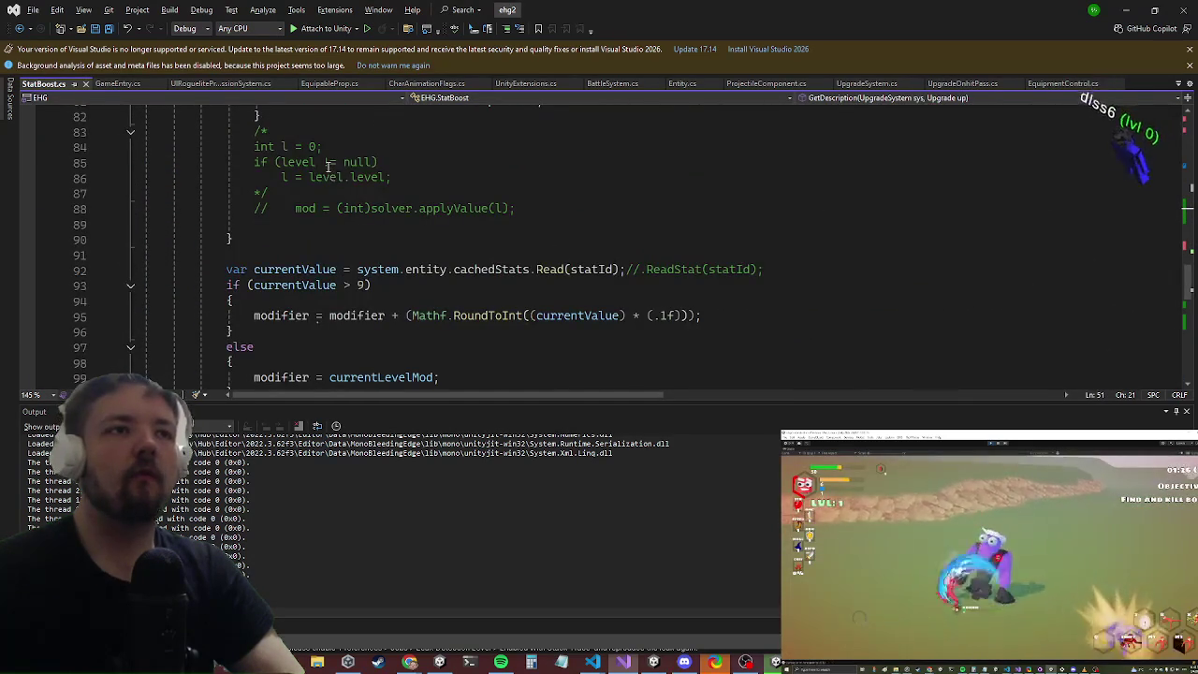
pyautogui.scroll(-7, 323, 168)
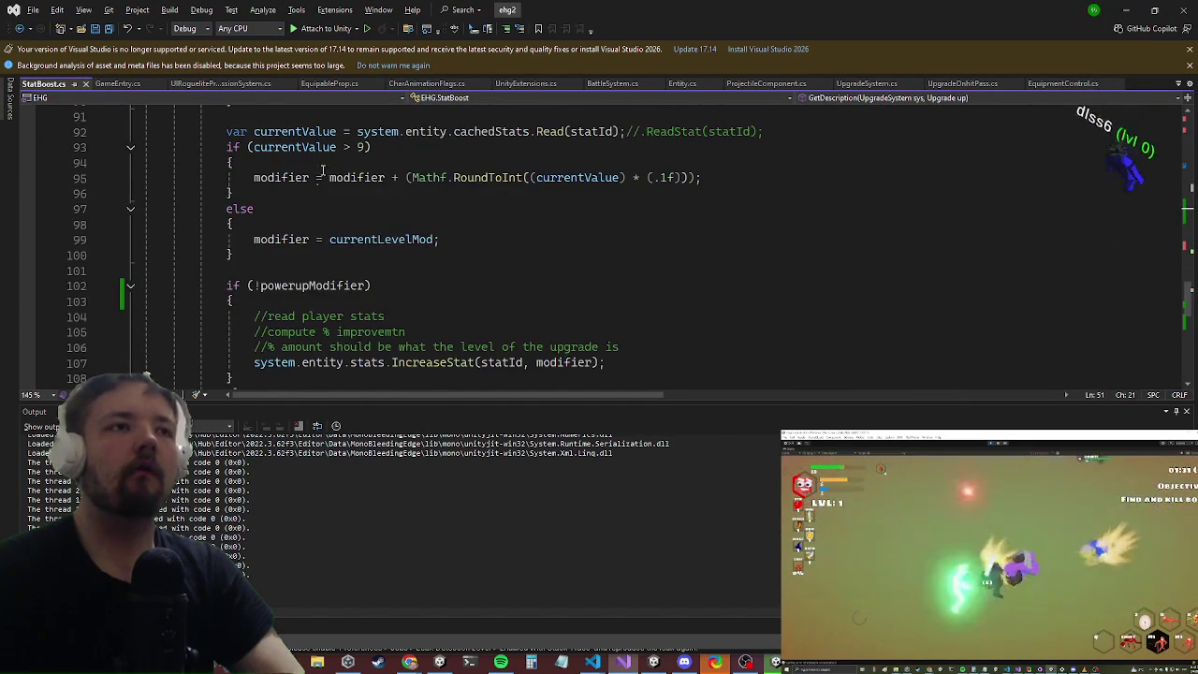
pyautogui.scroll(19, 323, 173)
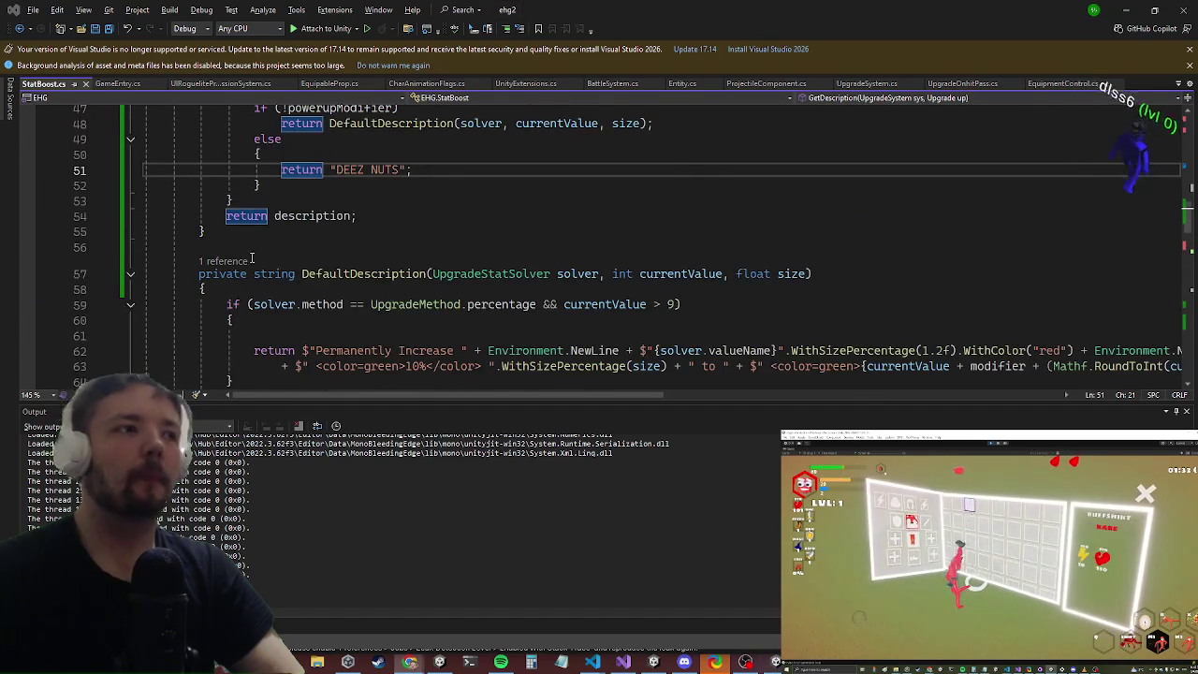
pyautogui.press('Return')
pyautogui.press('Up')
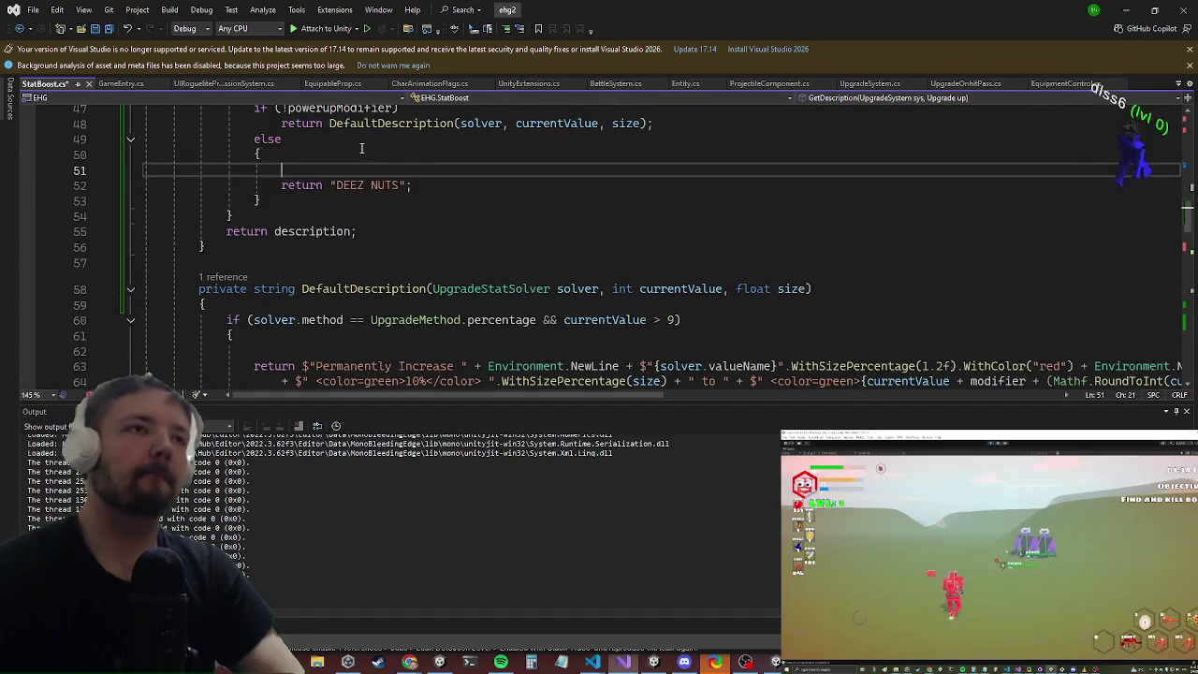
pyautogui.hotkey('ctrl', 'v')
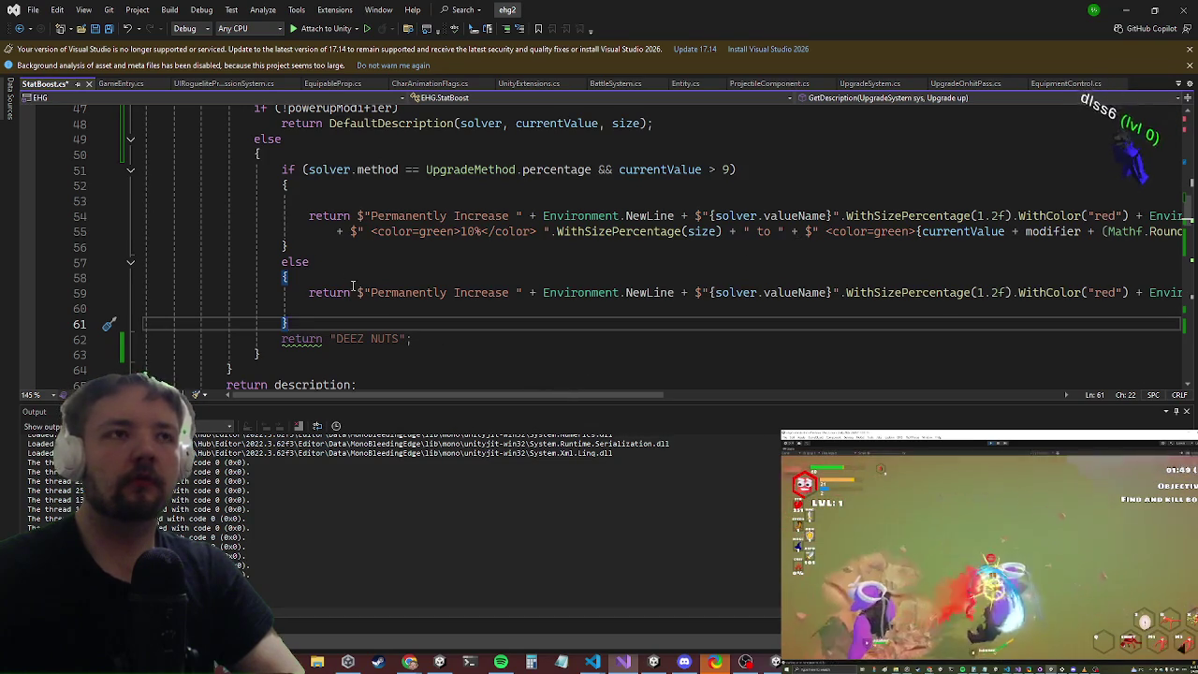
# Step: Delete the pasted condition, else wrapper and stray closing brace, keeping the 'Permanently Increase' return
pyautogui.moveTo(341, 280); pyautogui.dragTo(280, 170)
pyautogui.press('Delete')
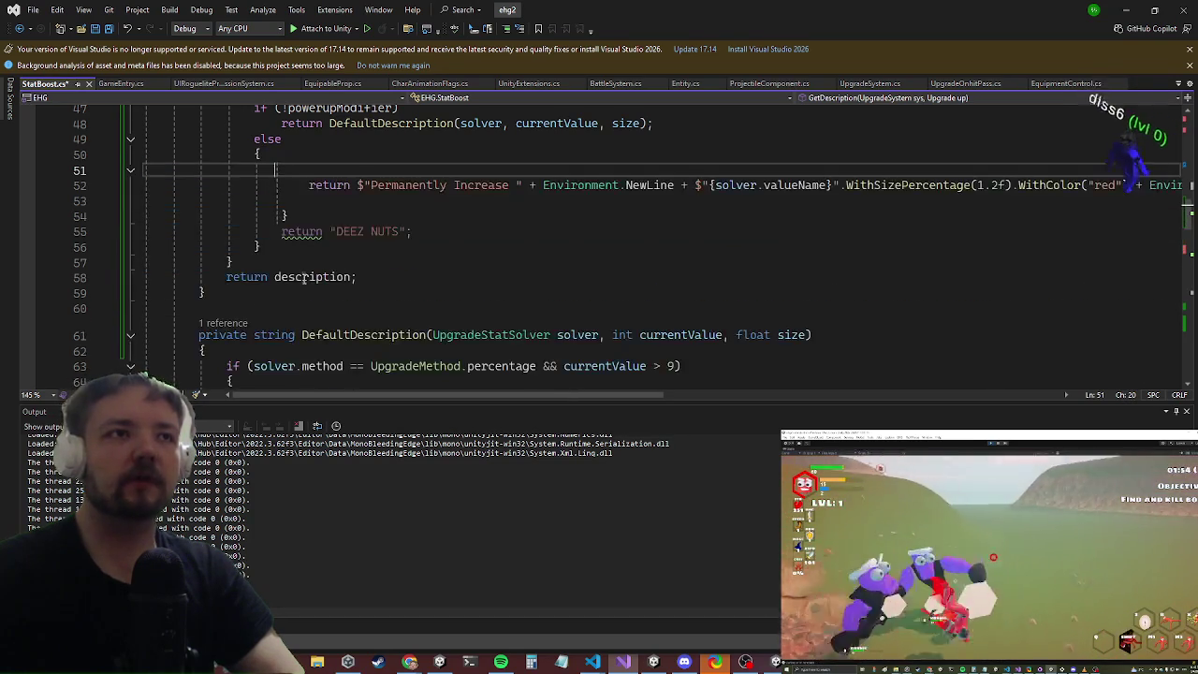
pyautogui.click(310, 216)
pyautogui.press('BackSpace')
pyautogui.press('BackSpace')
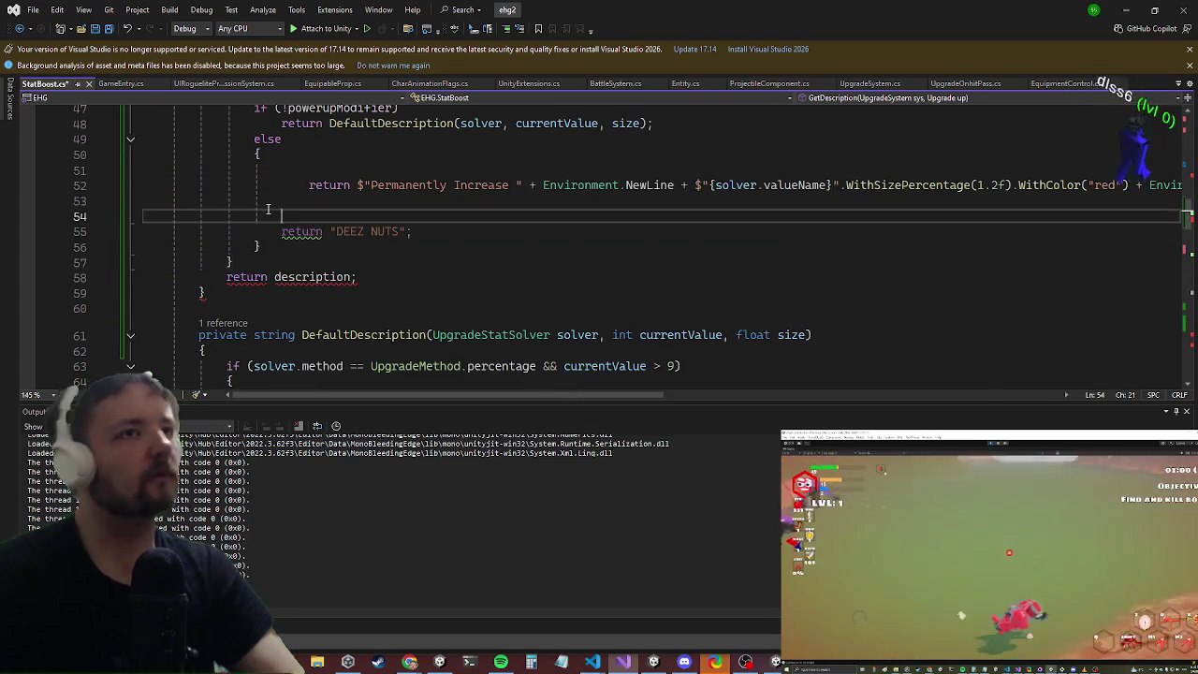
pyautogui.scroll(3, 477, 251)
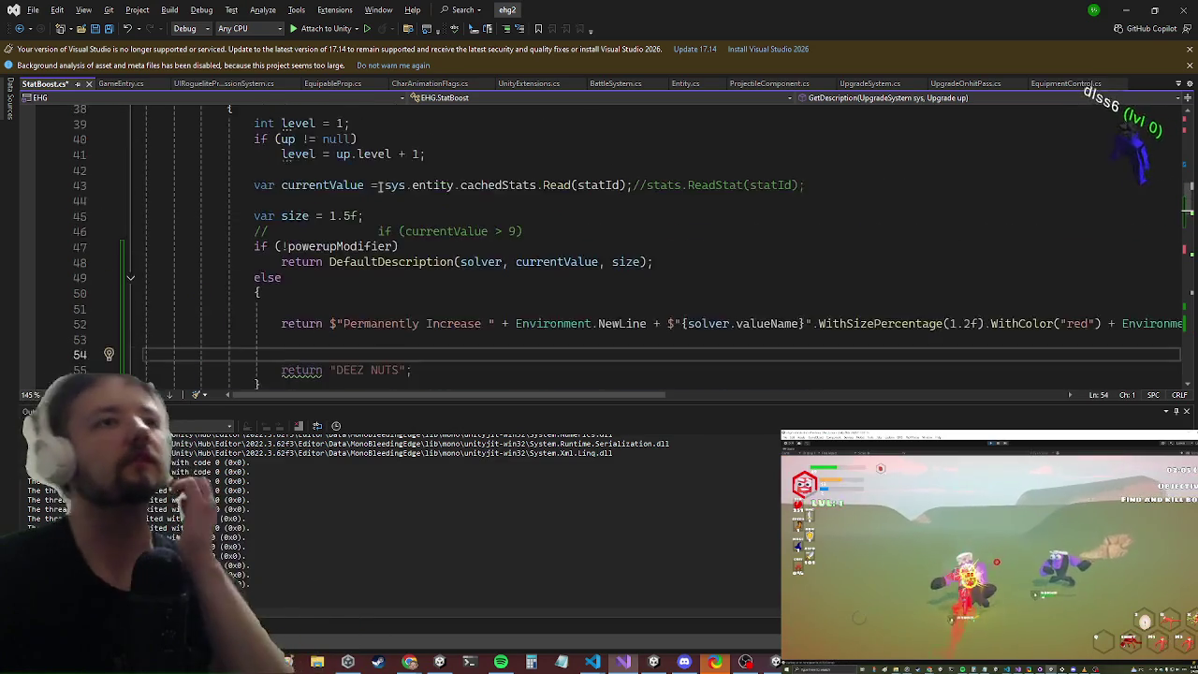
# Step: Replace 'Permanently' with 'Powerup' in the description and wrap the by-modifier part onto its own line
pyautogui.click(435, 311)
pyautogui.moveTo(421, 323)
pyautogui.mouseDown()
pyautogui.moveTo(280, 339)
pyautogui.moveTo(343, 324)
pyautogui.mouseUp()
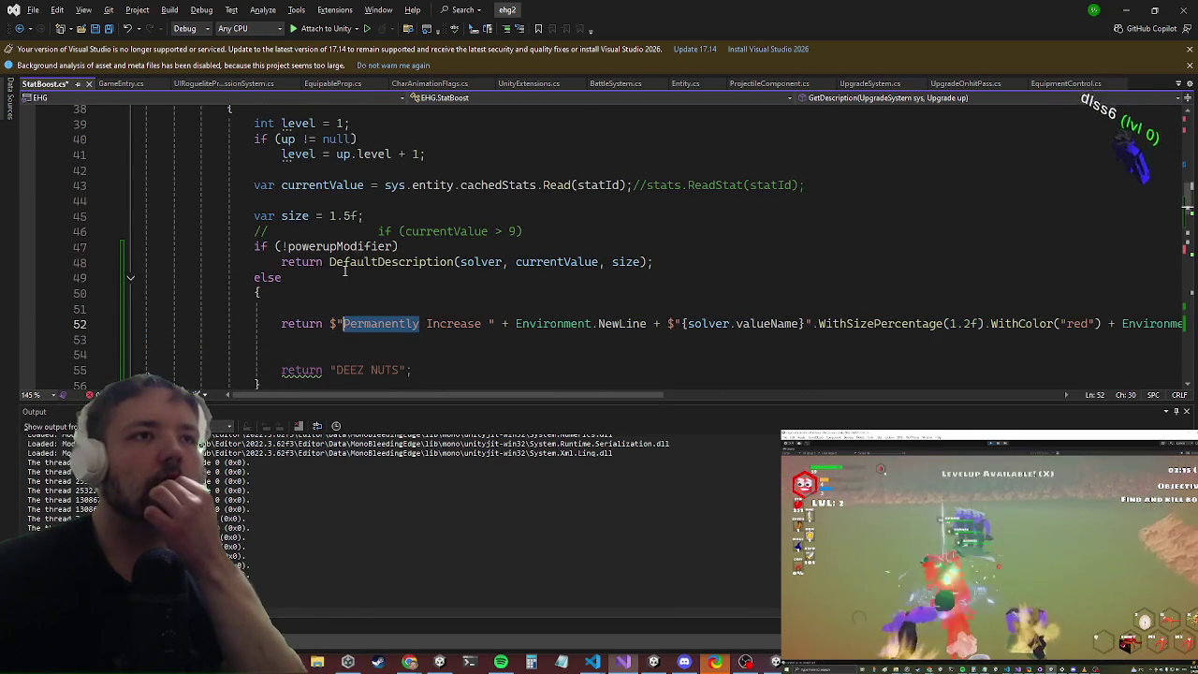
pyautogui.press('BackSpace')
pyautogui.write('Powerup')
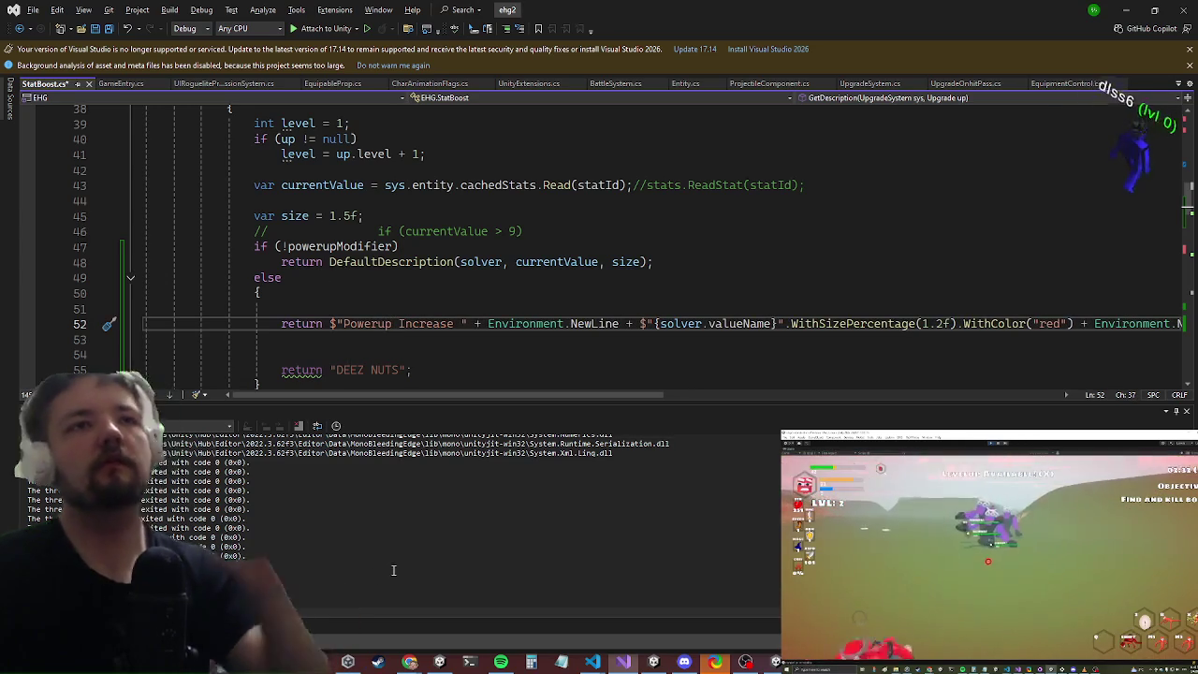
pyautogui.moveTo(602, 395)
pyautogui.mouseDown()
pyautogui.moveTo(663, 373)
pyautogui.moveTo(769, 368)
pyautogui.mouseUp()
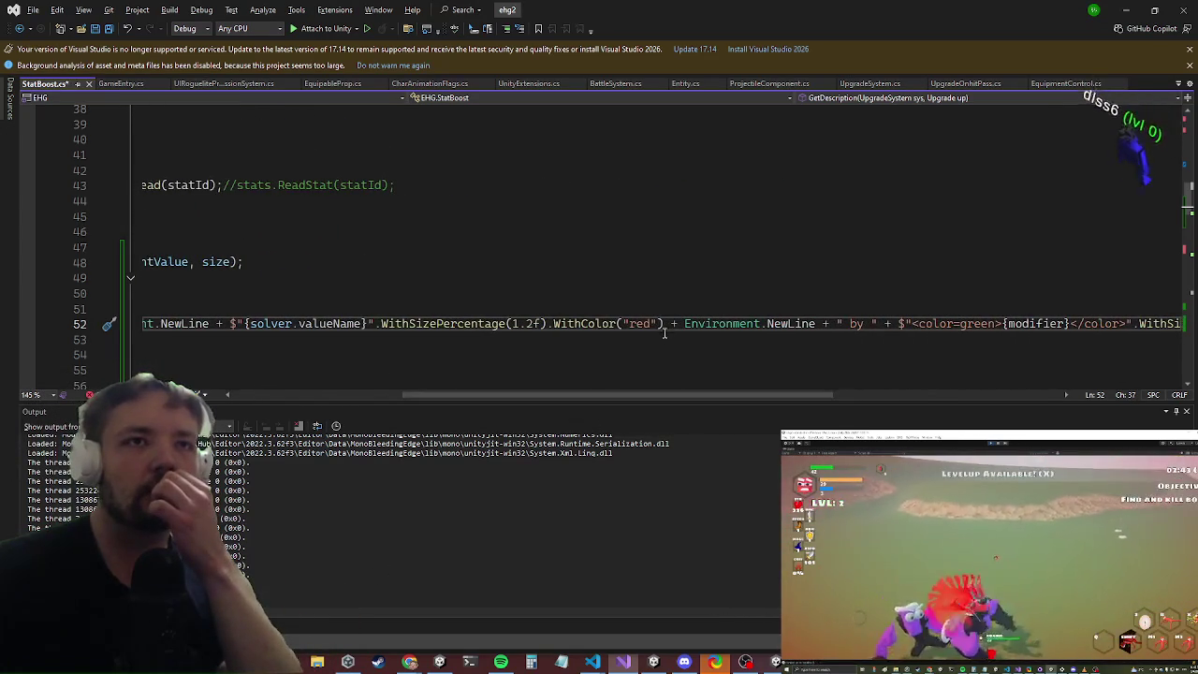
pyautogui.press('Return')
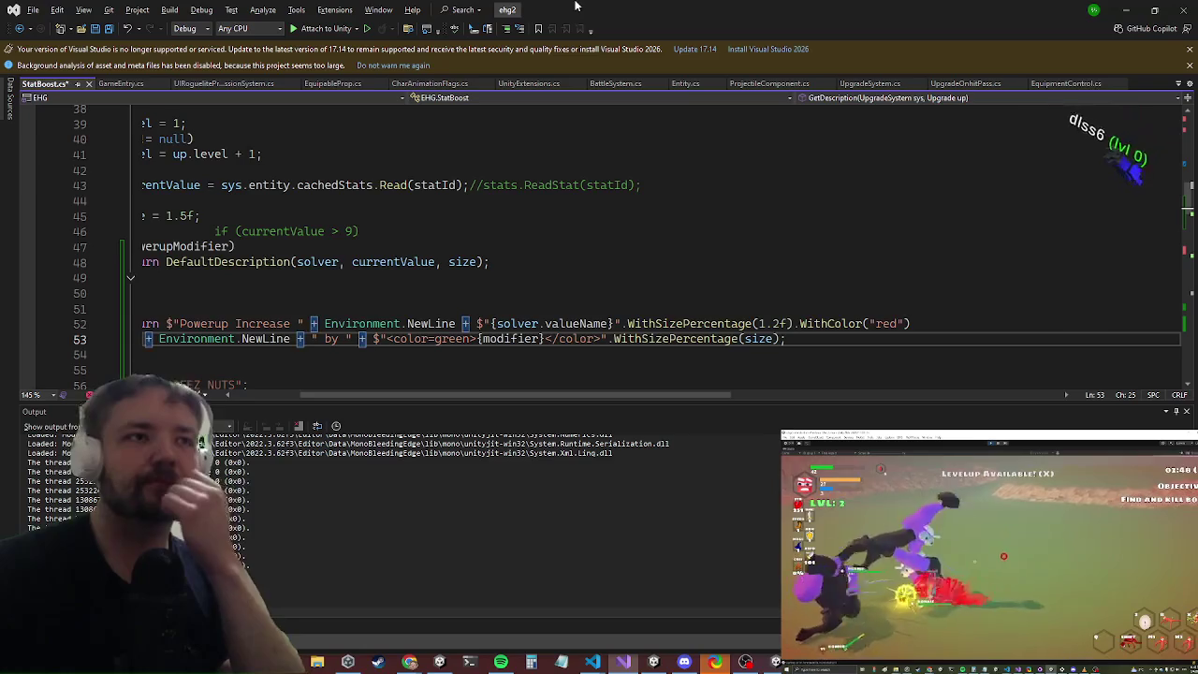
pyautogui.moveTo(483, 395); pyautogui.dragTo(437, 395)
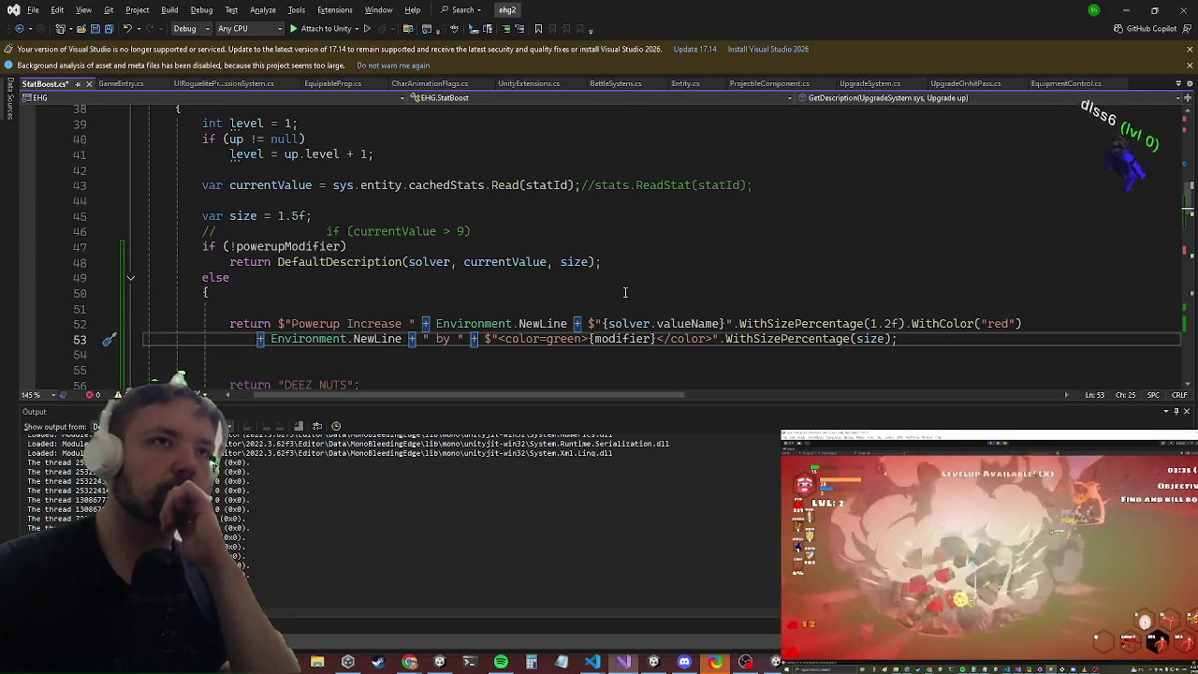
# Step: Insert a powerupMultipliers[statId] lookup on the empty line above the powerup return
pyautogui.click(545, 185)
pyautogui.click(501, 303)
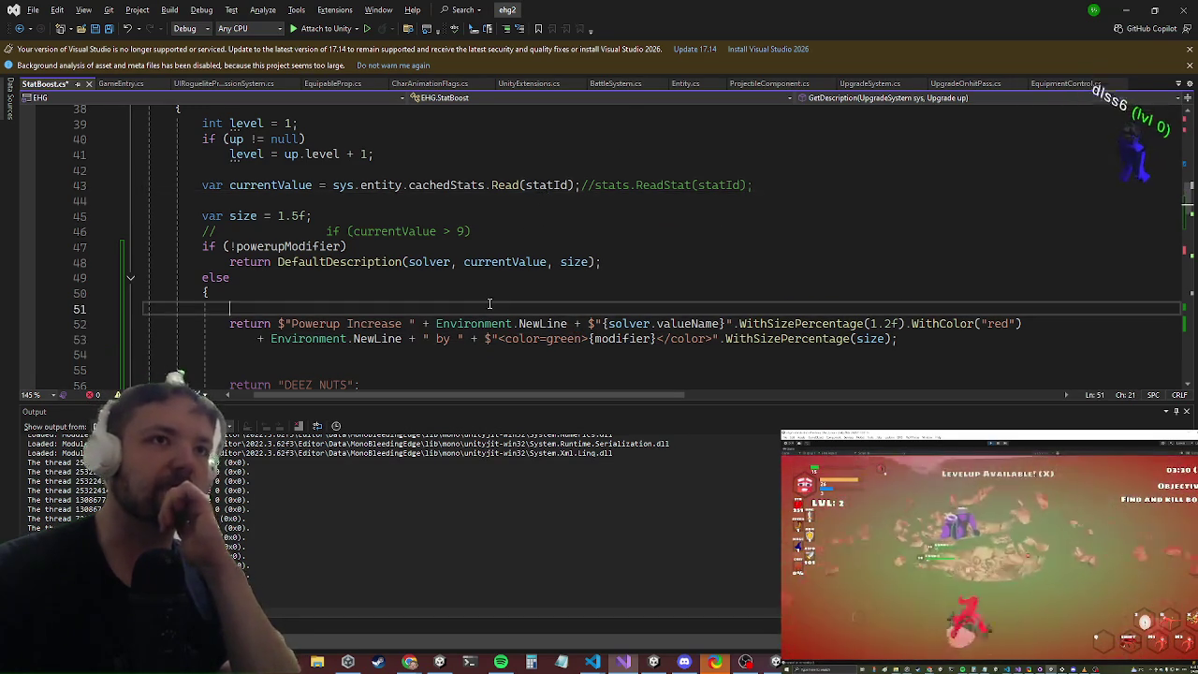
pyautogui.write('syhsys.e')
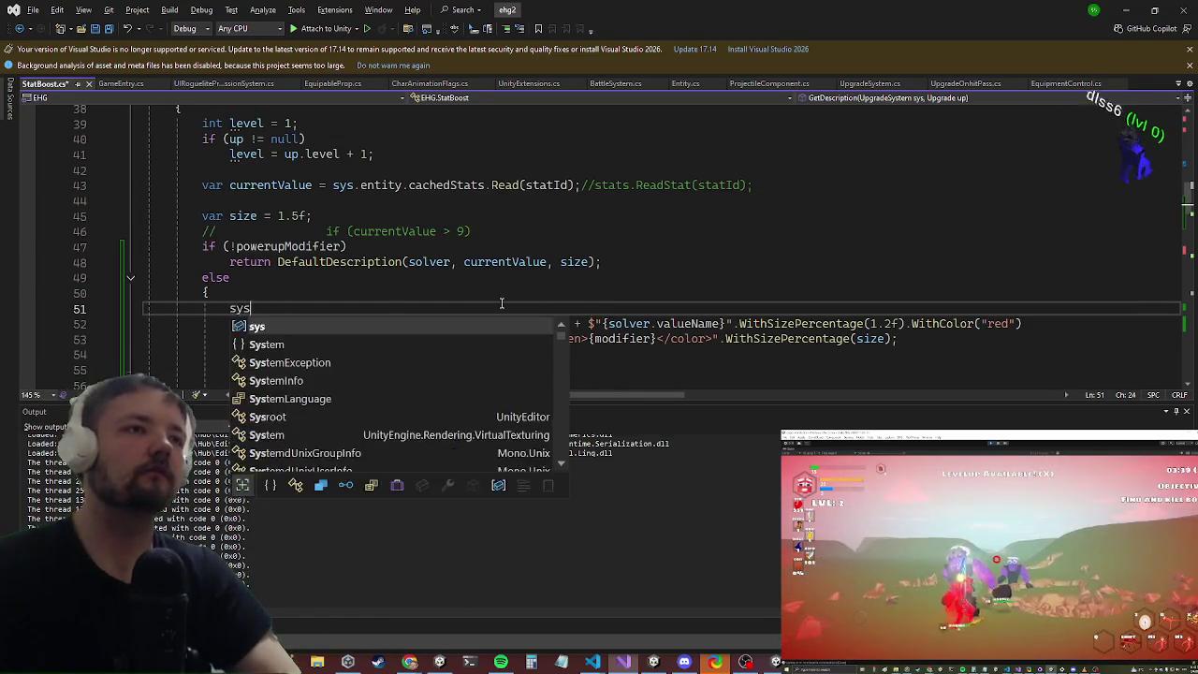
pyautogui.write('ntity.stats.ba')
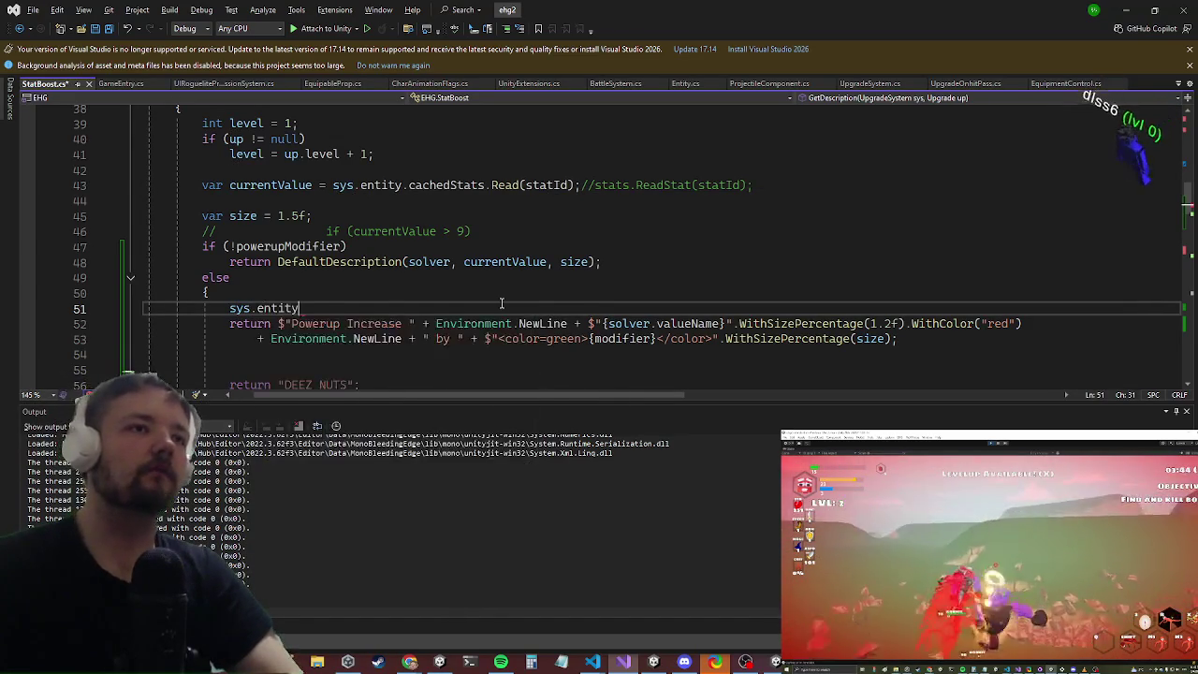
pyautogui.press('BackSpace')
pyautogui.press('BackSpace')
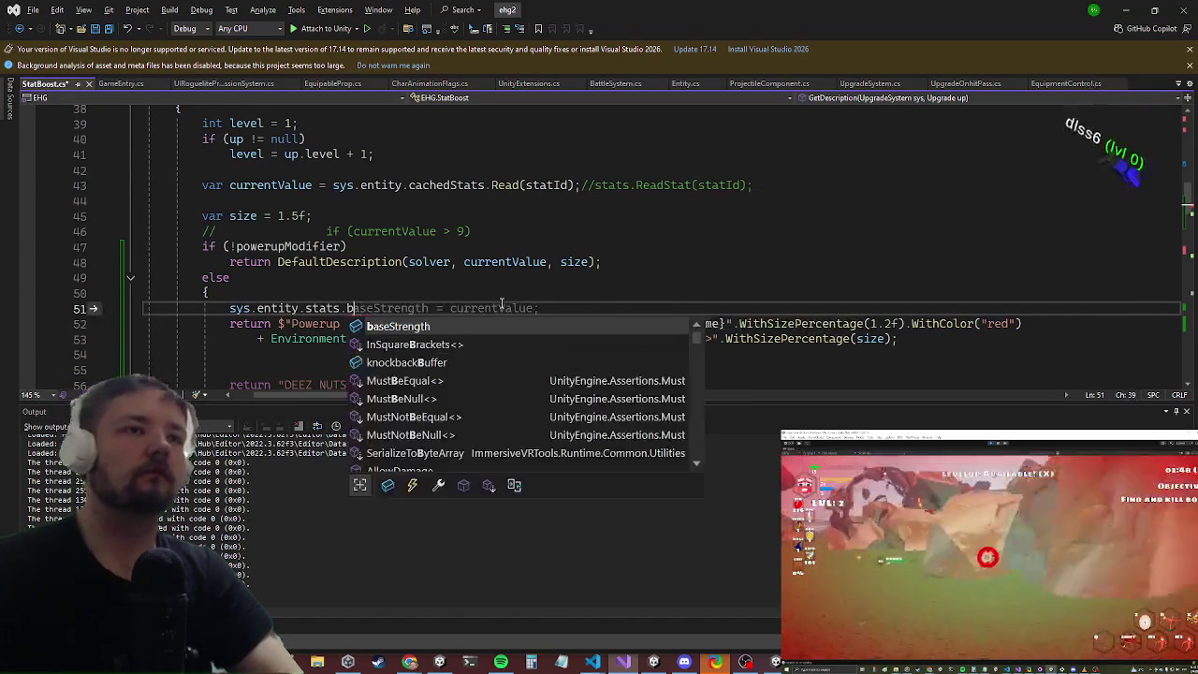
pyautogui.write('powe')
pyautogui.press('Down')
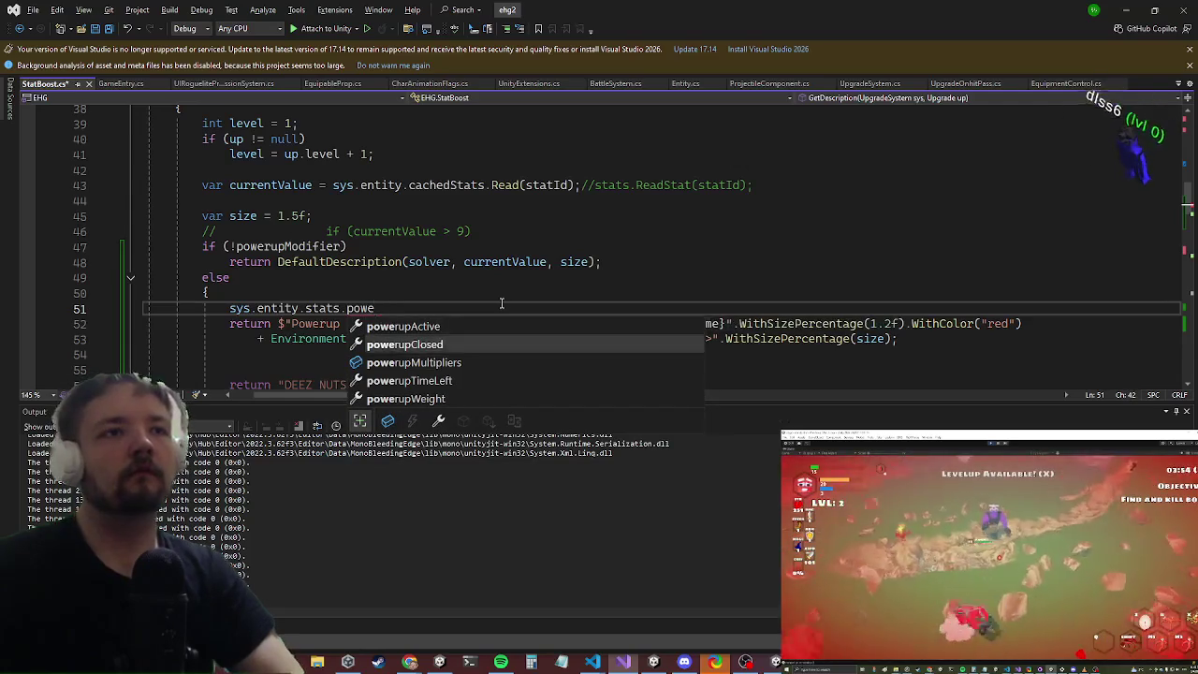
pyautogui.press('Down')
pyautogui.press('Down')
pyautogui.press('BackSpace')
pyautogui.press('BackSpace')
pyautogui.press('BackSpace')
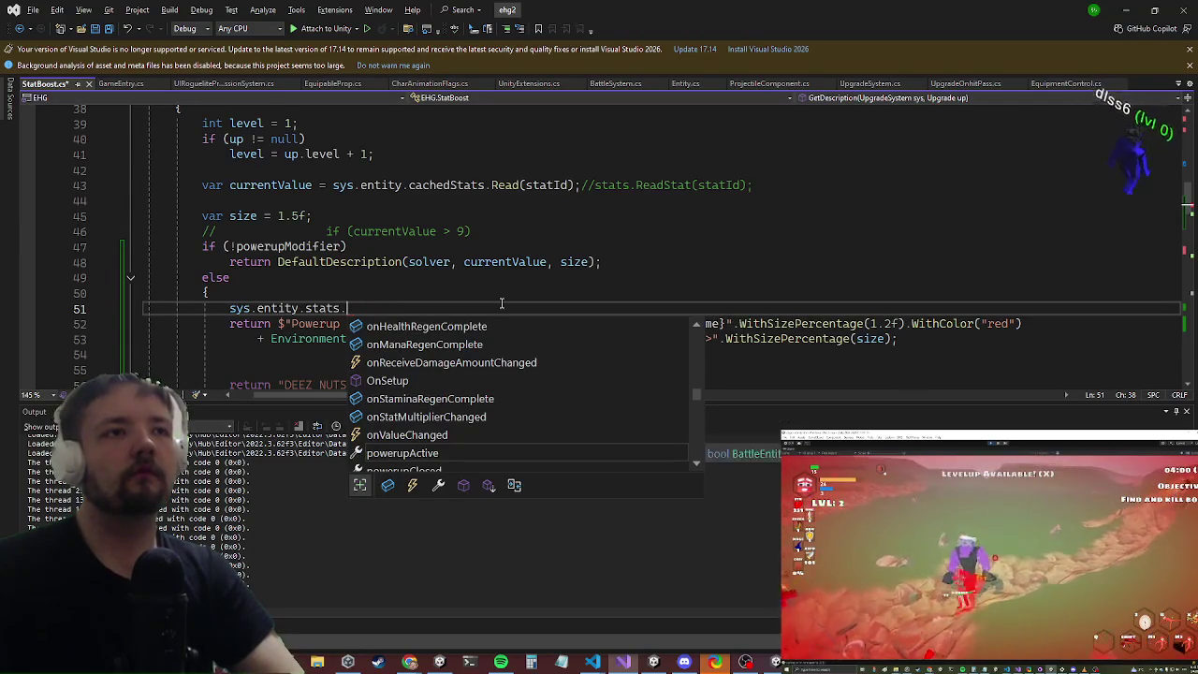
pyautogui.write('po')
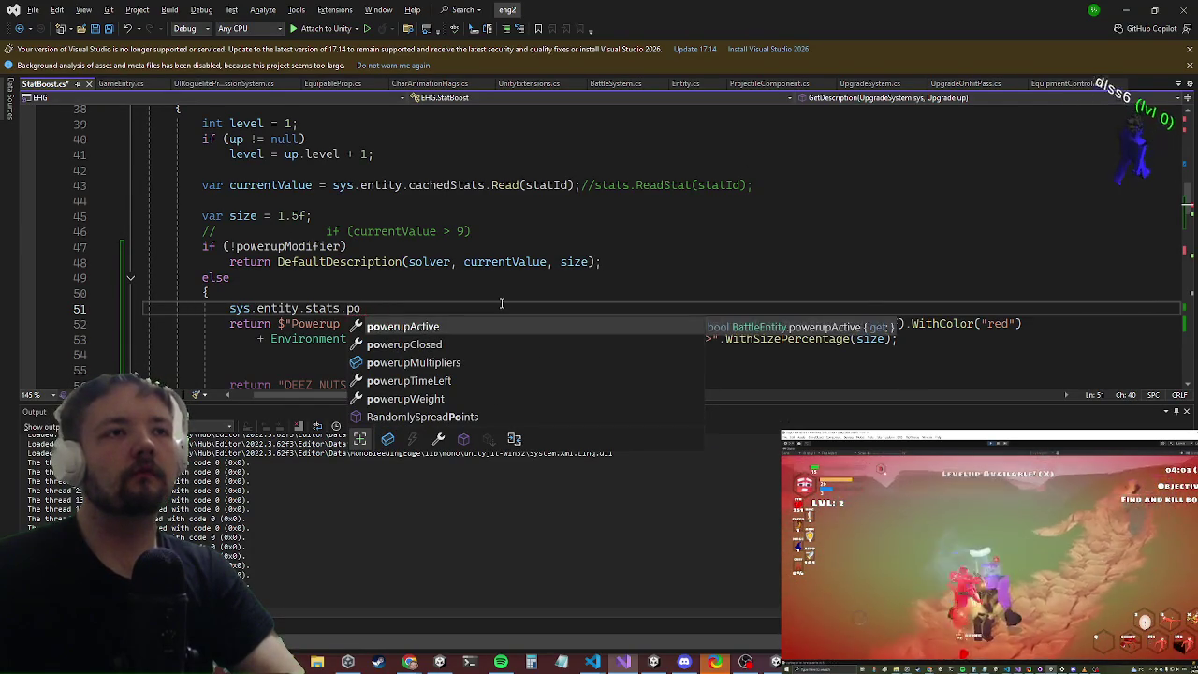
pyautogui.press('Down')
pyautogui.press('Down')
pyautogui.press('Tab')
pyautogui.write('statId')
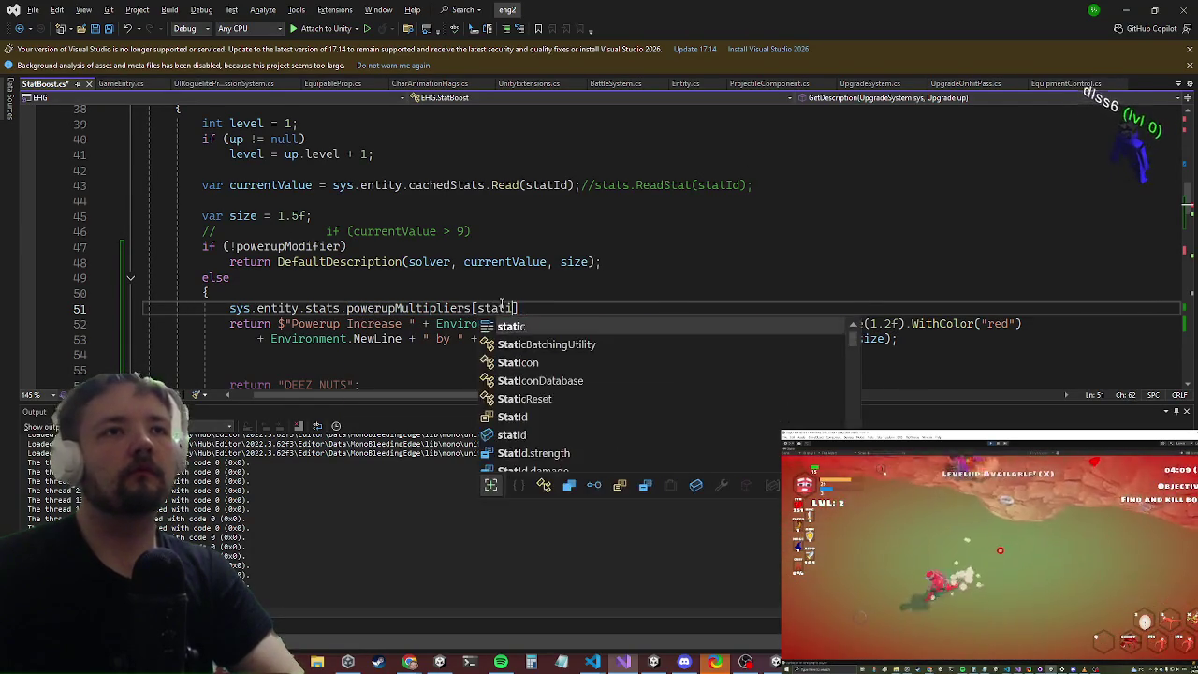
pyautogui.write(']')
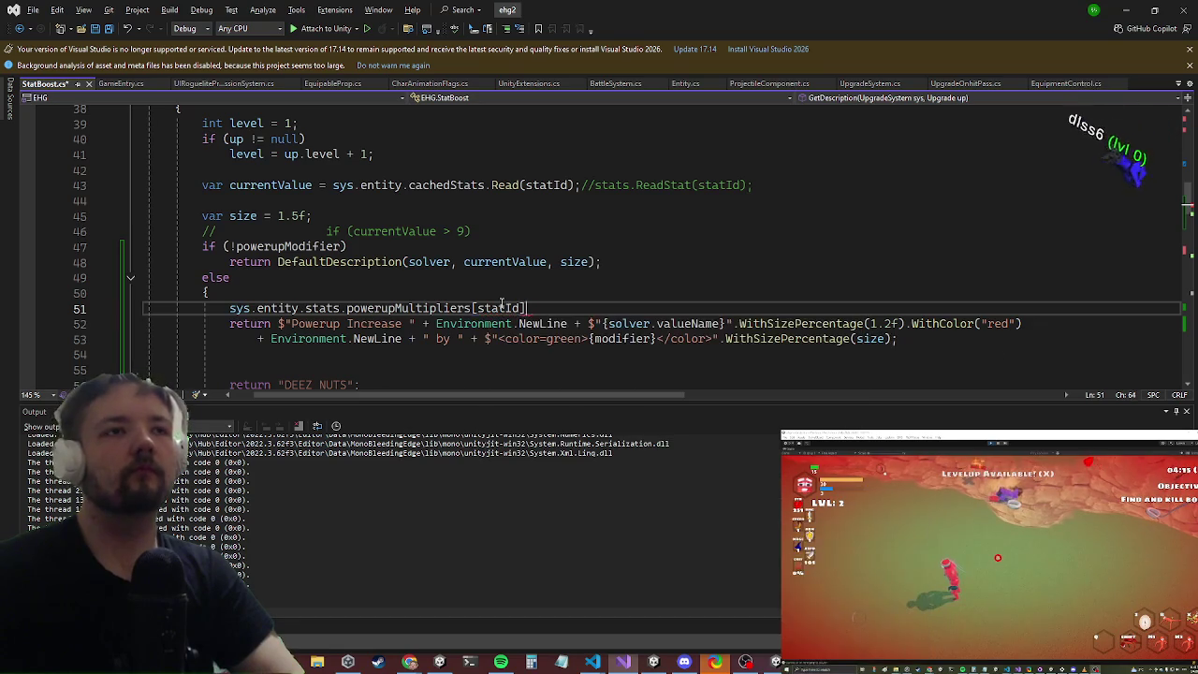
pyautogui.write(';')
pyautogui.press('Return')
# Step: Assign the lookup to var currentAmount and add a line incrementing currentAmount
pyautogui.press('Up')
pyautogui.press('Home')
pyautogui.write('var currentAmount =')
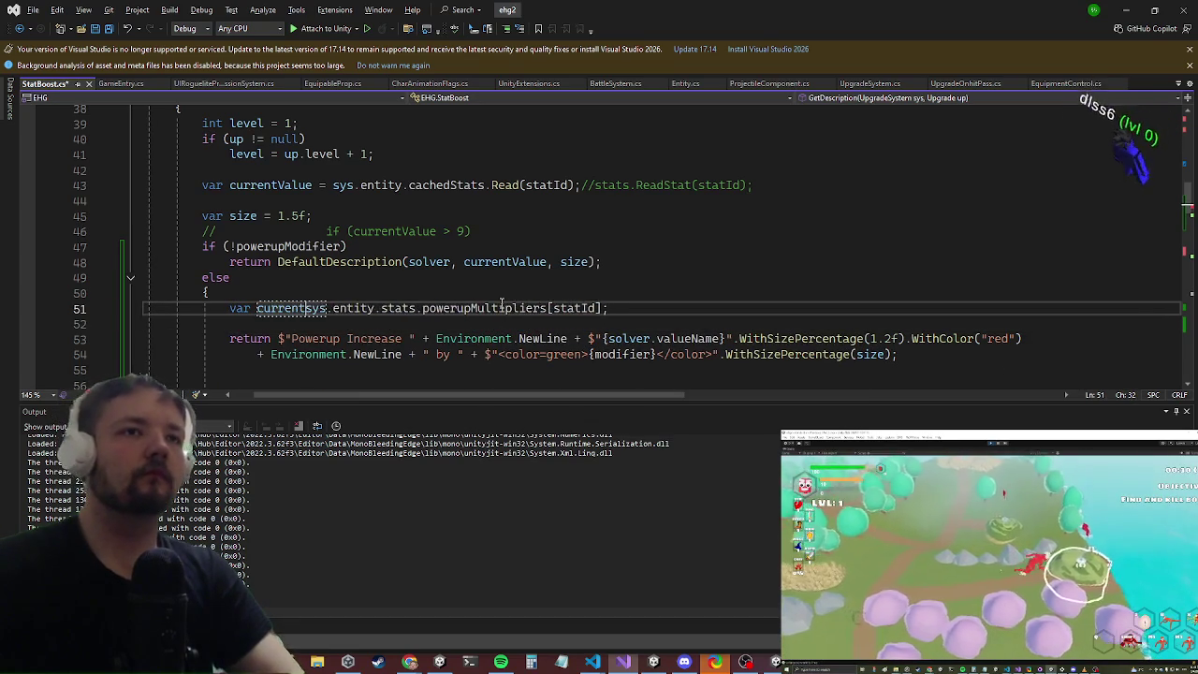
pyautogui.press('Down')
pyautogui.press('Down')
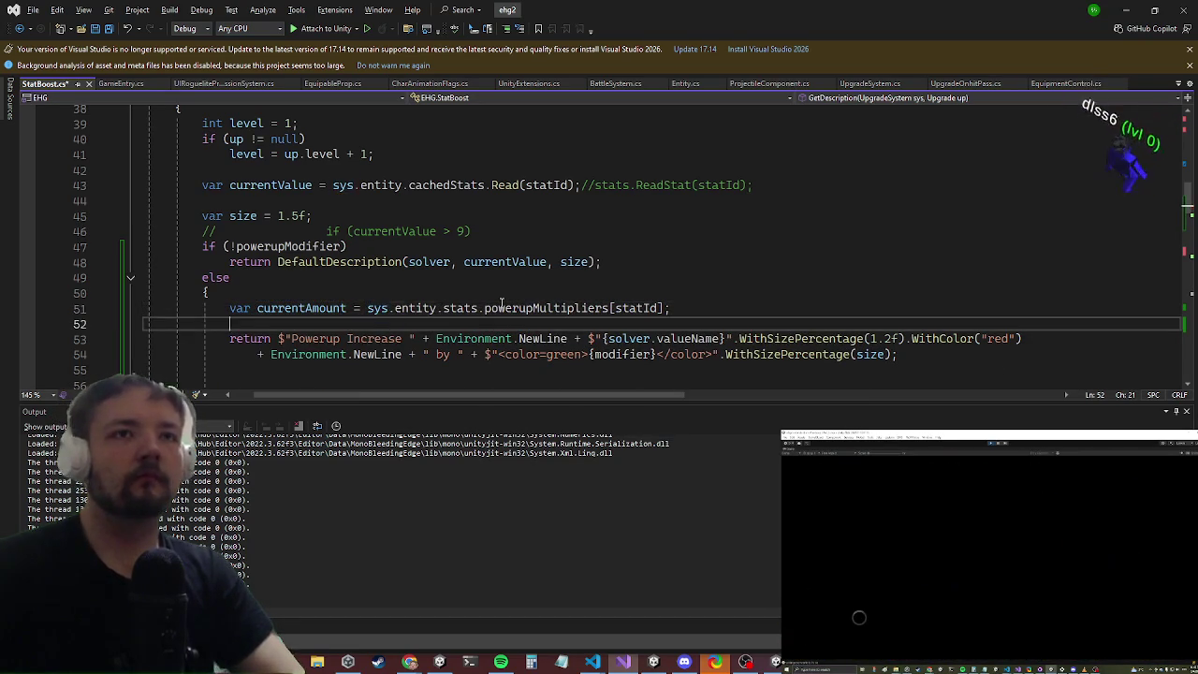
pyautogui.press('Up')
pyautogui.write('c')
pyautogui.press('Tab')
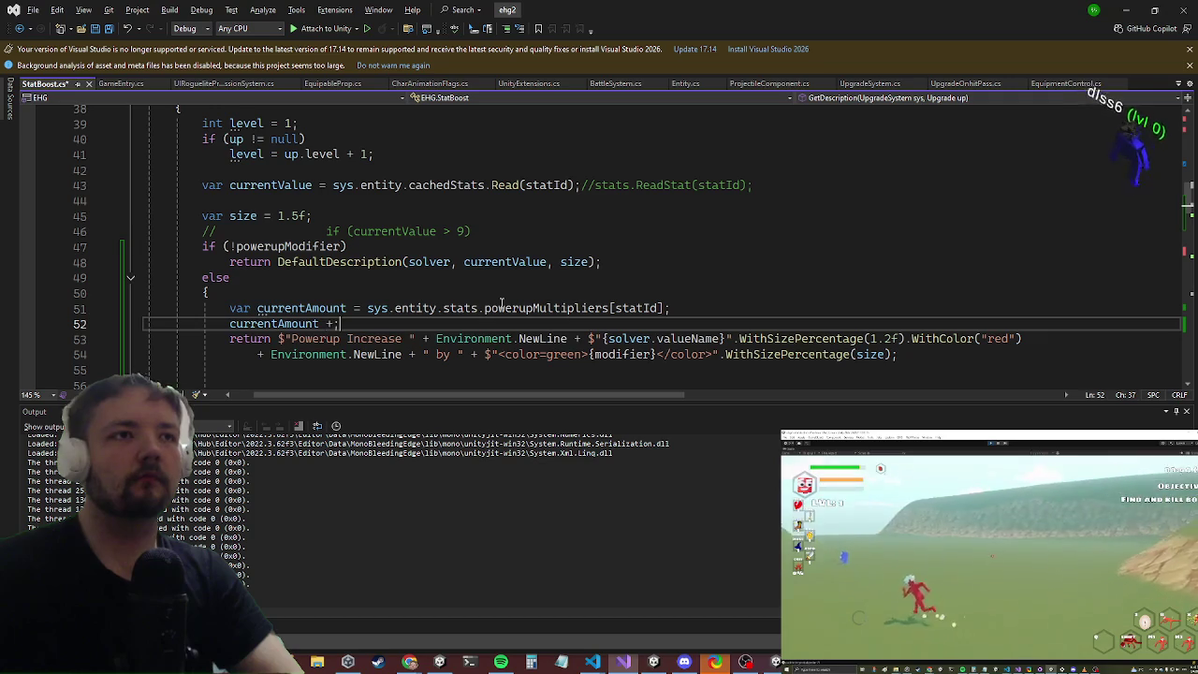
pyautogui.write(';')
pyautogui.press('Down')
pyautogui.press('Down')
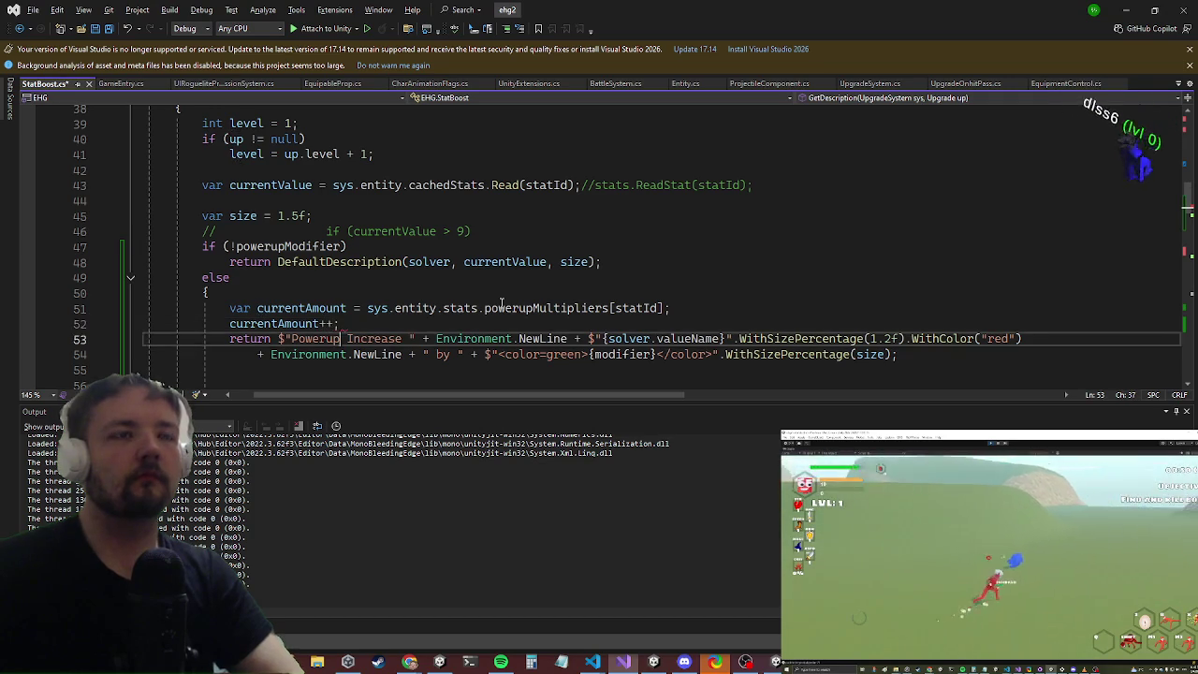
# Step: Use currentAmount in place of the modifier placeholder and split the first + Environment.NewLine onto its own line
pyautogui.press('Right')
pyautogui.press('Right')
pyautogui.press('Right')
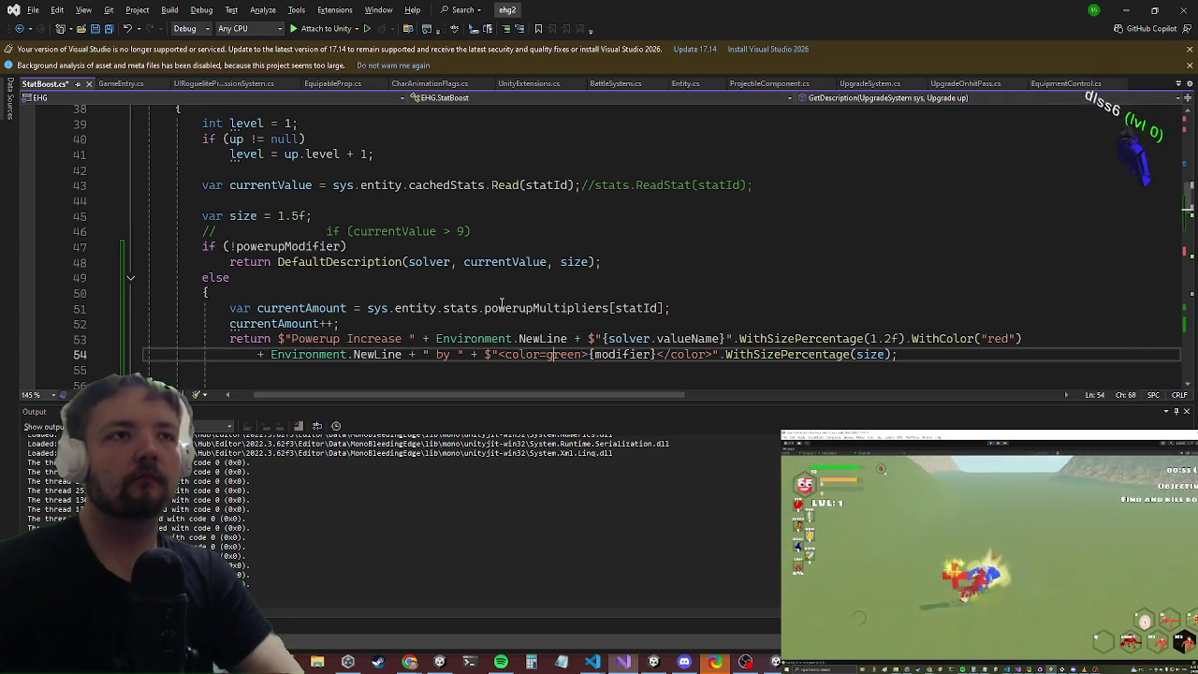
pyautogui.press('Left')
pyautogui.press('Left')
pyautogui.press('Left')
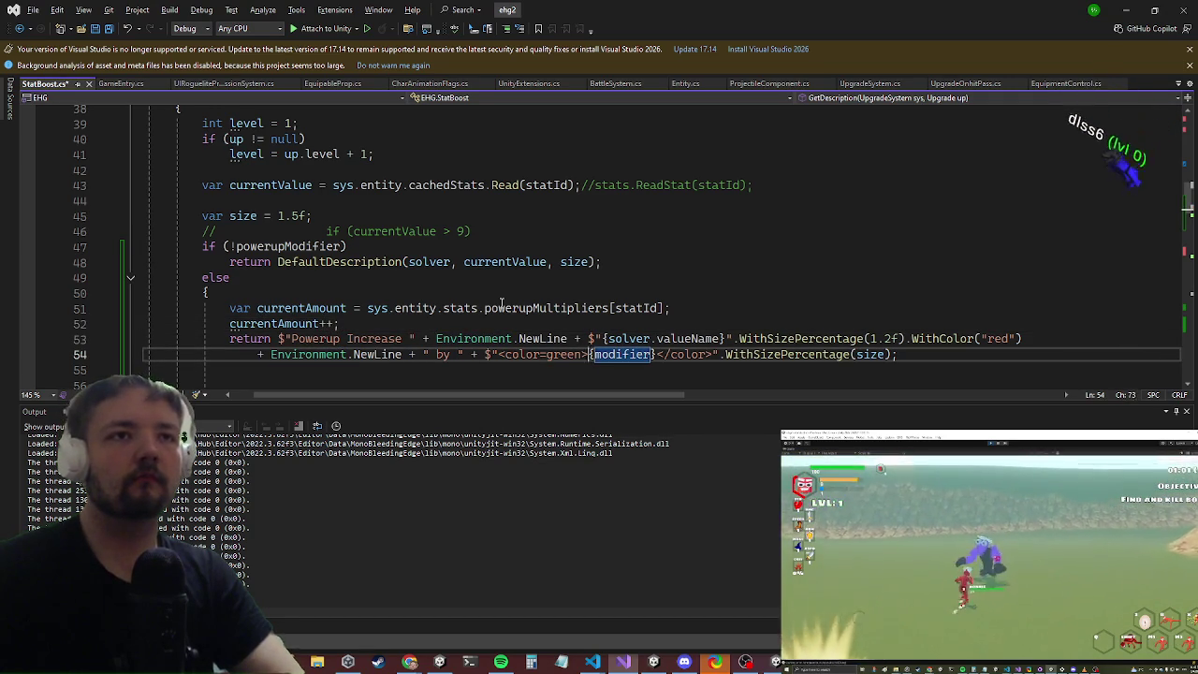
pyautogui.press('Right')
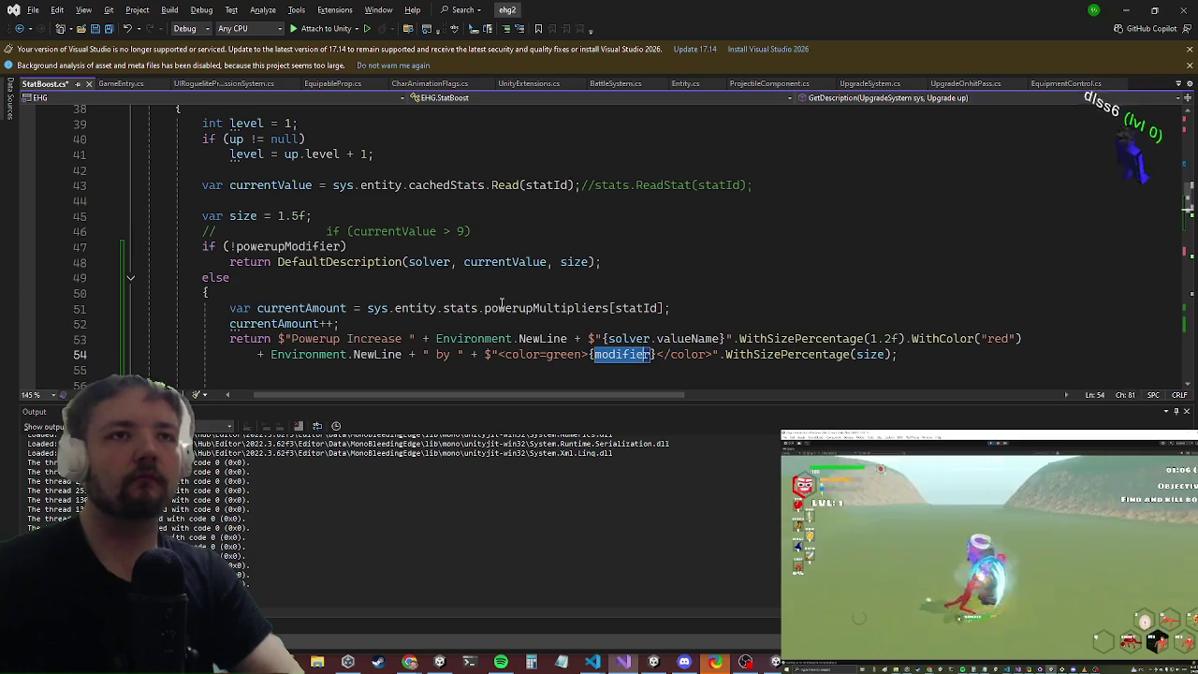
pyautogui.write('curr')
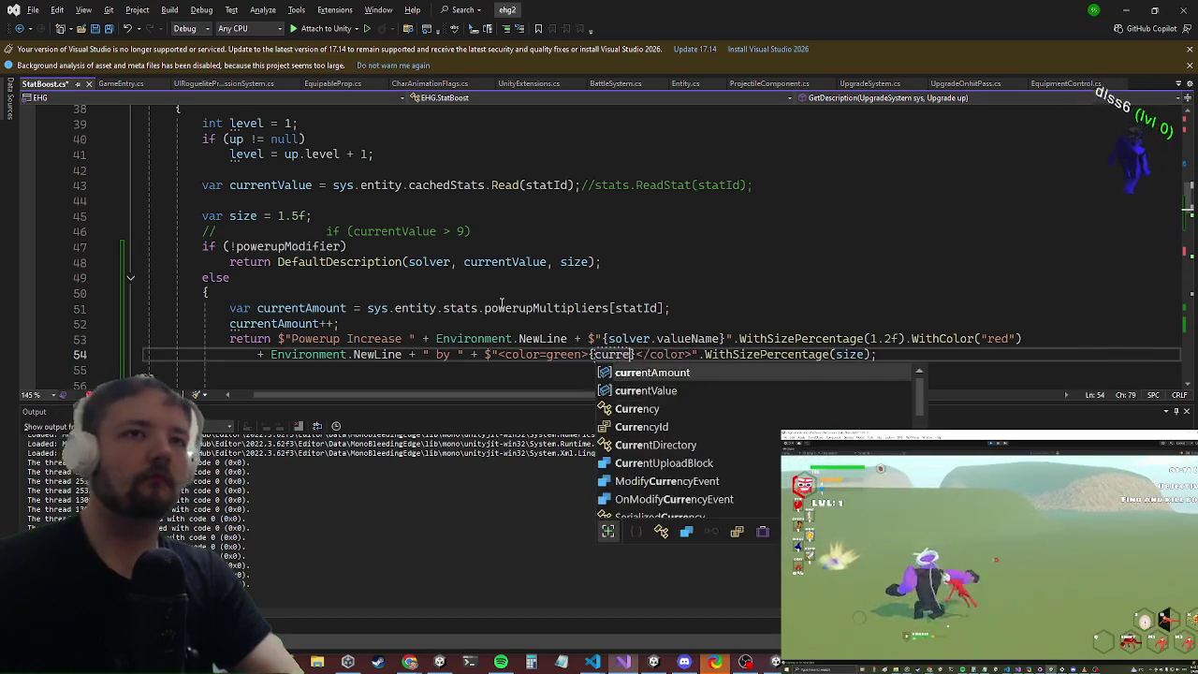
pyautogui.press('Tab')
pyautogui.press('Up')
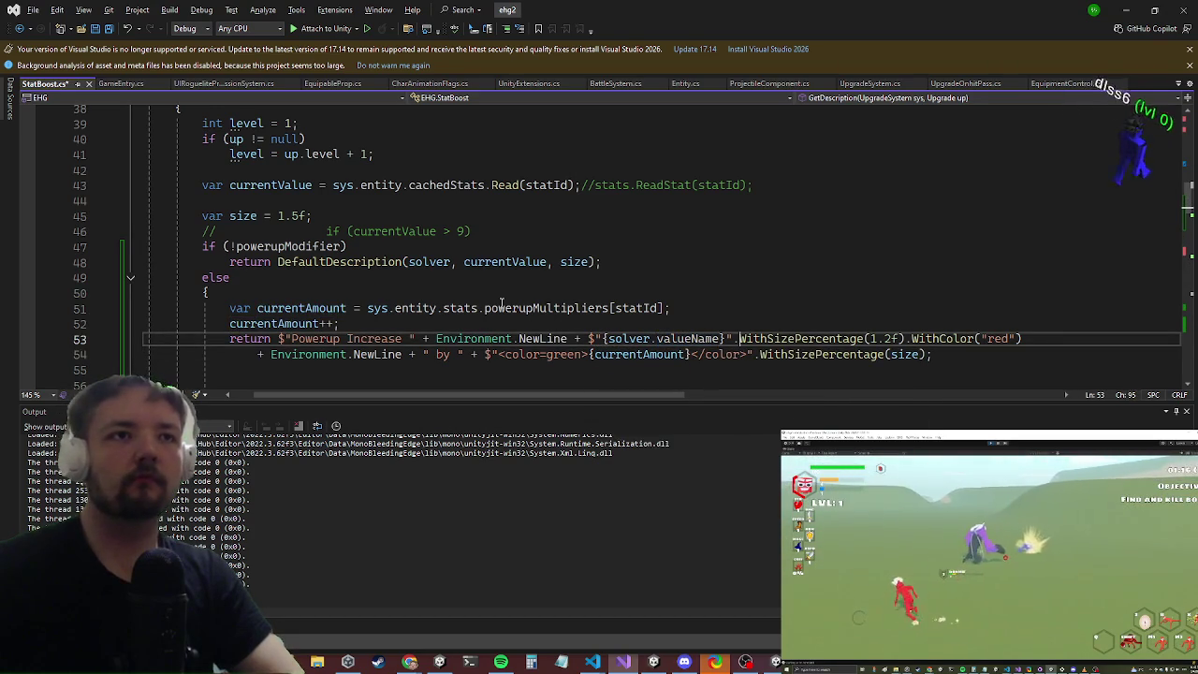
pyautogui.hotkey('ctrl', 'Left')
pyautogui.hotkey('ctrl', 'Left')
pyautogui.hotkey('ctrl', 'Left')
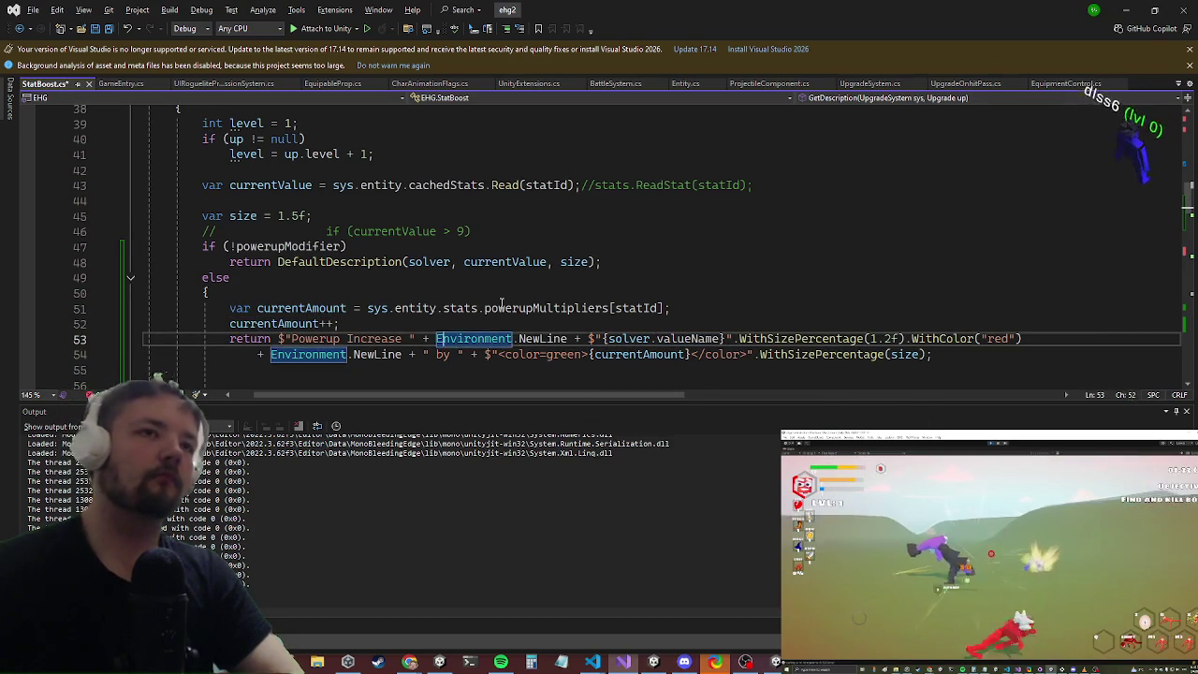
pyautogui.press('Return')
pyautogui.hotkey('ctrl', 'Right')
pyautogui.hotkey('ctrl', 'Right')
pyautogui.hotkey('ctrl', 'Right')
pyautogui.press('Right')
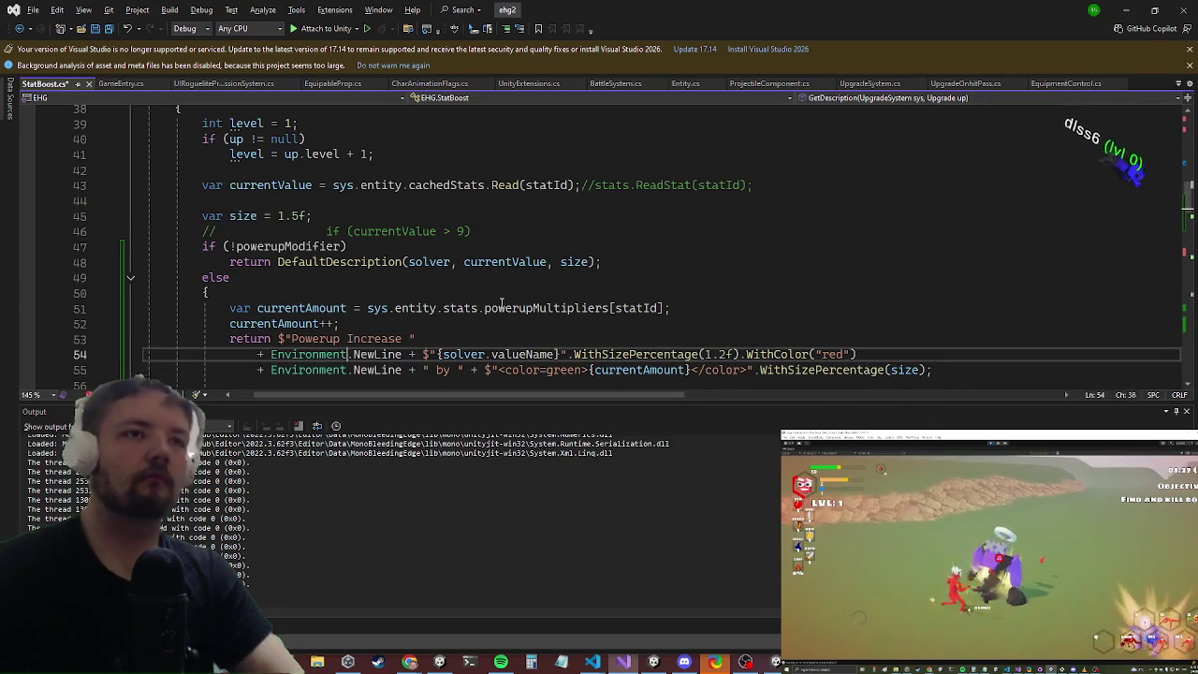
# Step: Make the description read 'Powerup Multiplies', then recheck the amount and increment lines
pyautogui.press('Up')
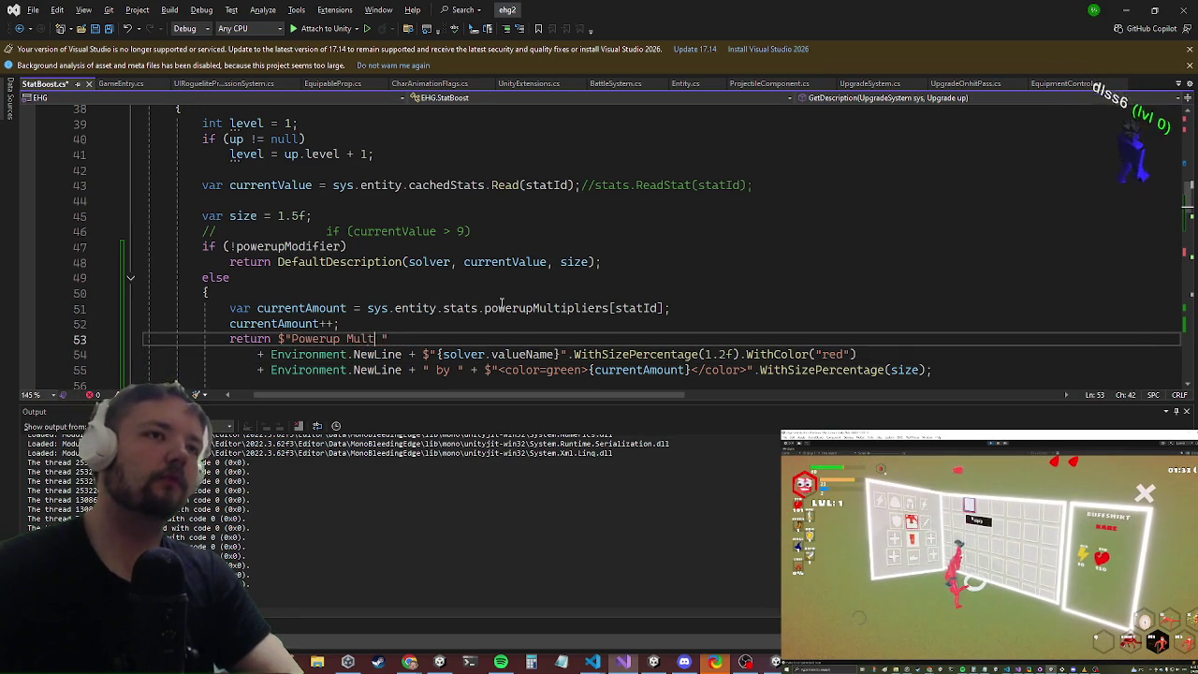
pyautogui.write('iplies')
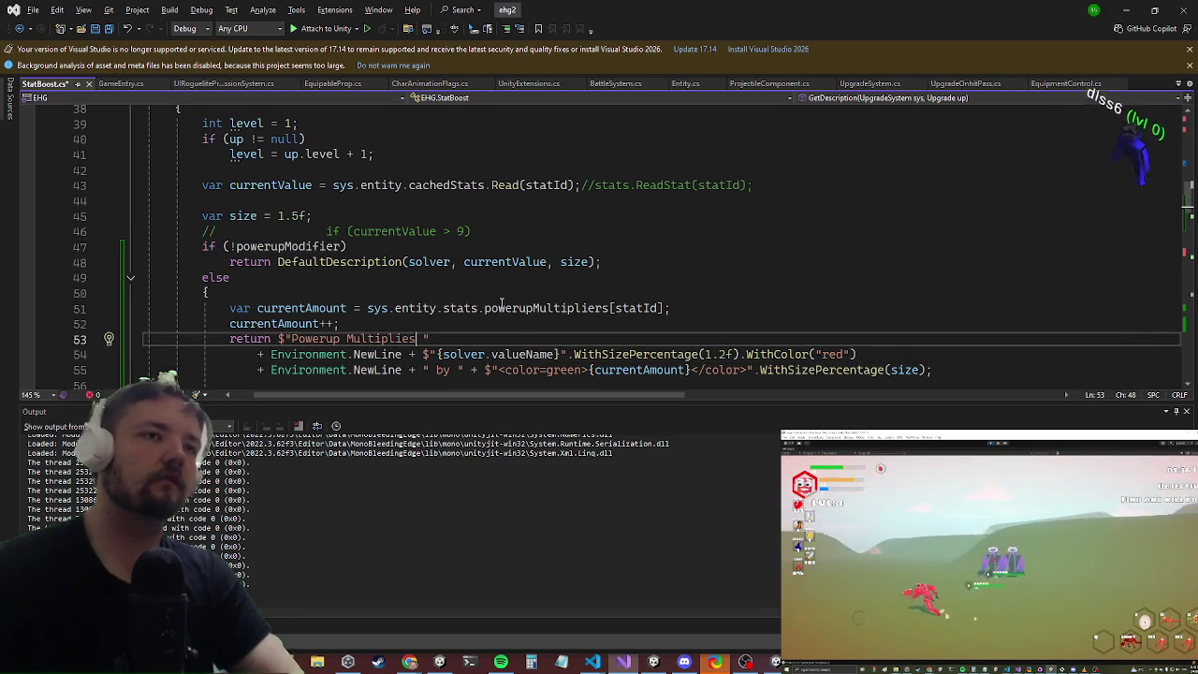
pyautogui.press('Down')
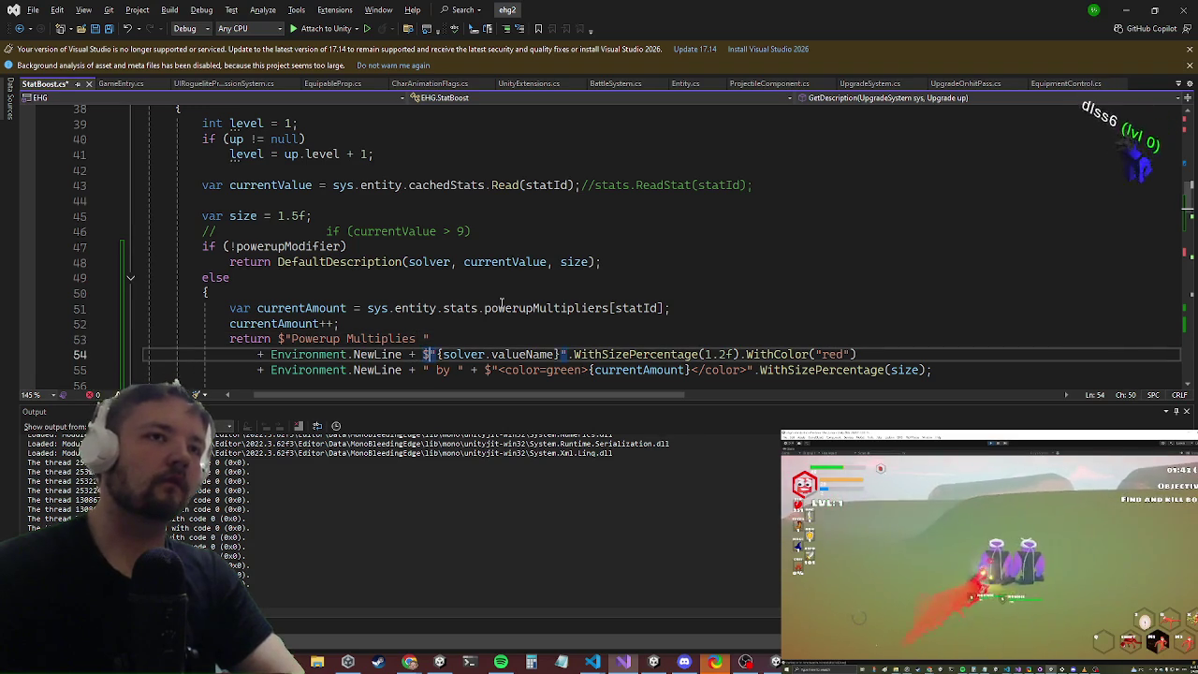
pyautogui.press('Down')
pyautogui.press('Right')
pyautogui.press('Right')
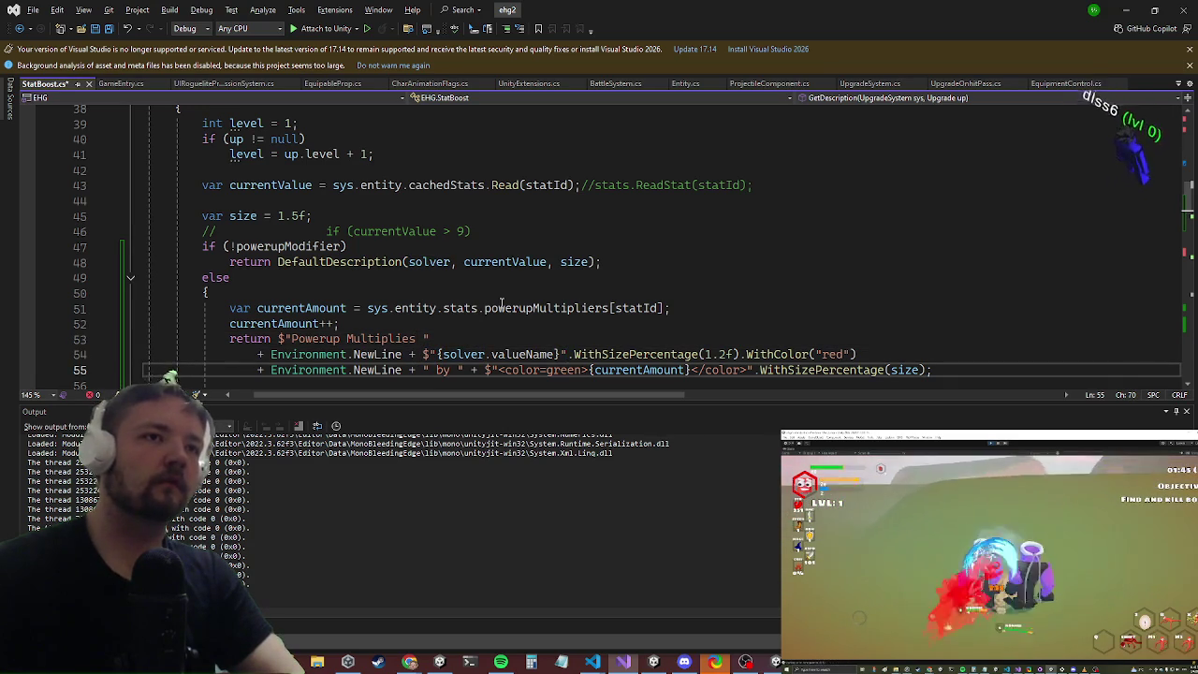
pyautogui.press('Right')
pyautogui.press('Right')
pyautogui.press('Right')
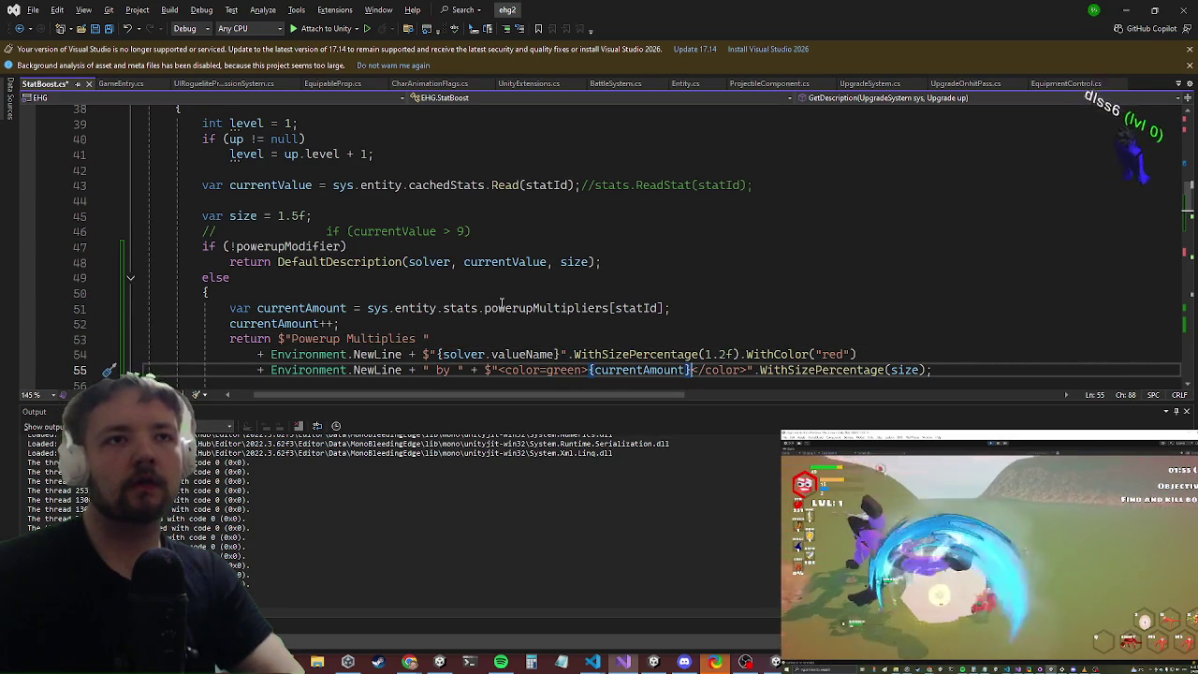
pyautogui.press('Up')
pyautogui.press('Up')
pyautogui.press('Up')
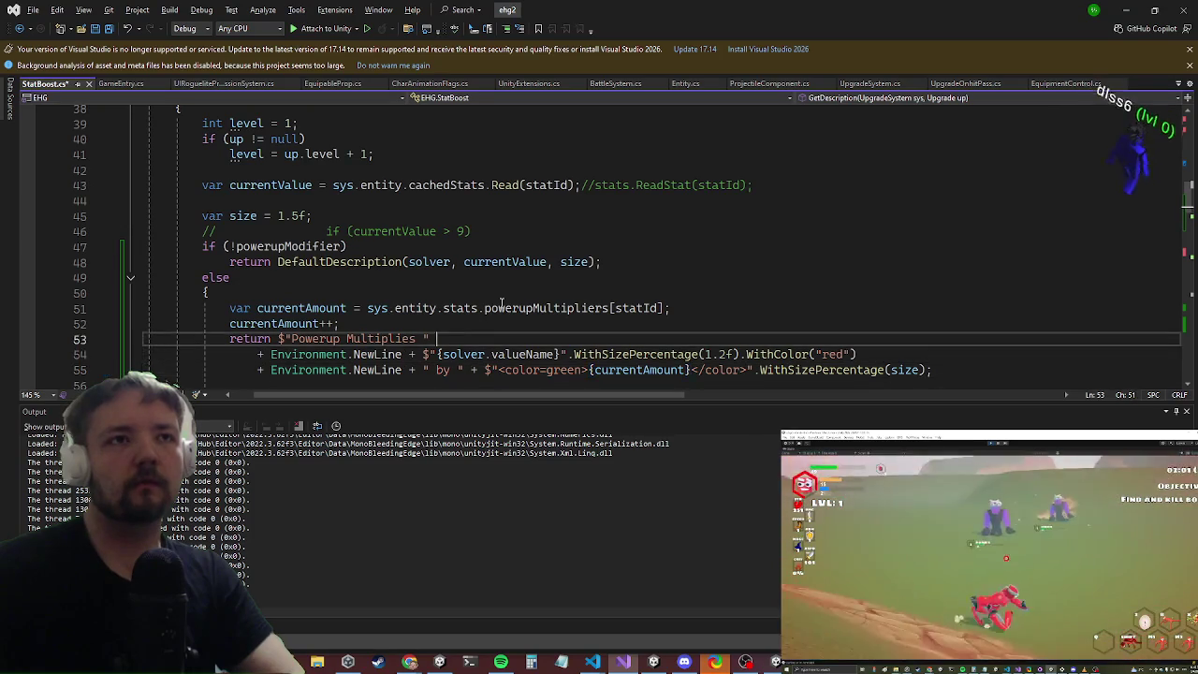
pyautogui.press('Down')
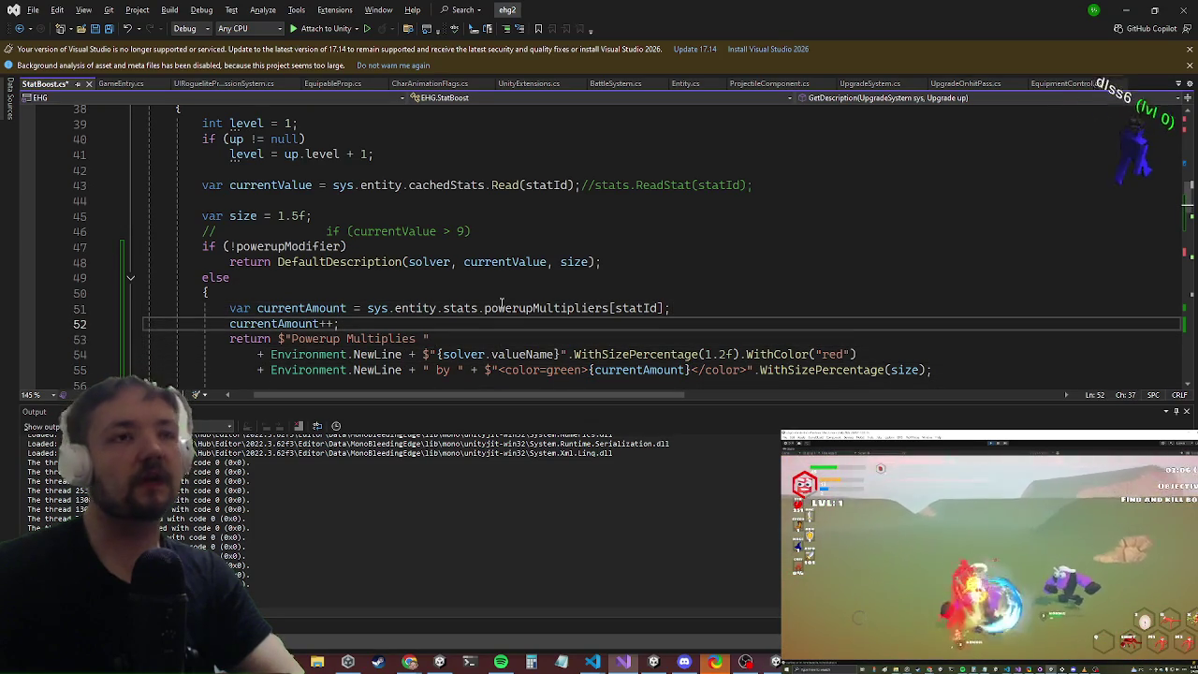
pyautogui.press('Up')
pyautogui.press('Down')
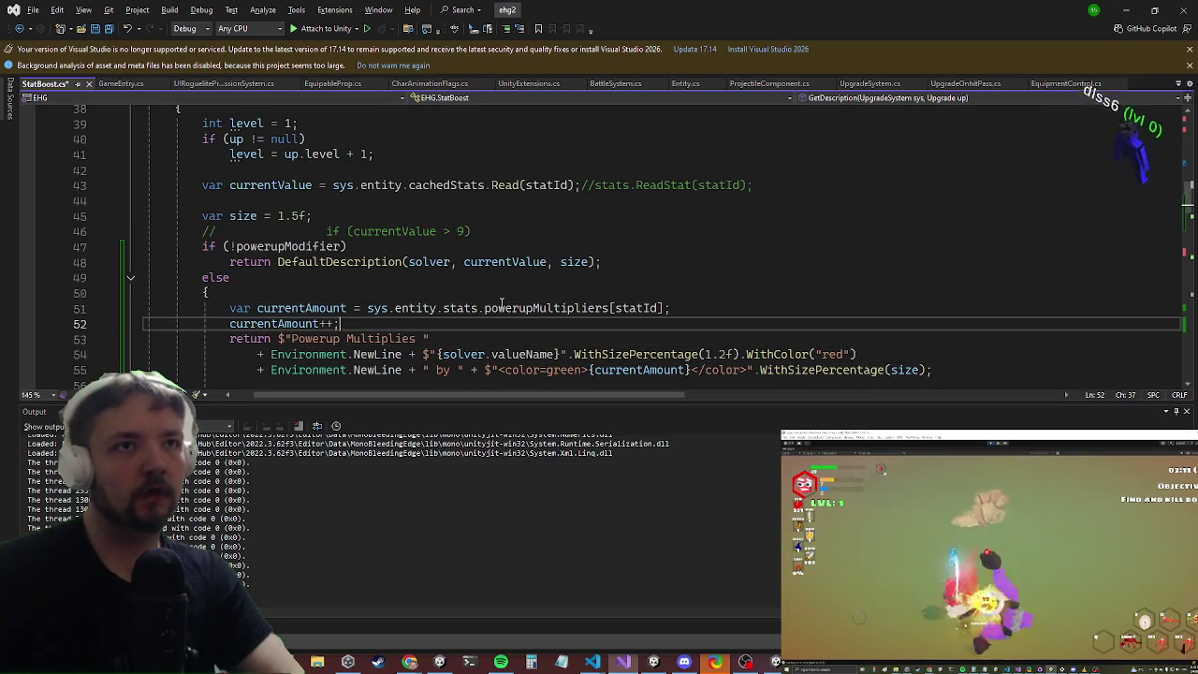
pyautogui.press('Down')
pyautogui.press('Down')
pyautogui.press('Down')
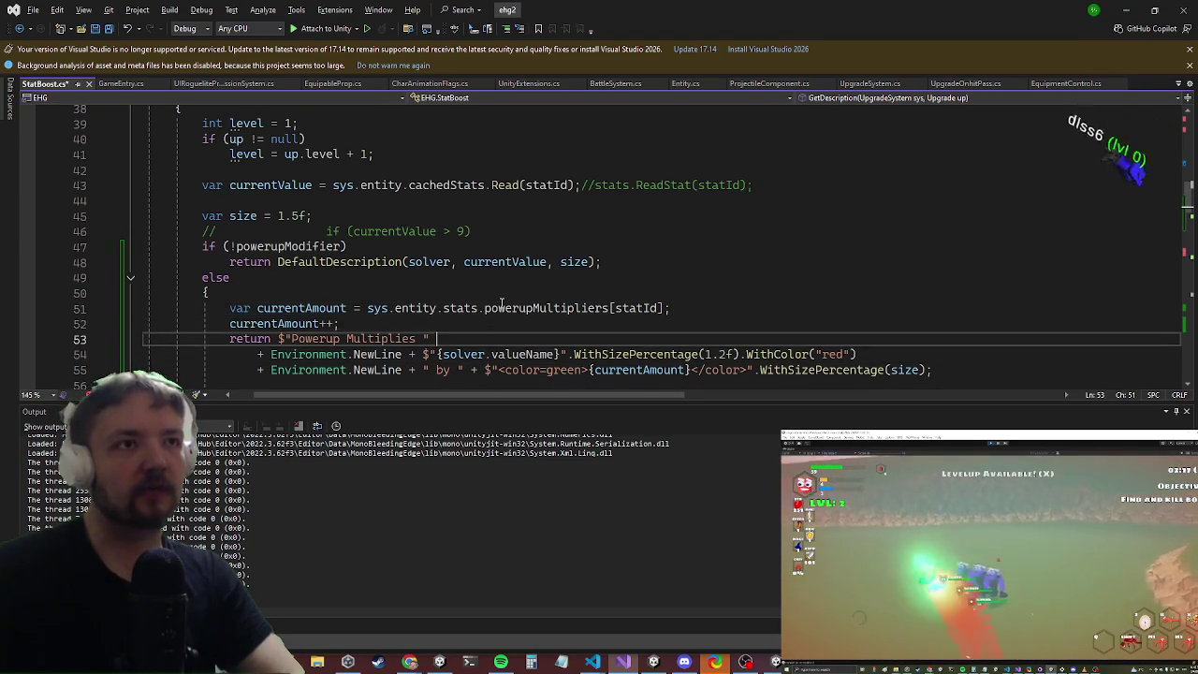
pyautogui.press('Up')
pyautogui.press('Up')
pyautogui.press('Up')
# Step: Move the X from after </color> to right after {currentAmount}, then look over the method
pyautogui.press('Down')
pyautogui.press('Down')
pyautogui.press('Down')
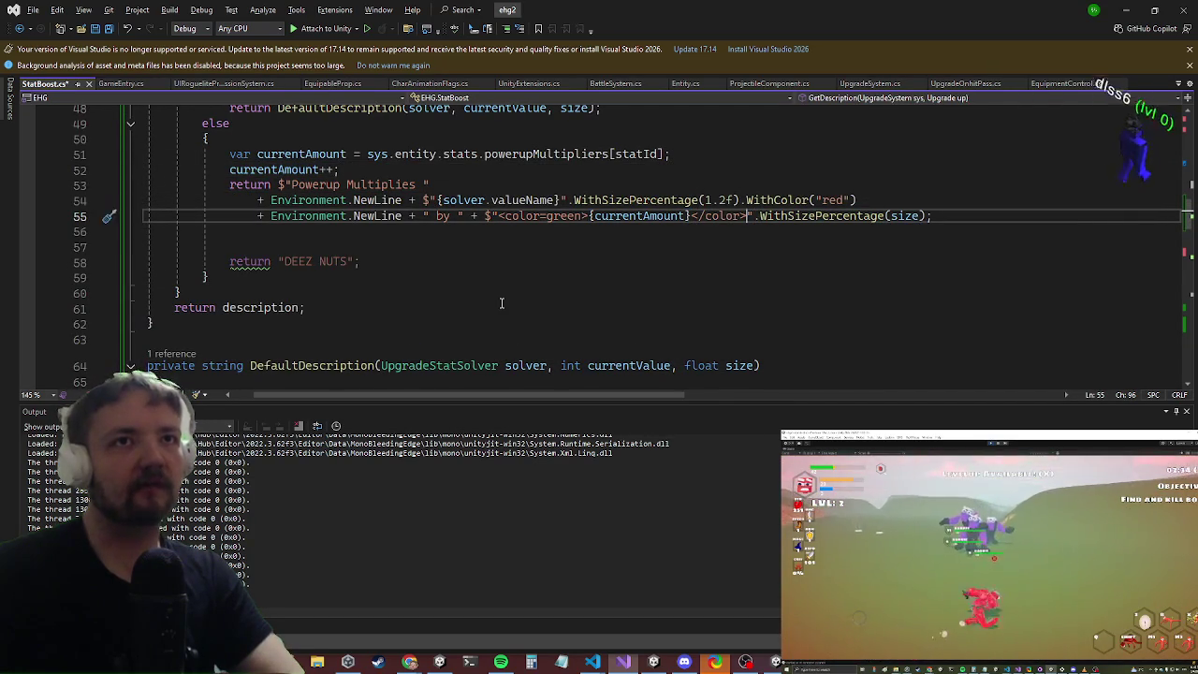
pyautogui.press('BackSpace')
pyautogui.press('Left')
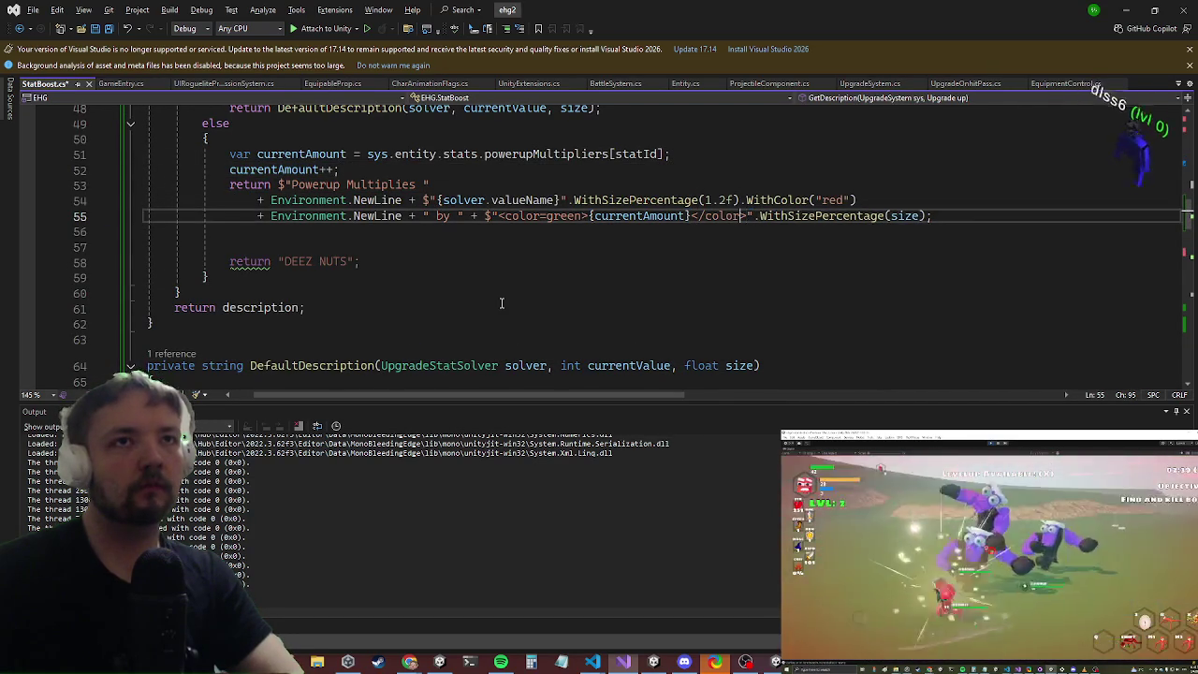
pyautogui.press('Left')
pyautogui.press('Left')
pyautogui.press('Left')
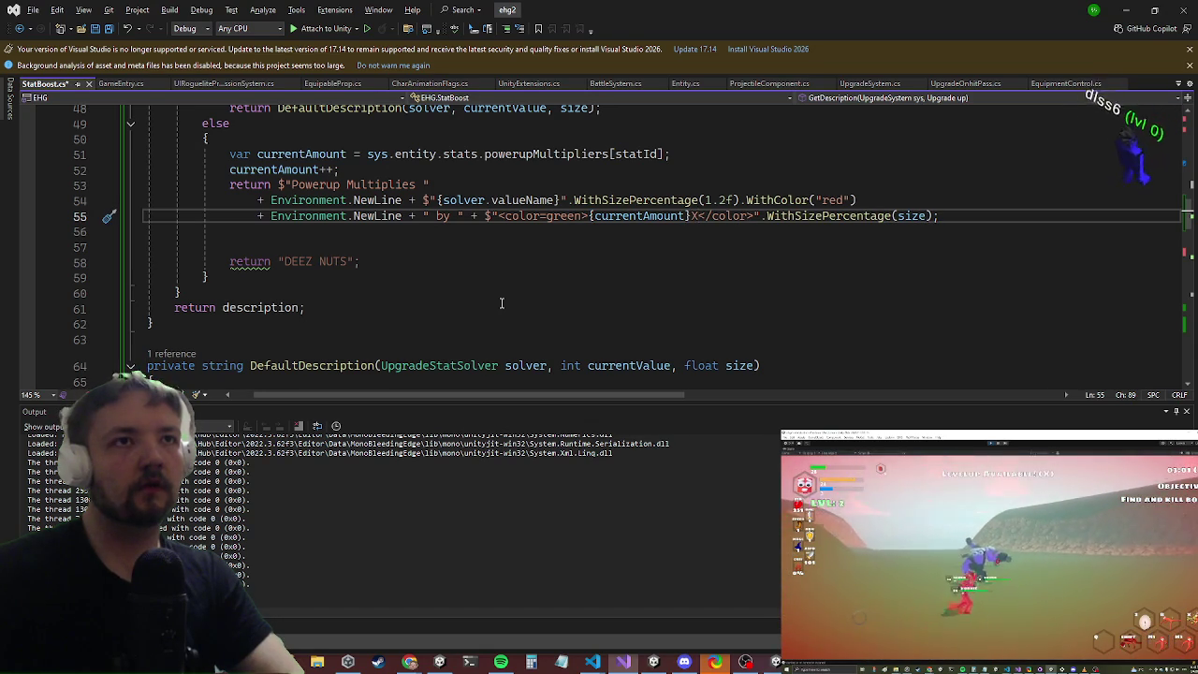
pyautogui.press('Up')
pyautogui.press('Up')
pyautogui.press('Up')
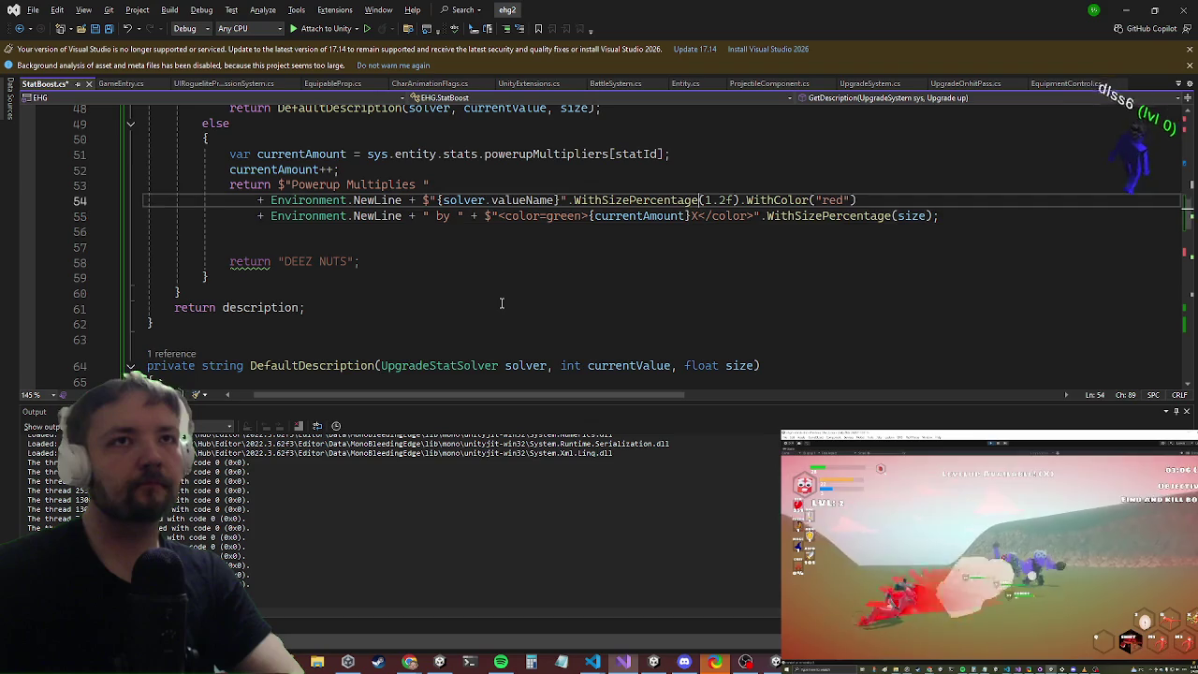
pyautogui.press('Down')
pyautogui.press('Down')
pyautogui.press('Down')
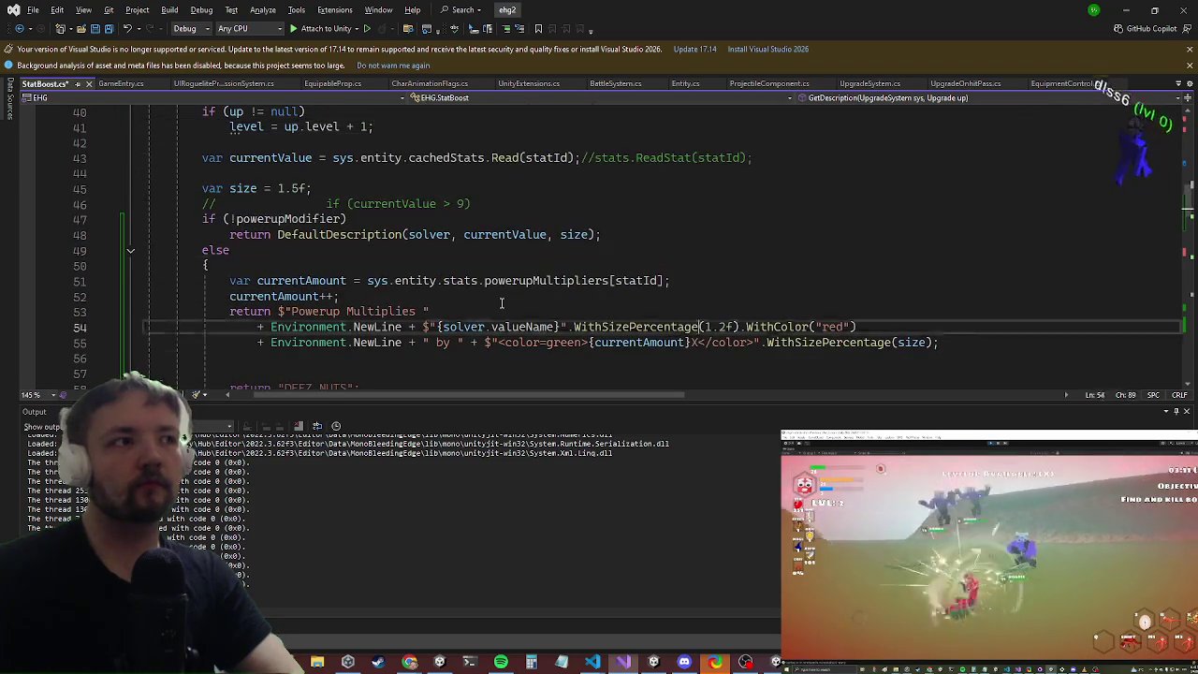
pyautogui.press('Up')
pyautogui.press('Up')
pyautogui.press('Up')
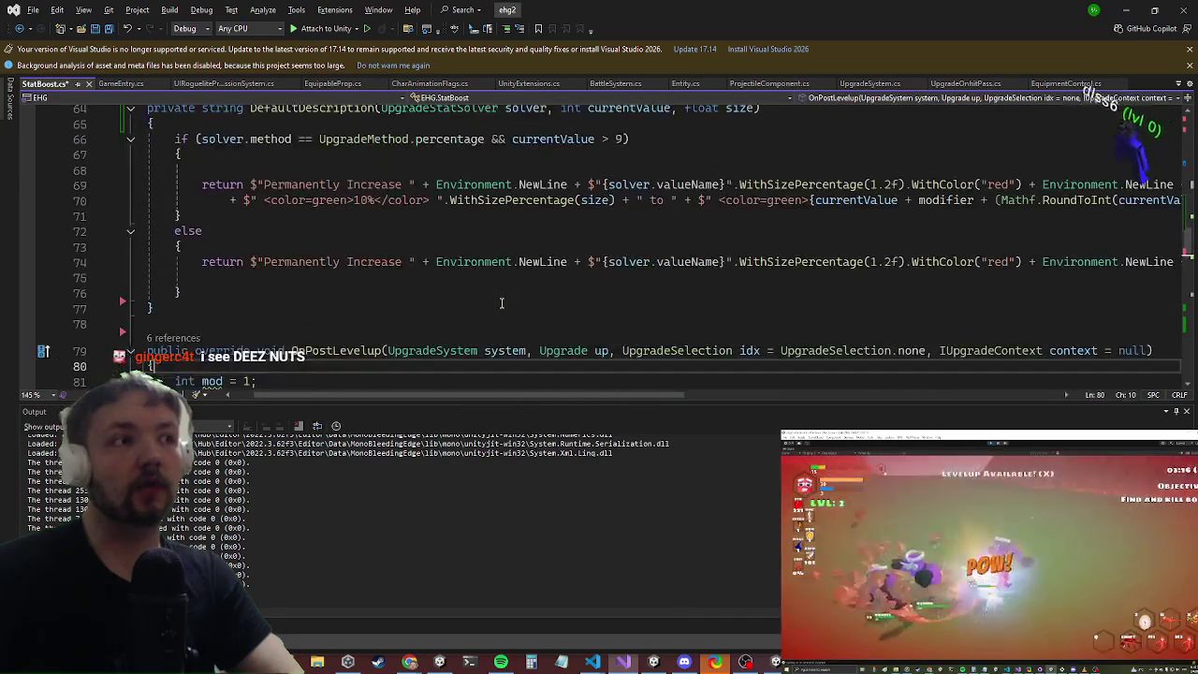
pyautogui.press('Up')
pyautogui.press('Up')
pyautogui.press('Up')
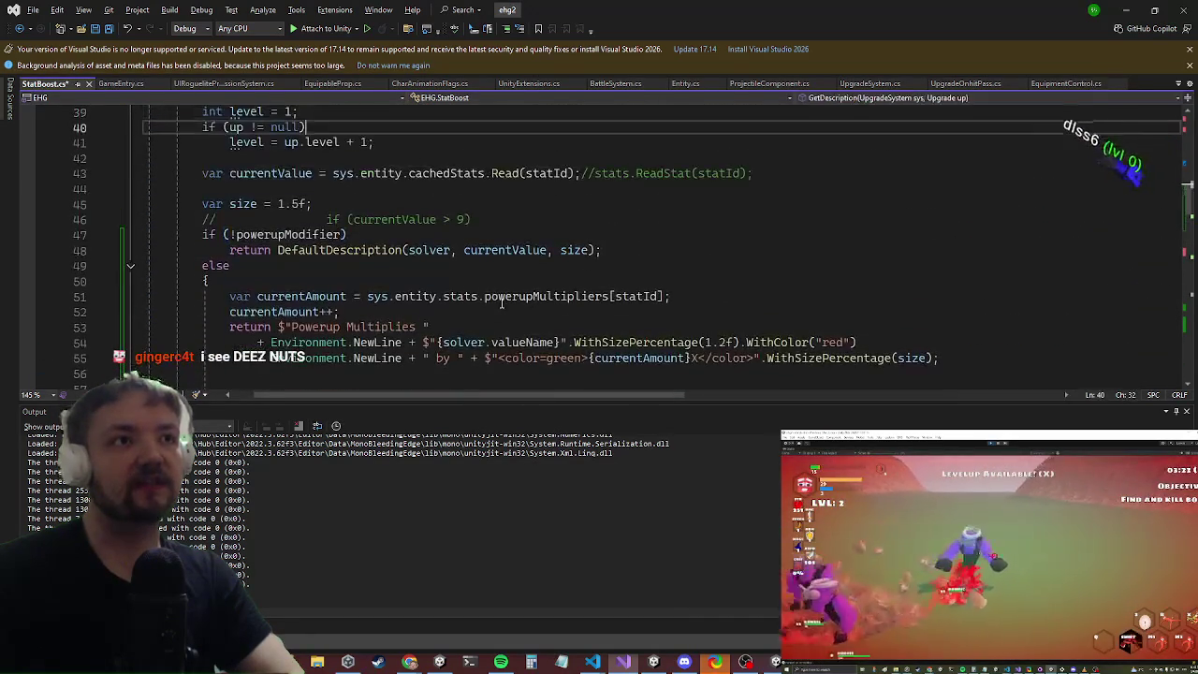
pyautogui.press('Down')
pyautogui.press('Down')
pyautogui.press('Down')
pyautogui.hotkey('alt', 'Tab')
pyautogui.hotkey('alt', 'Tab')
pyautogui.hotkey('alt', 'Tab')
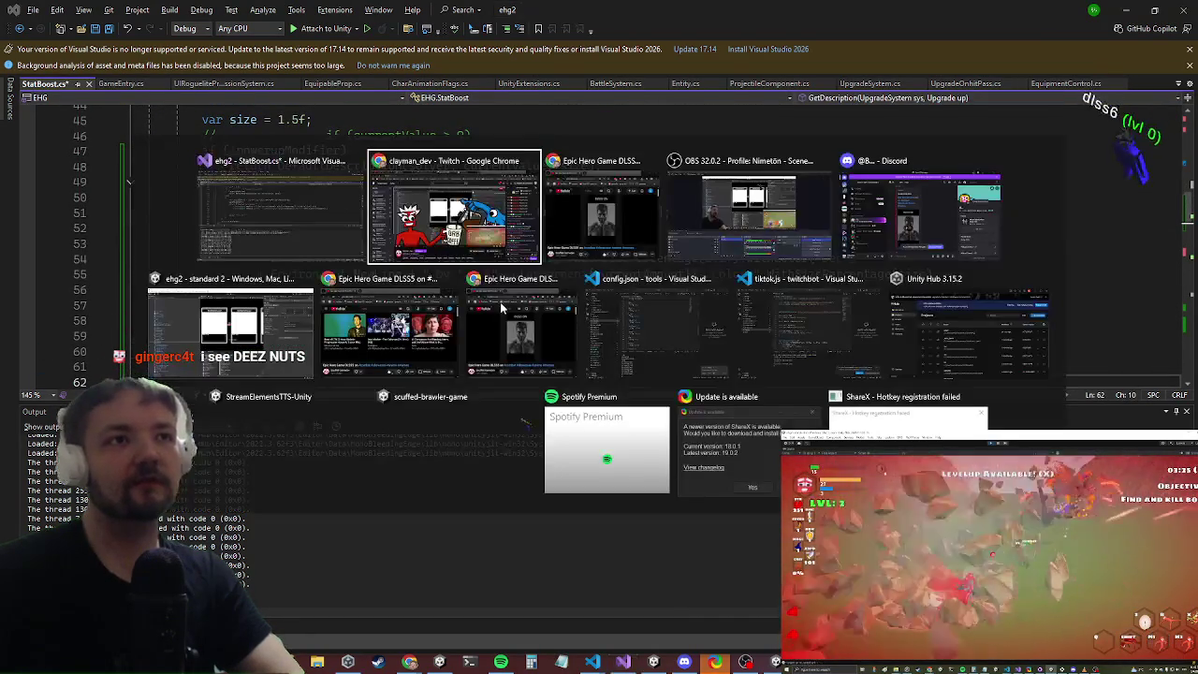
# Step: Play the game in a maximized Game view, enter the level and press X for the powerup screen
pyautogui.hotkey('alt', 'shift', 'Tab')
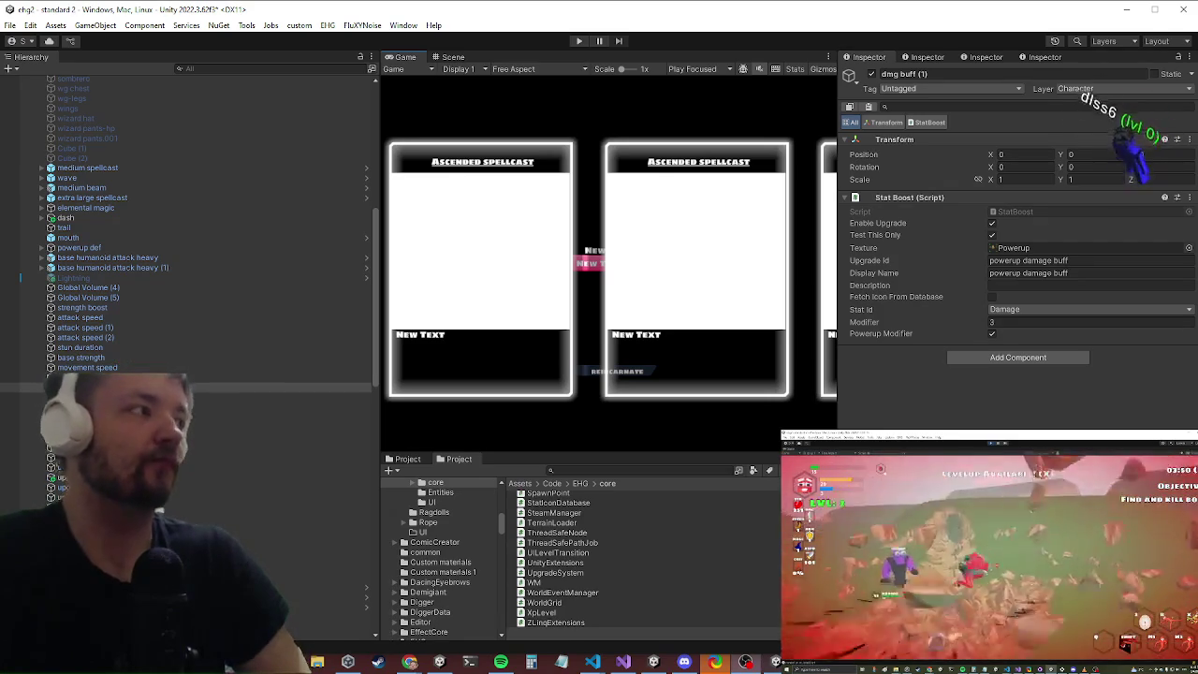
pyautogui.hotkey('ctrl', 'p')
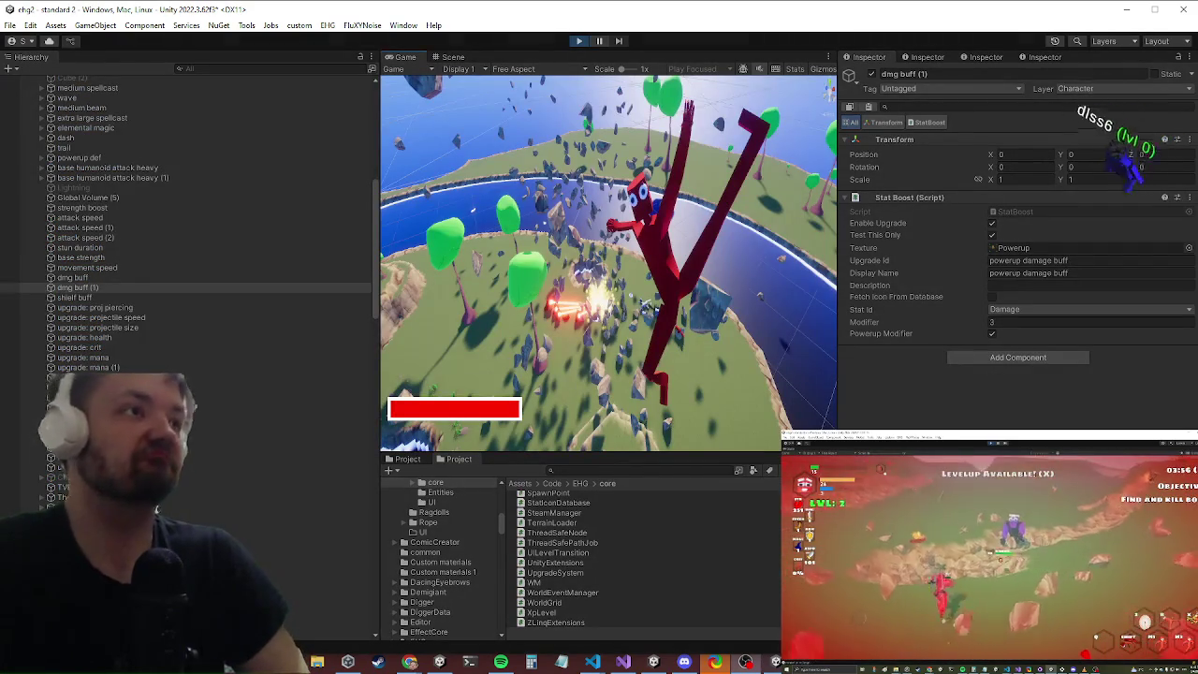
pyautogui.scroll(-3, 187, 234)
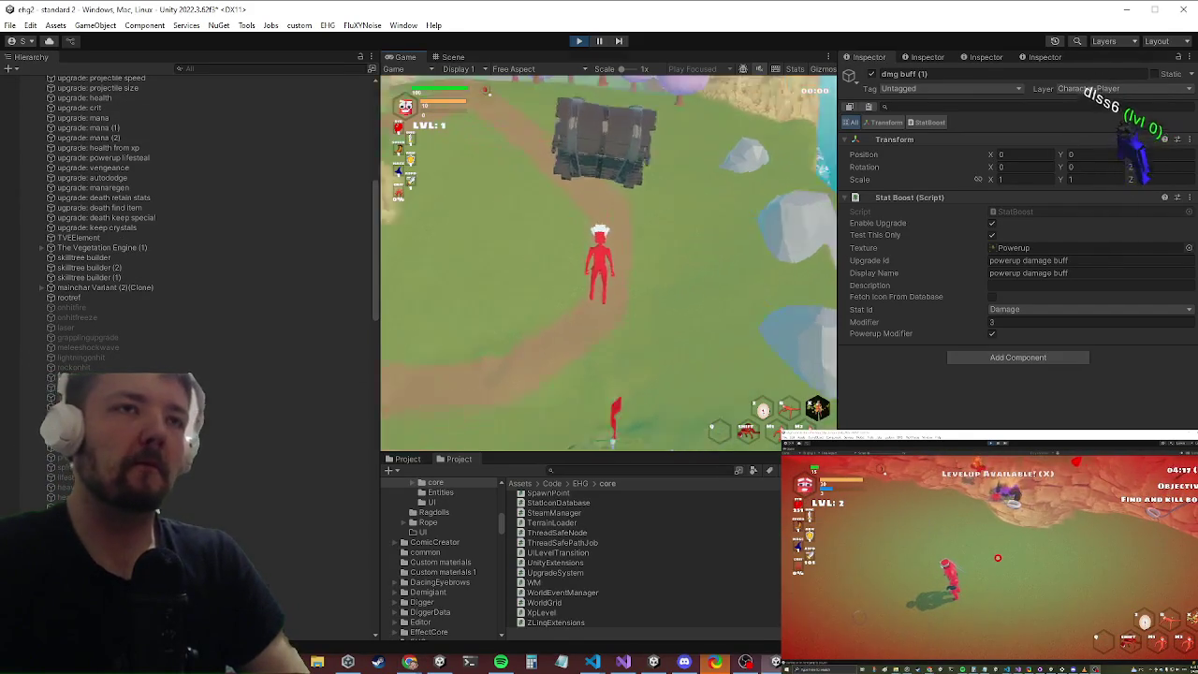
pyautogui.hotkey('shift', 'space')
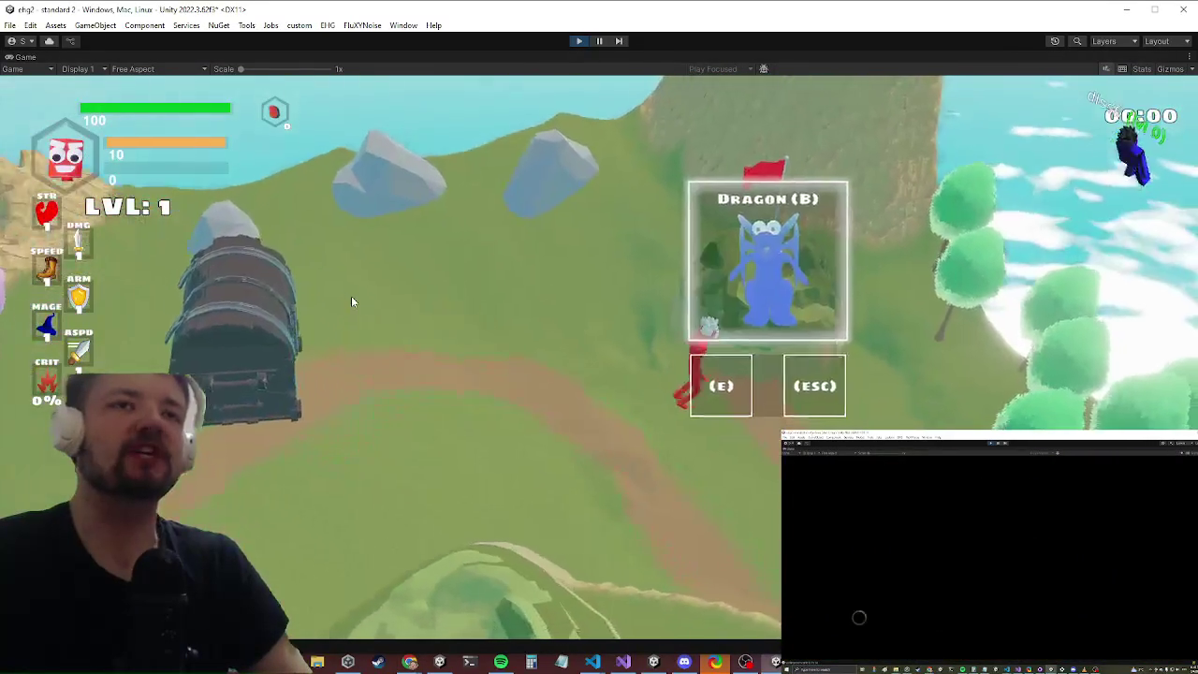
pyautogui.press('e')
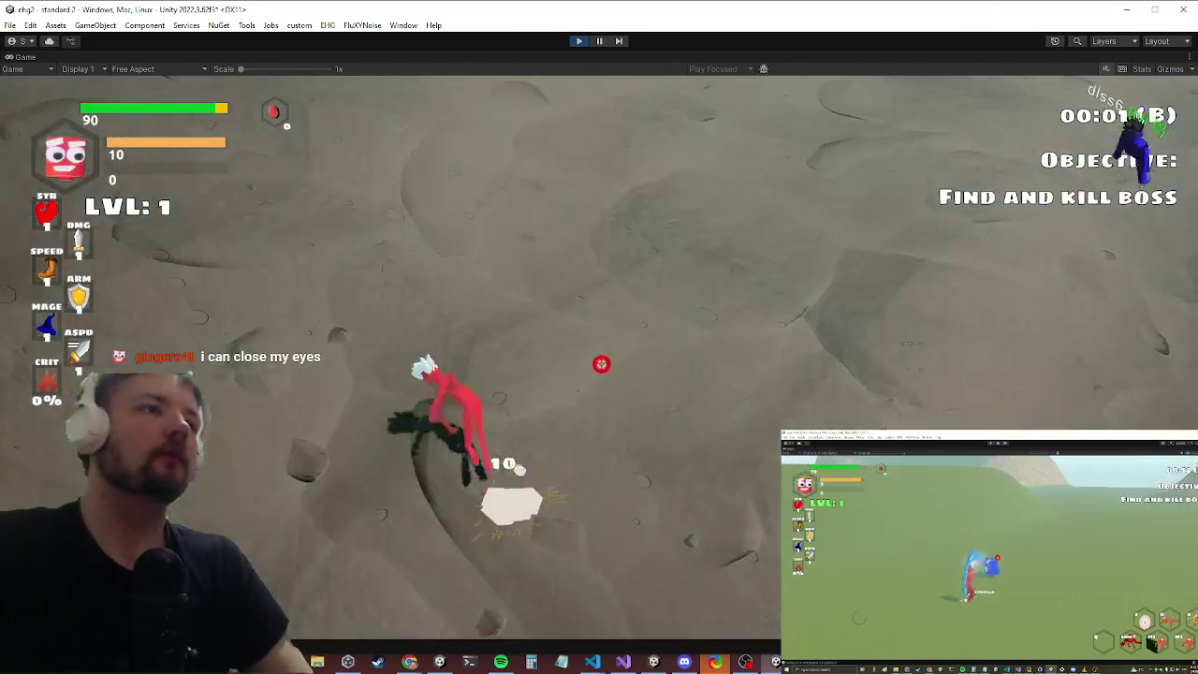
pyautogui.press('x')
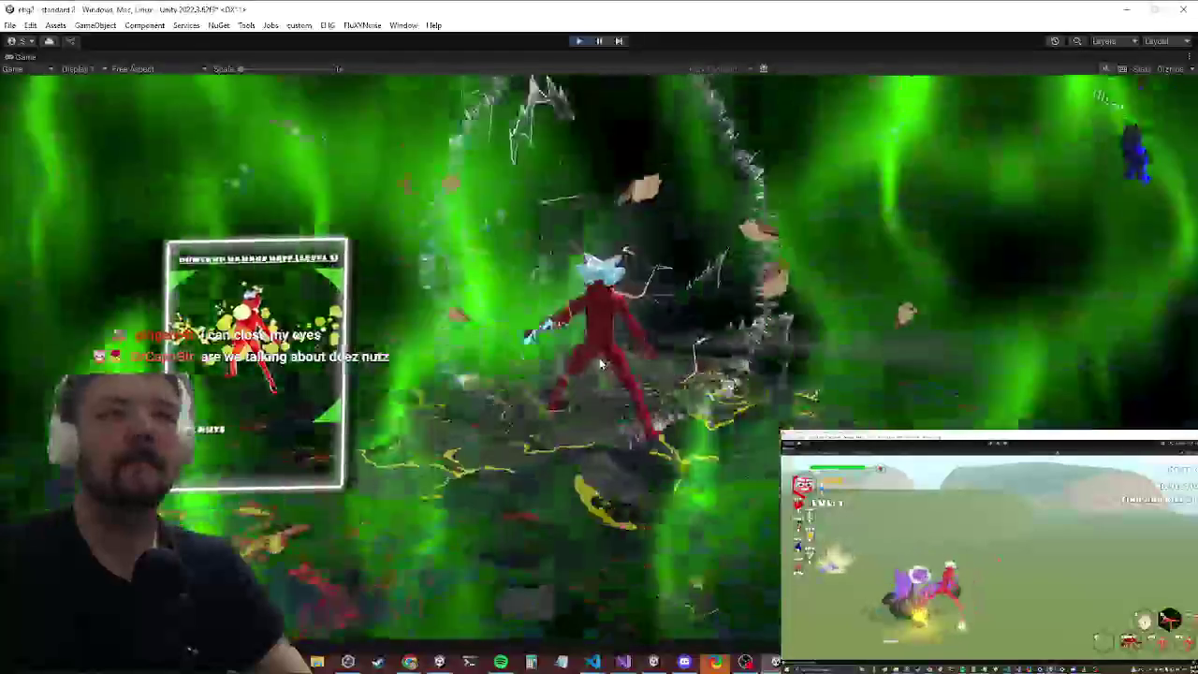
pyautogui.hotkey('alt', 'Tab')
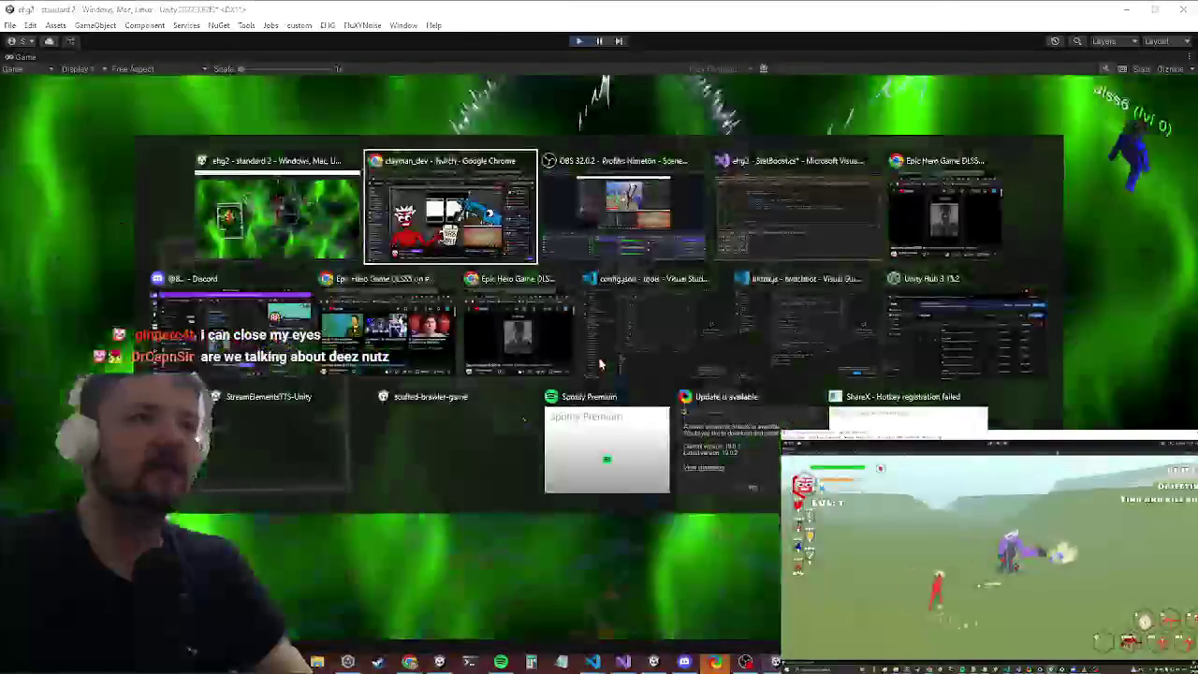
pyautogui.press('Tab')
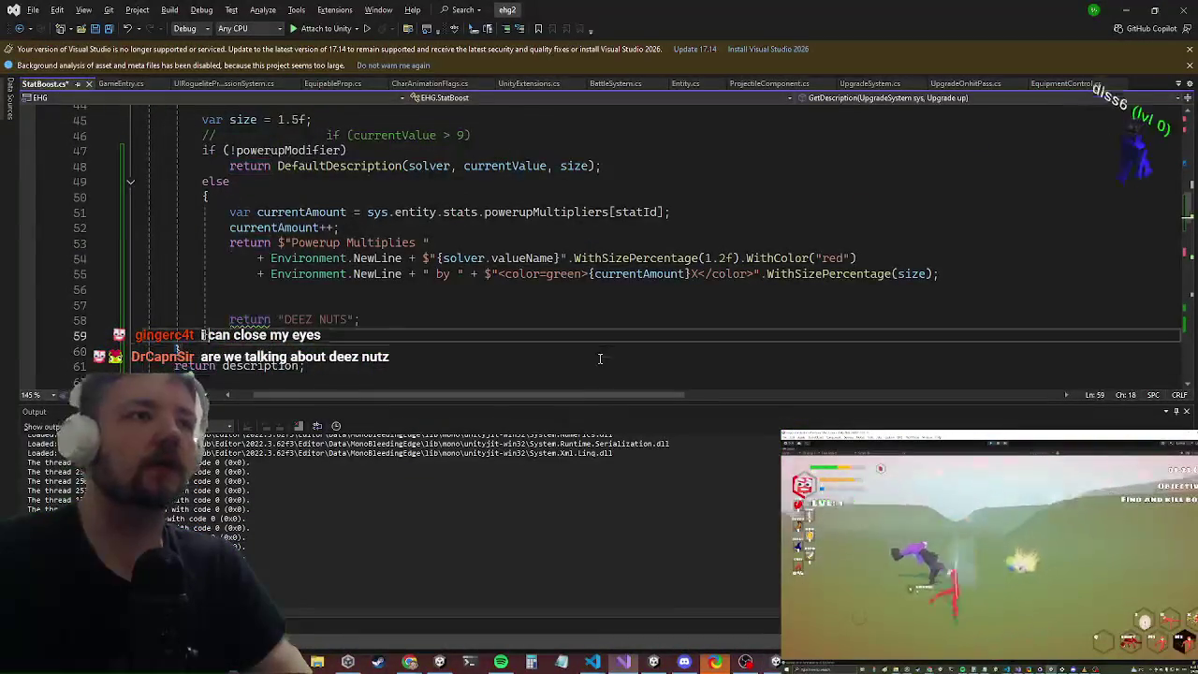
# Step: Delete the leftover return "DEEZ NUTS" line from the StatBoost powerup branch in Visual Studio
pyautogui.press('Up')
pyautogui.press('Up')
pyautogui.hotkey('shift', 'End')
pyautogui.press('Delete')
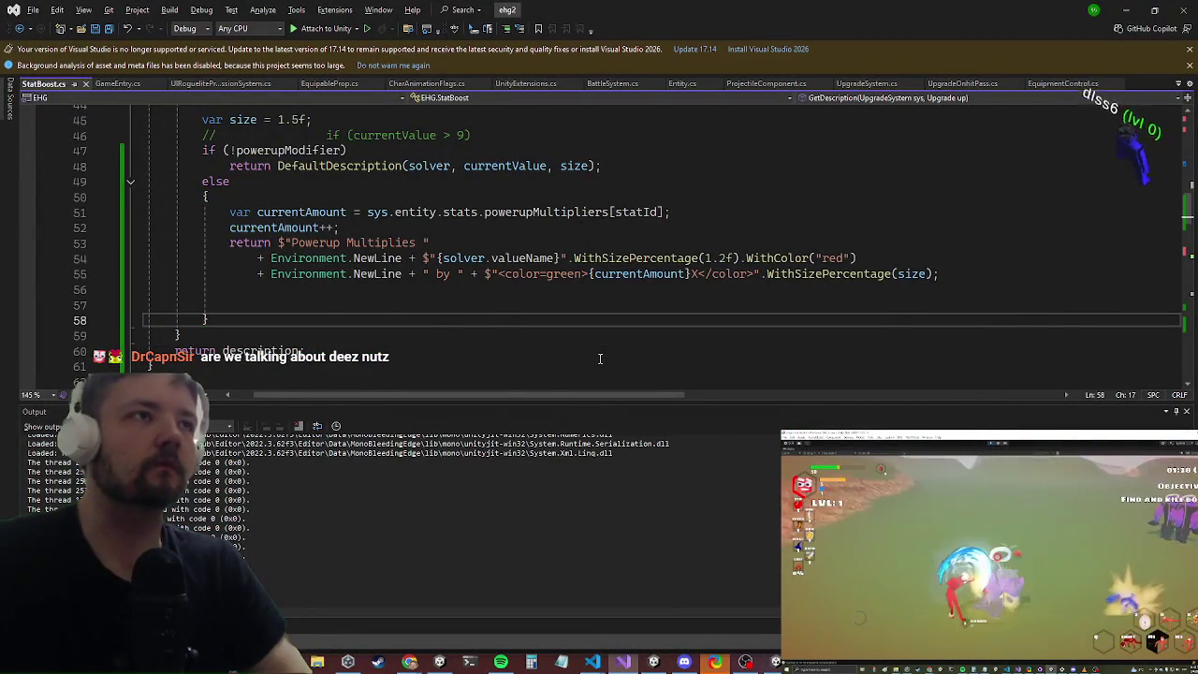
pyautogui.hotkey('alt', 'Tab')
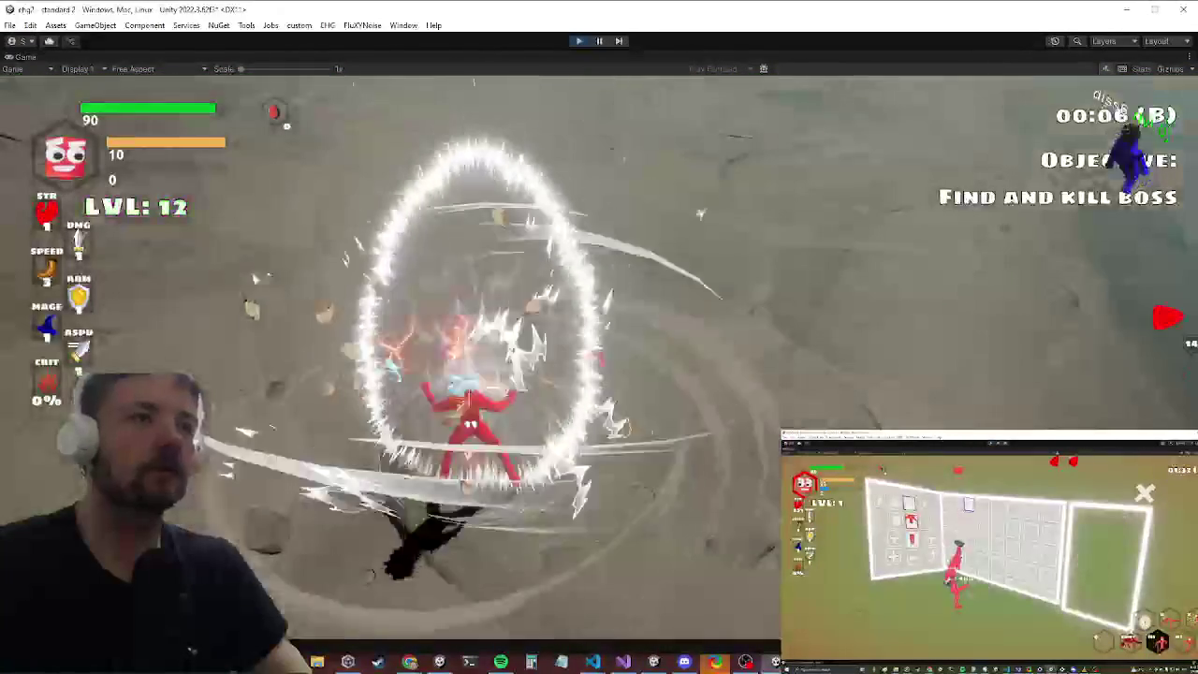
# Step: Reopen the level-up screen with X and check the Damage Buff card against the code
pyautogui.press('x')
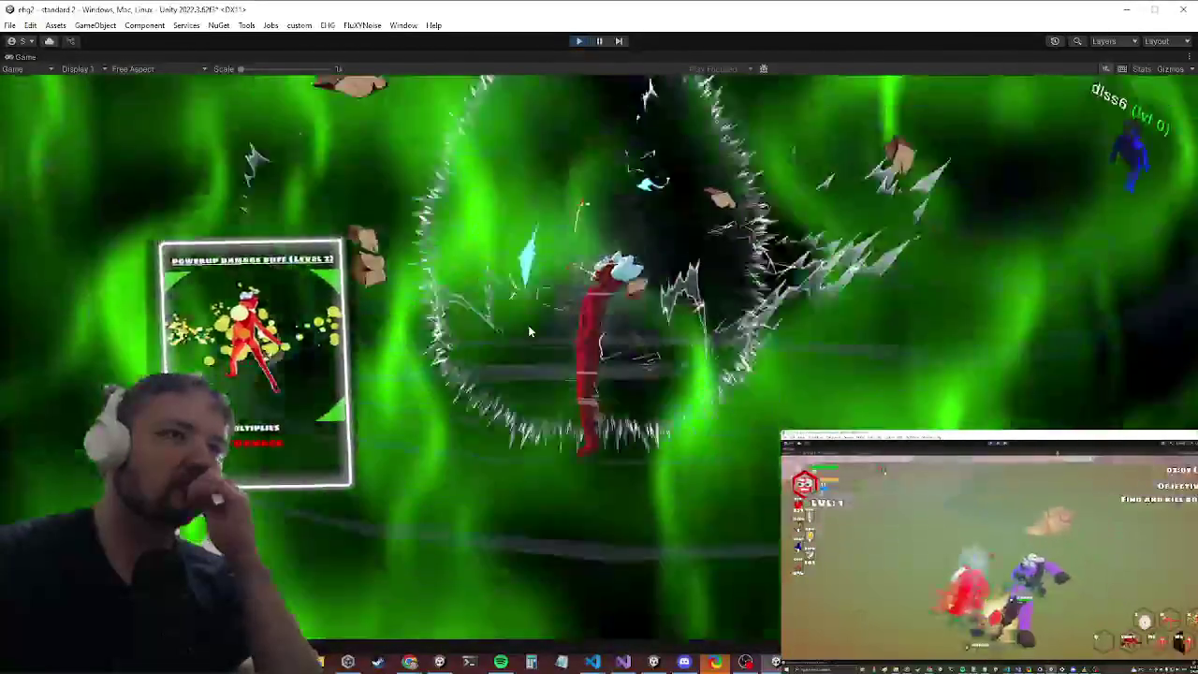
pyautogui.hotkey('alt', 'Tab')
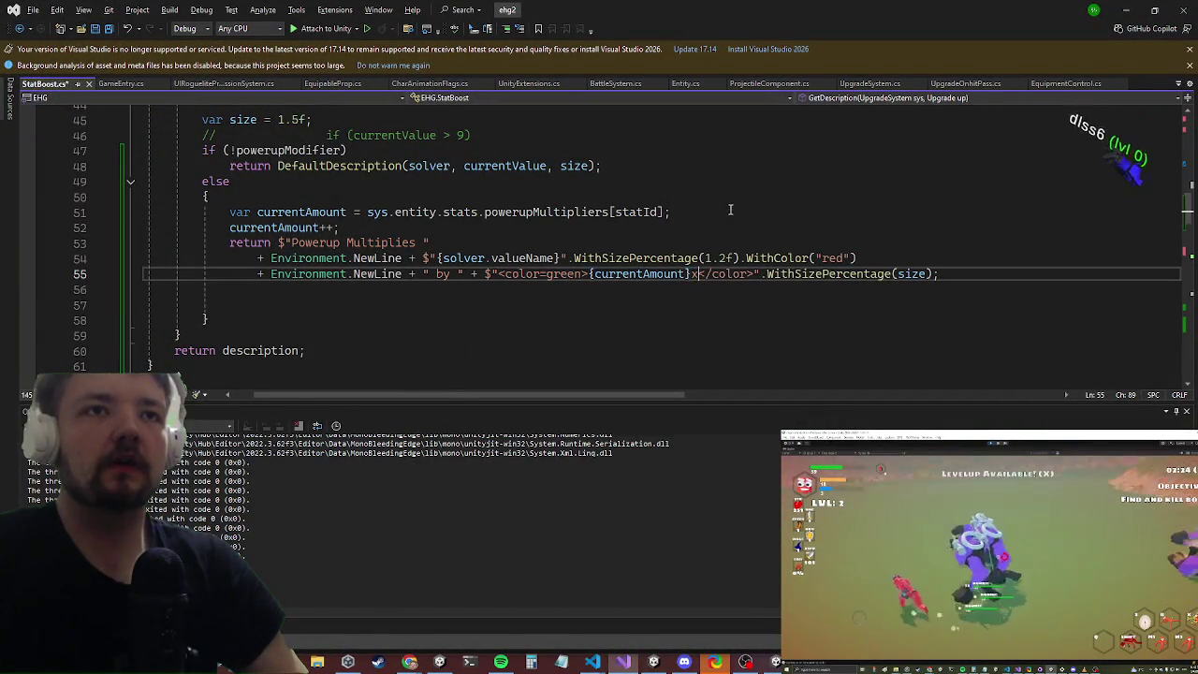
pyautogui.hotkey('alt', 'Tab')
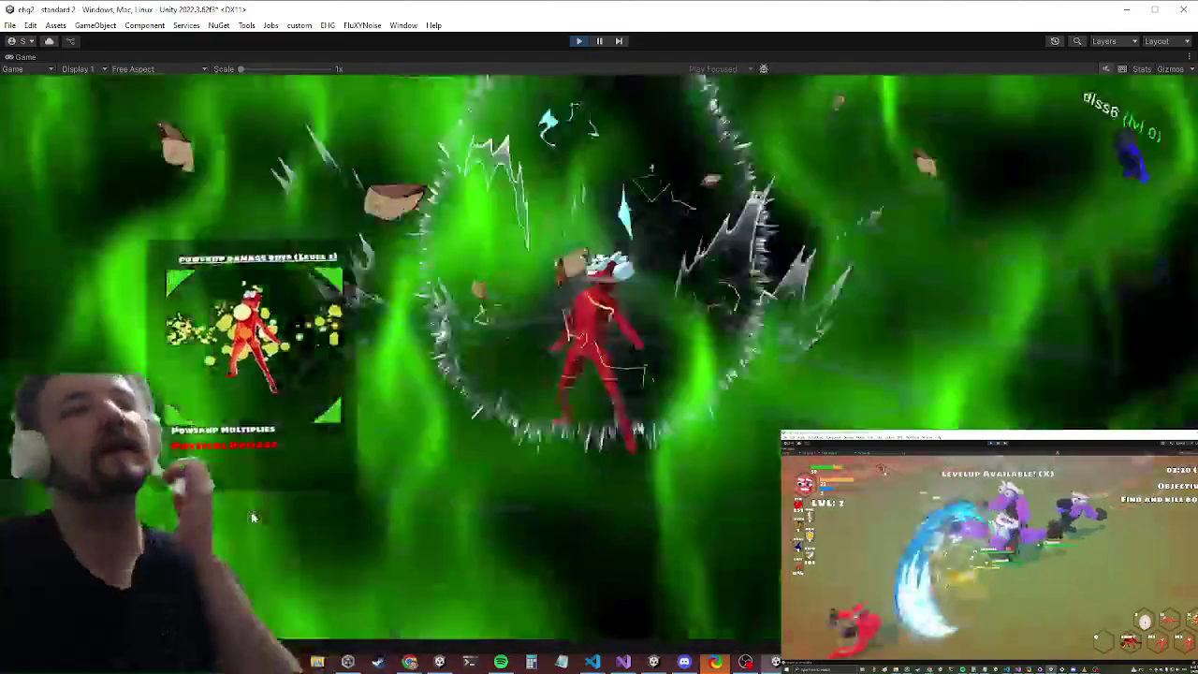
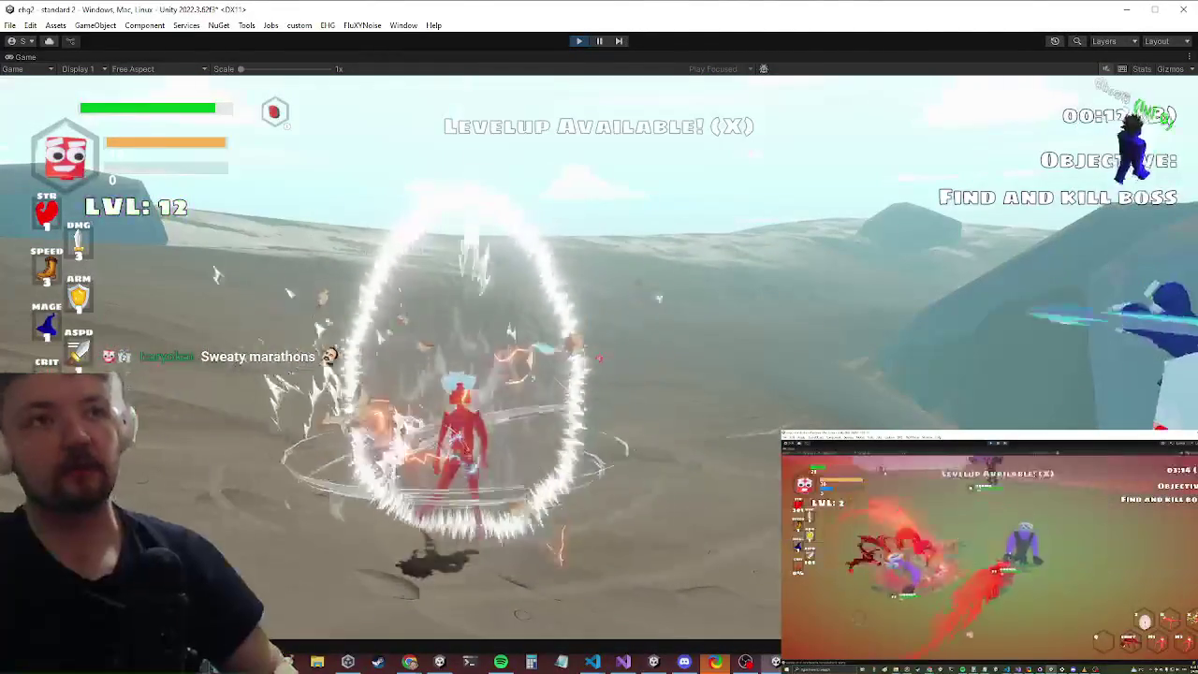
# Step: Trigger the Level 3 powerup damage buff card and un-maximize the Game view
pyautogui.press('x')
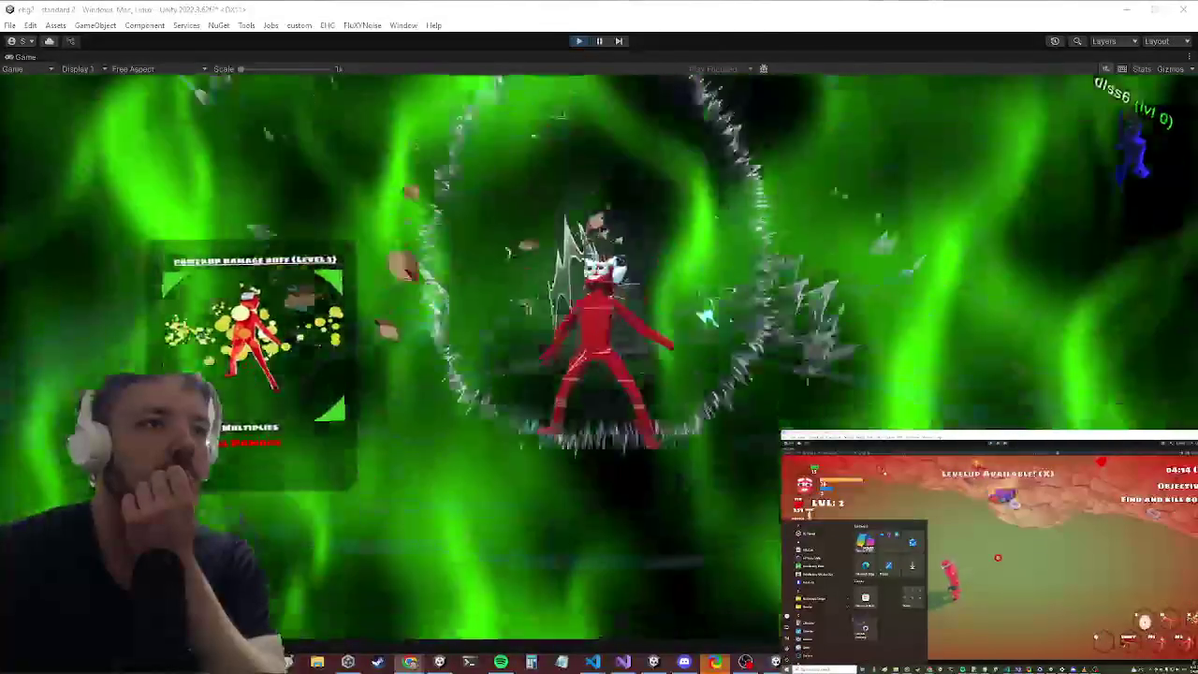
pyautogui.rightClick(22, 57)
pyautogui.click(66, 94)
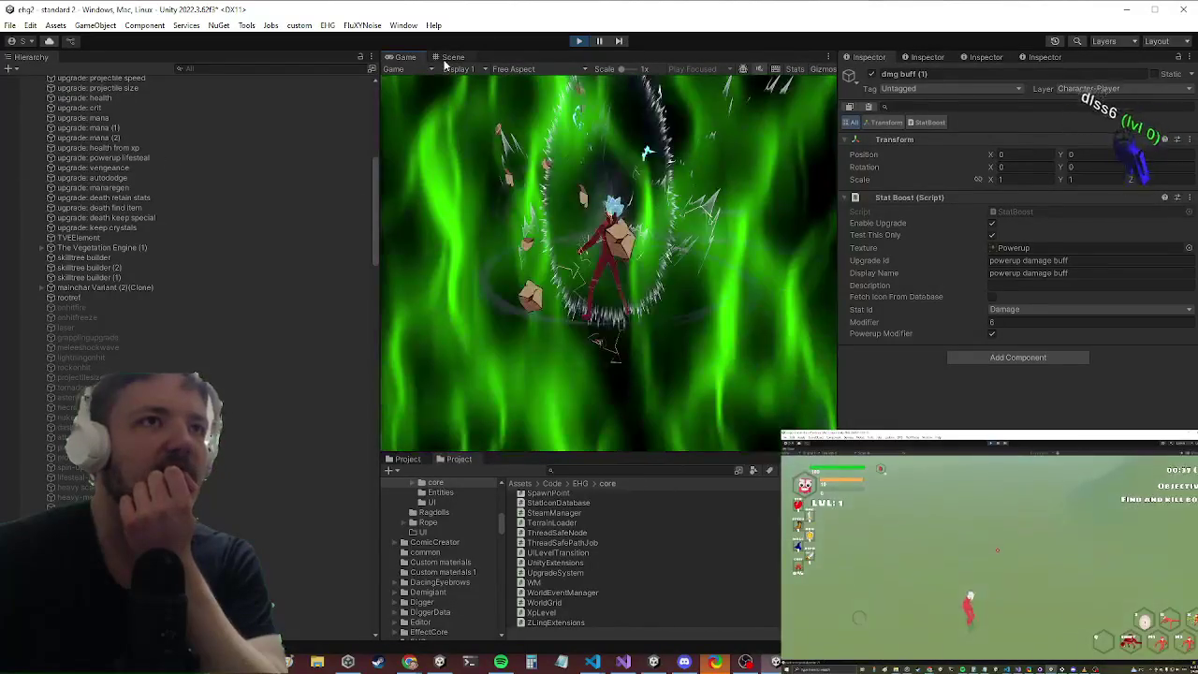
# Step: In the Scene view, zoom onto the powerup damage buff card and select it
pyautogui.click(453, 57)
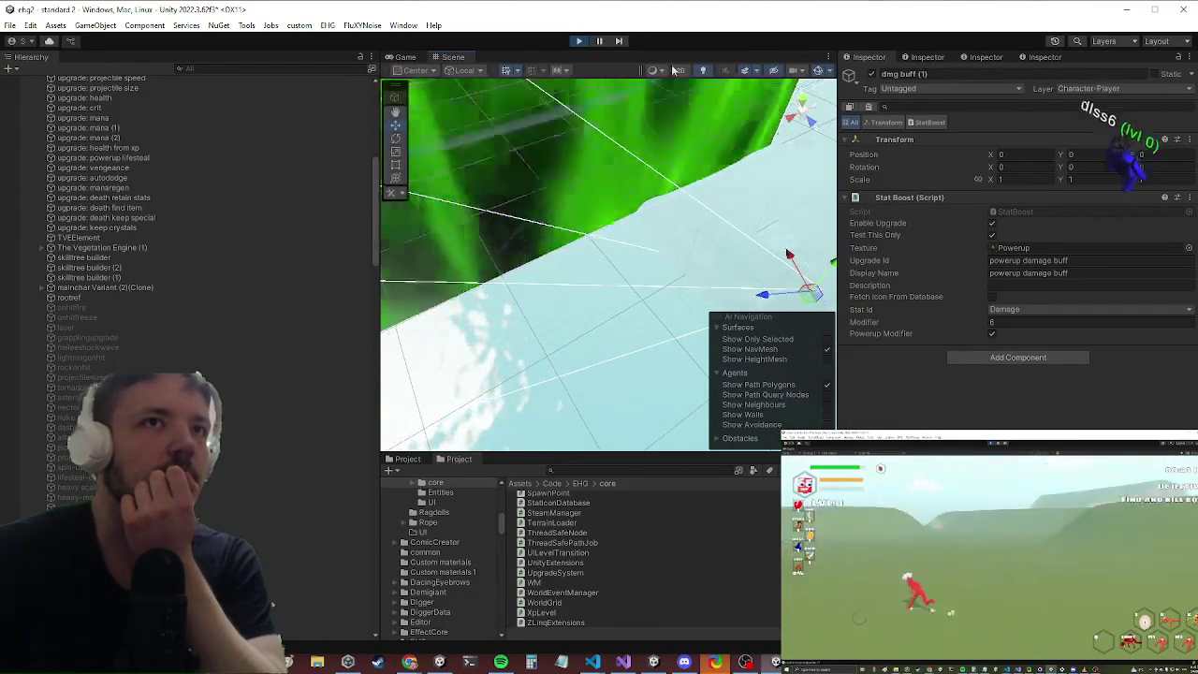
pyautogui.scroll(5, 599, 262)
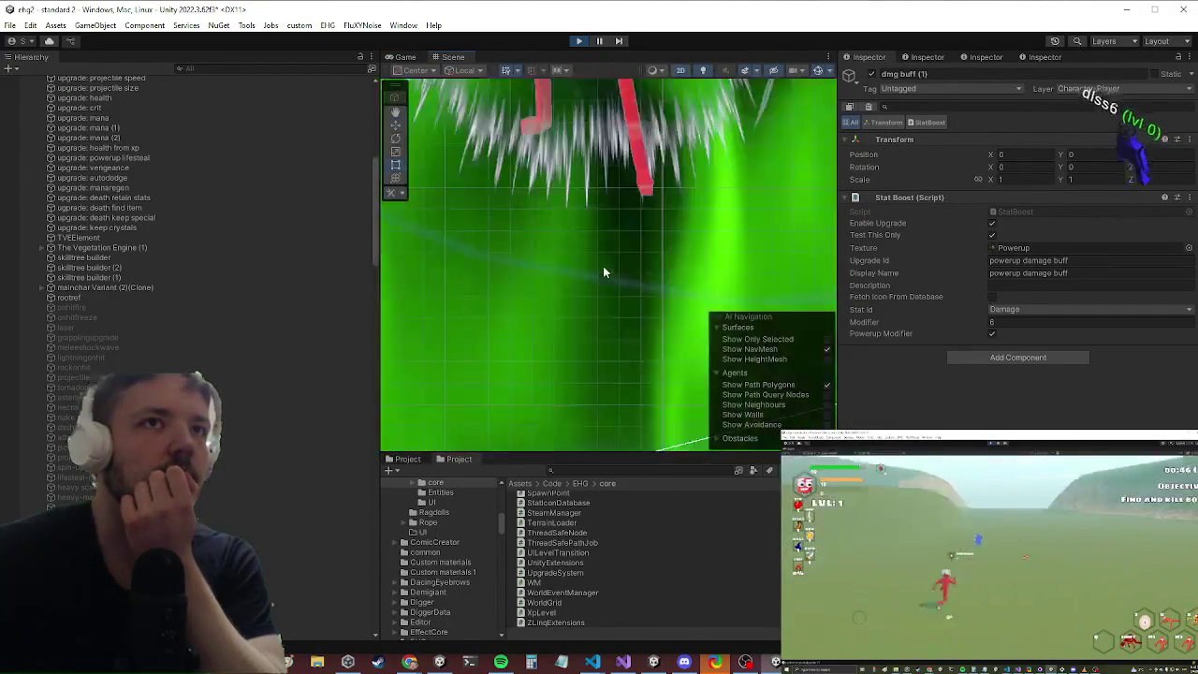
pyautogui.scroll(-10, 604, 273)
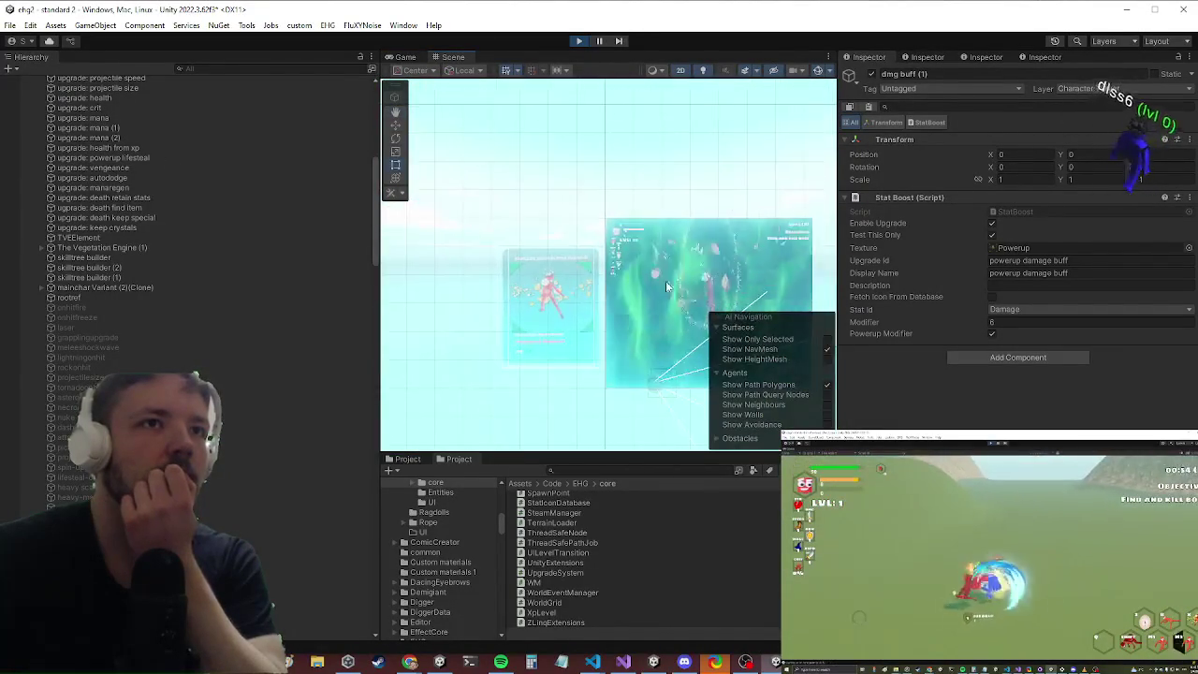
pyautogui.scroll(4, 488, 304)
pyautogui.scroll(2, 489, 305)
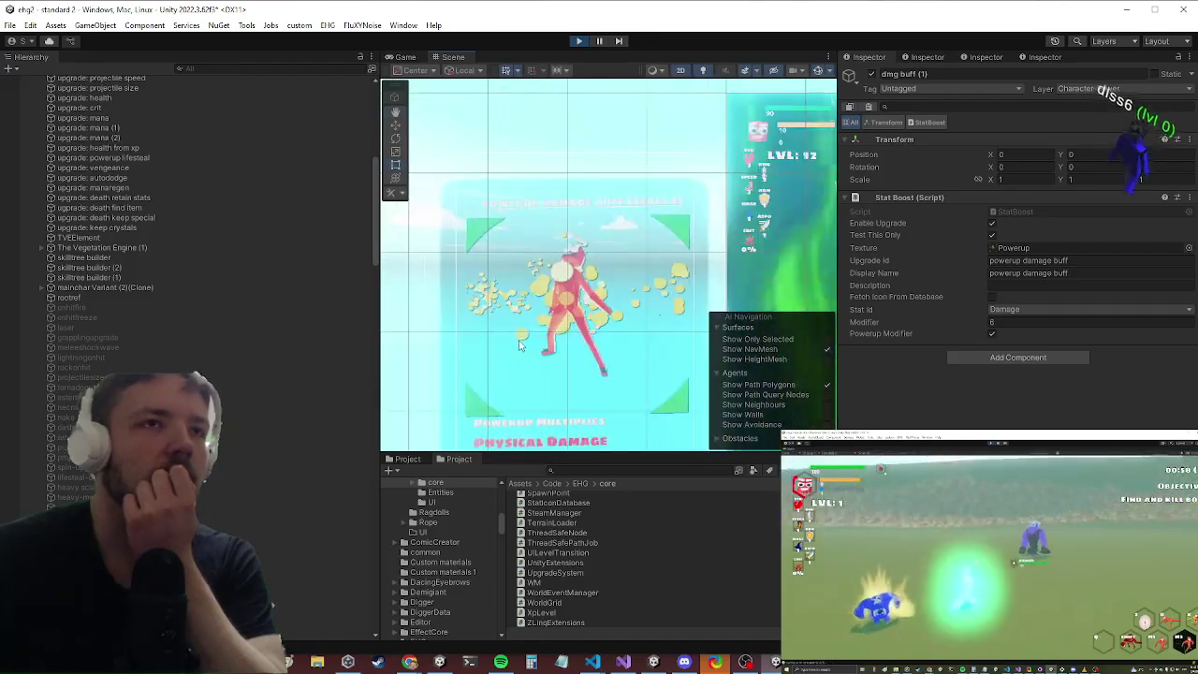
pyautogui.click(480, 412)
# Step: Select the card's ShakeParent object in the Hierarchy and bring up CardVis's creation menu
pyautogui.scroll(-5, 187, 281)
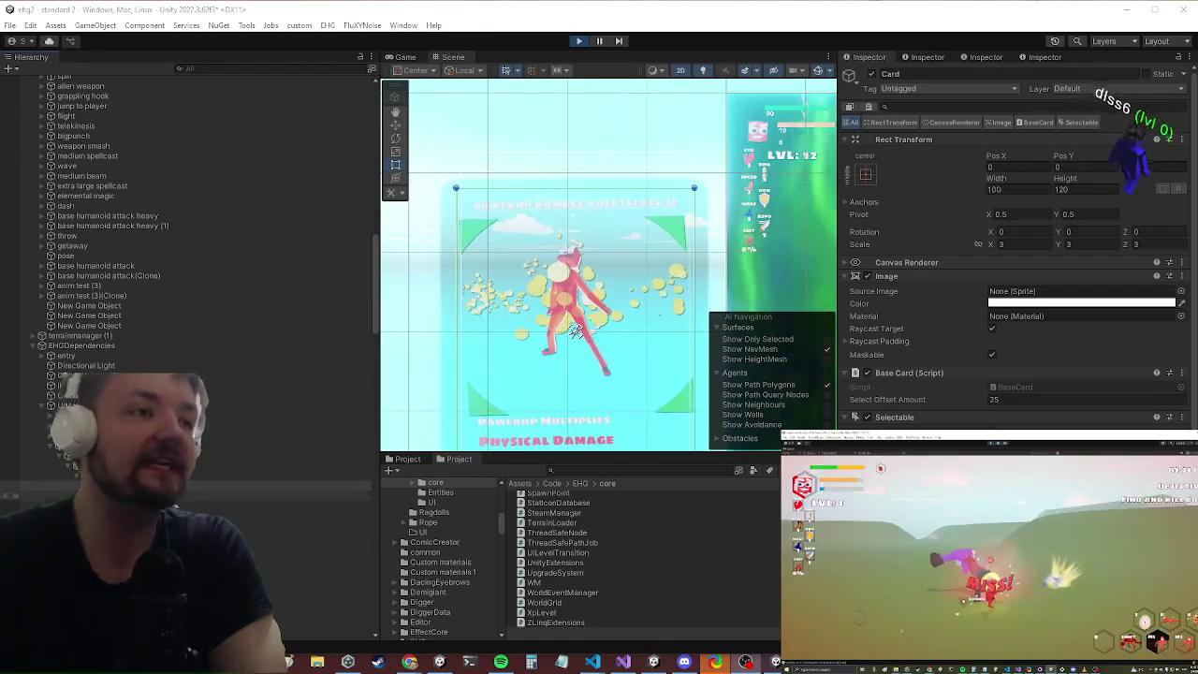
pyautogui.scroll(-2, 562, 262)
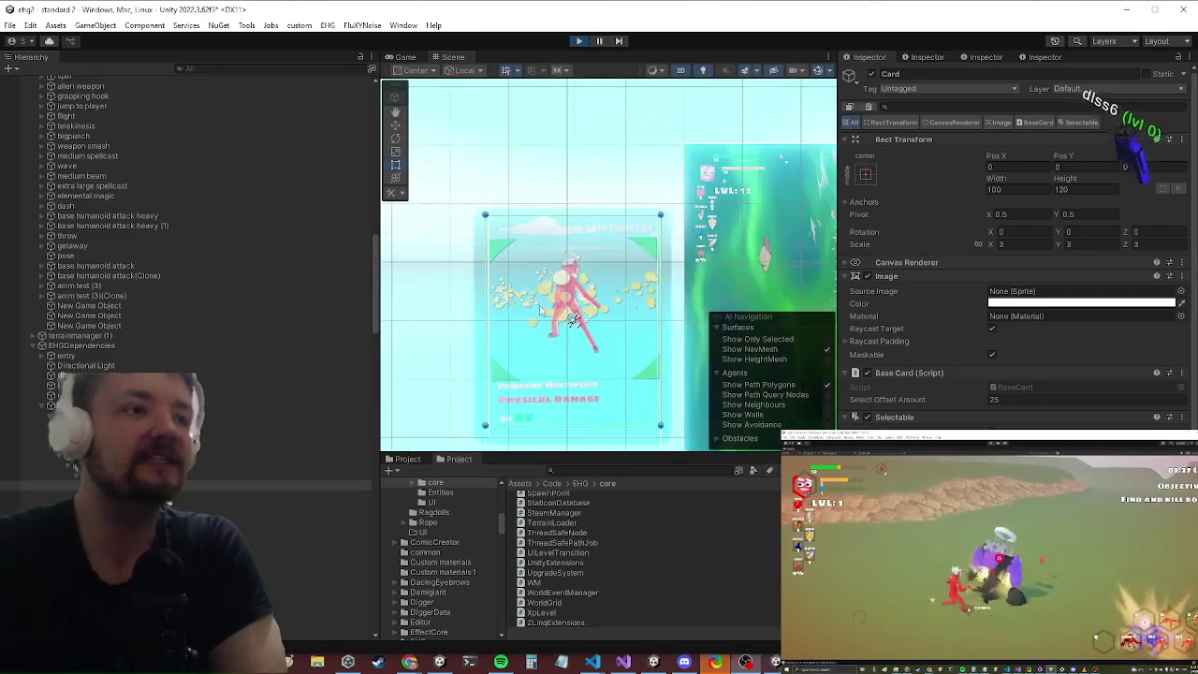
pyautogui.click(542, 254)
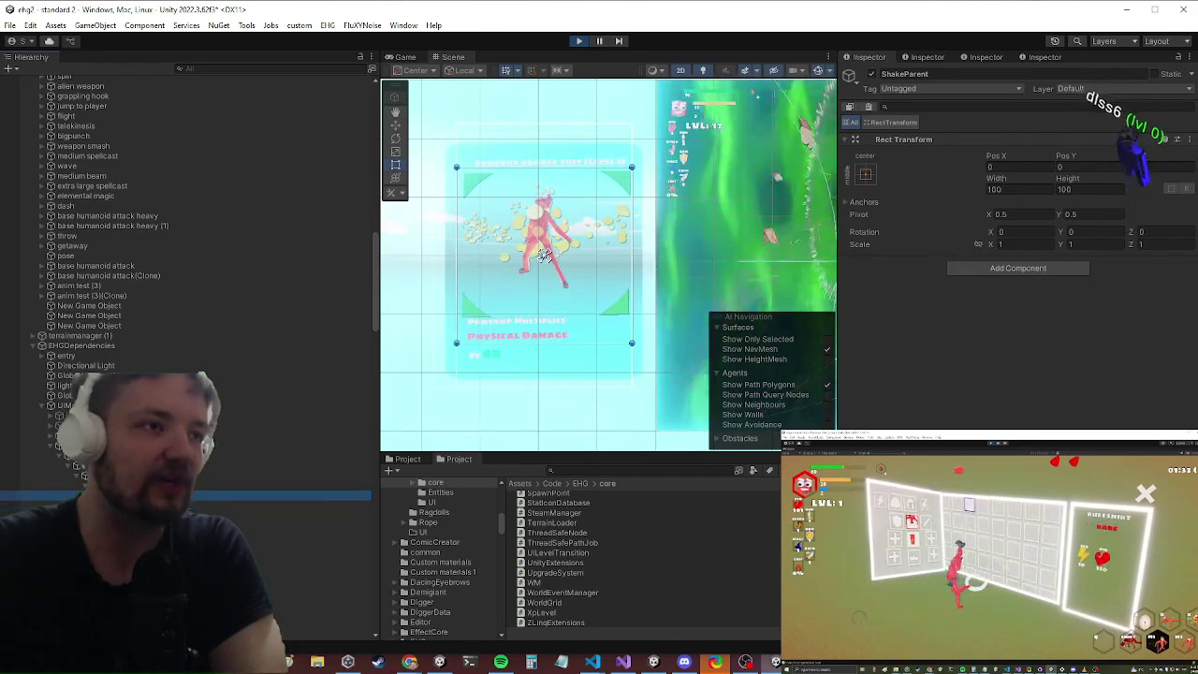
pyautogui.rightClick(122, 496)
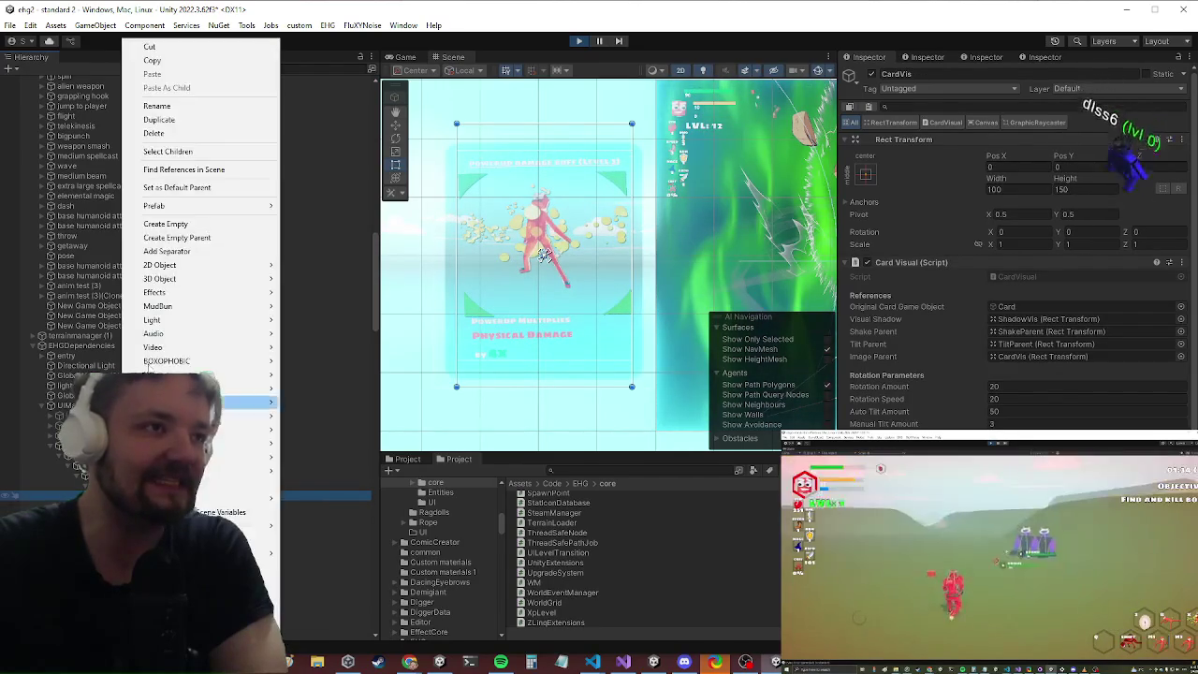
# Step: Add a UI Image under CardVis with its Source Image set to the Sword sprite
pyautogui.moveTo(234, 374)
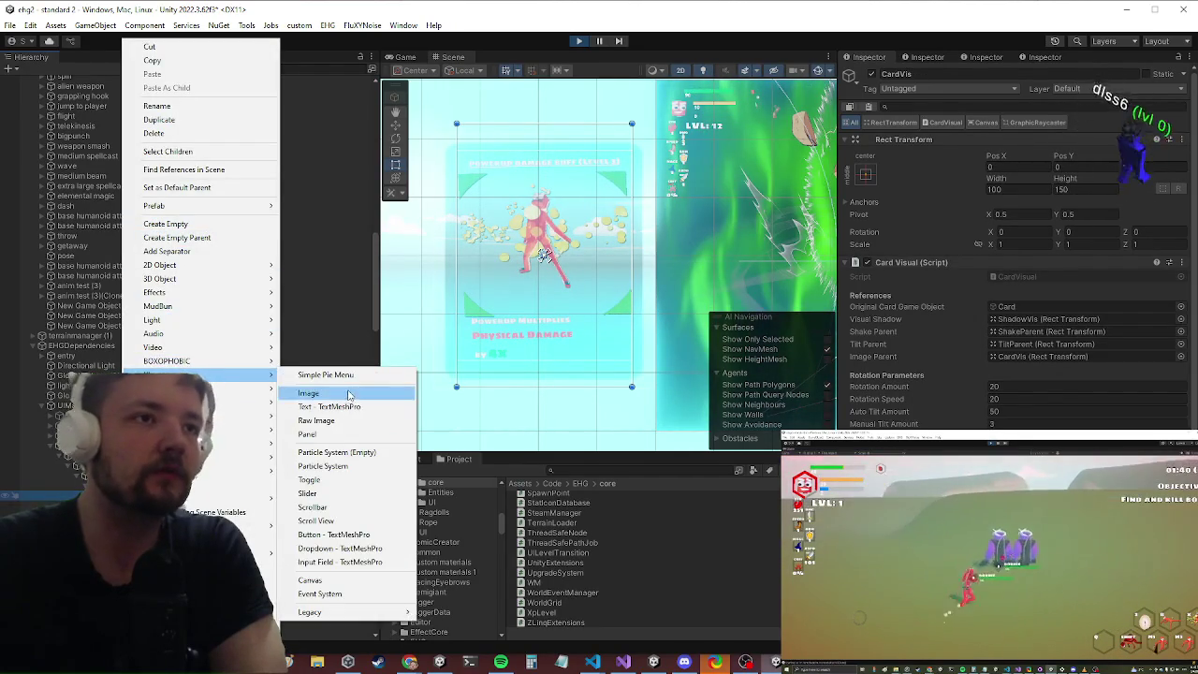
pyautogui.click(347, 394)
pyautogui.click(1188, 291)
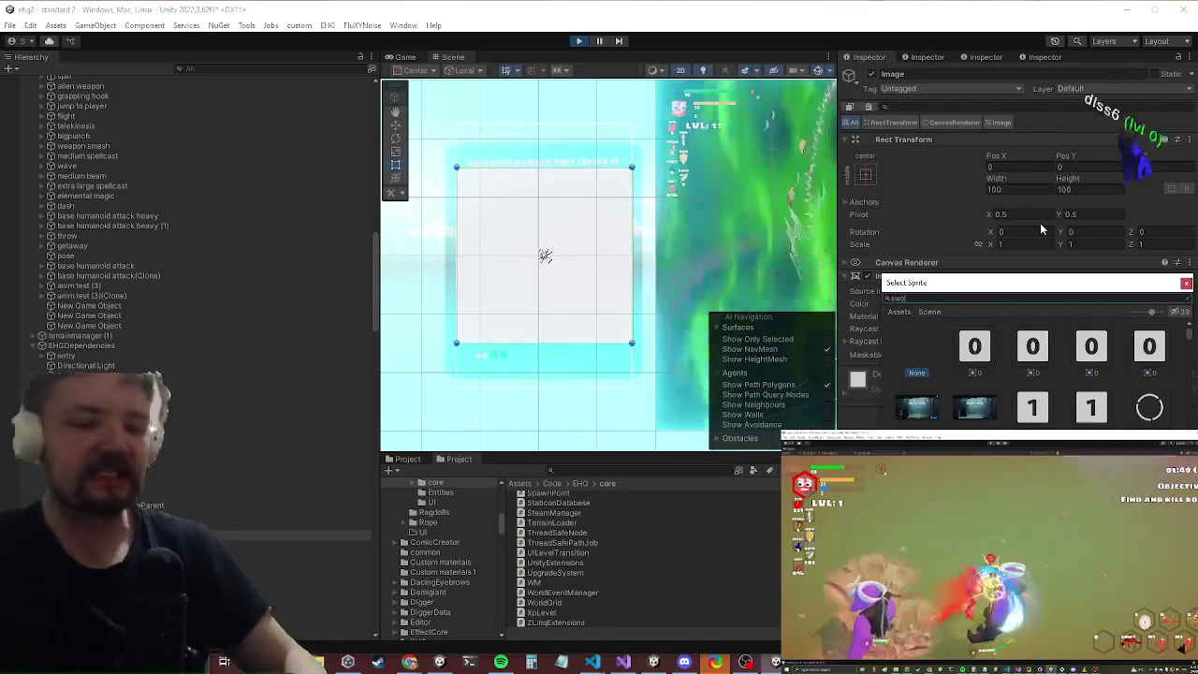
pyautogui.write('sword')
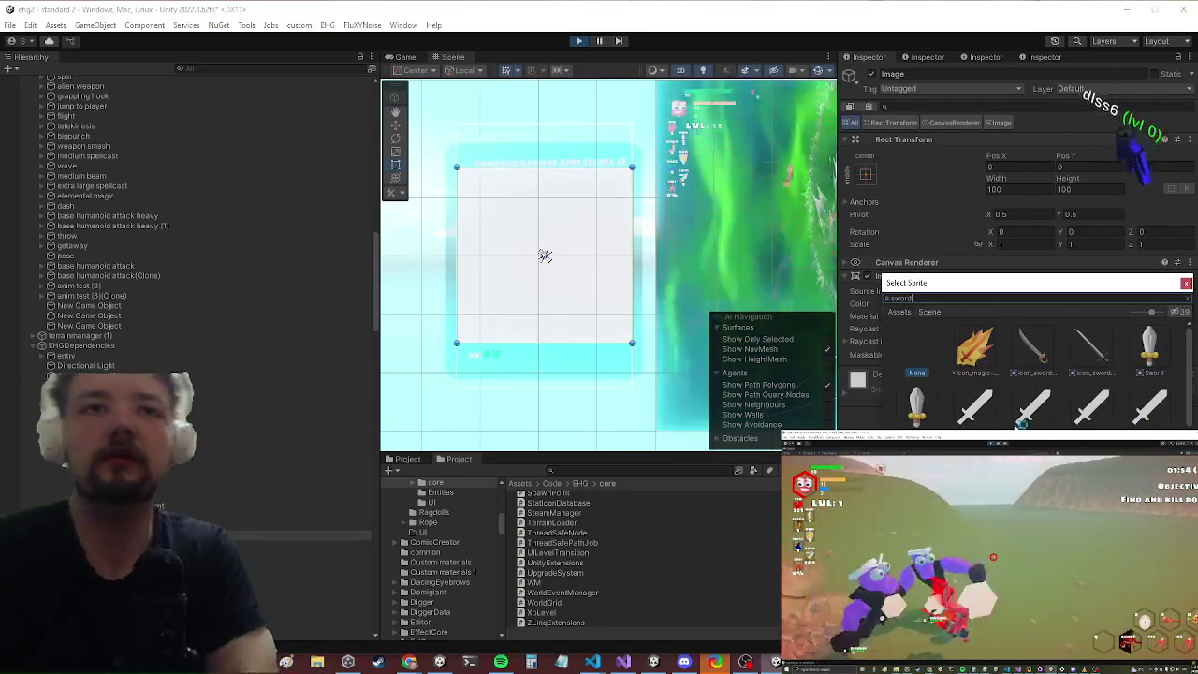
pyautogui.click(922, 411)
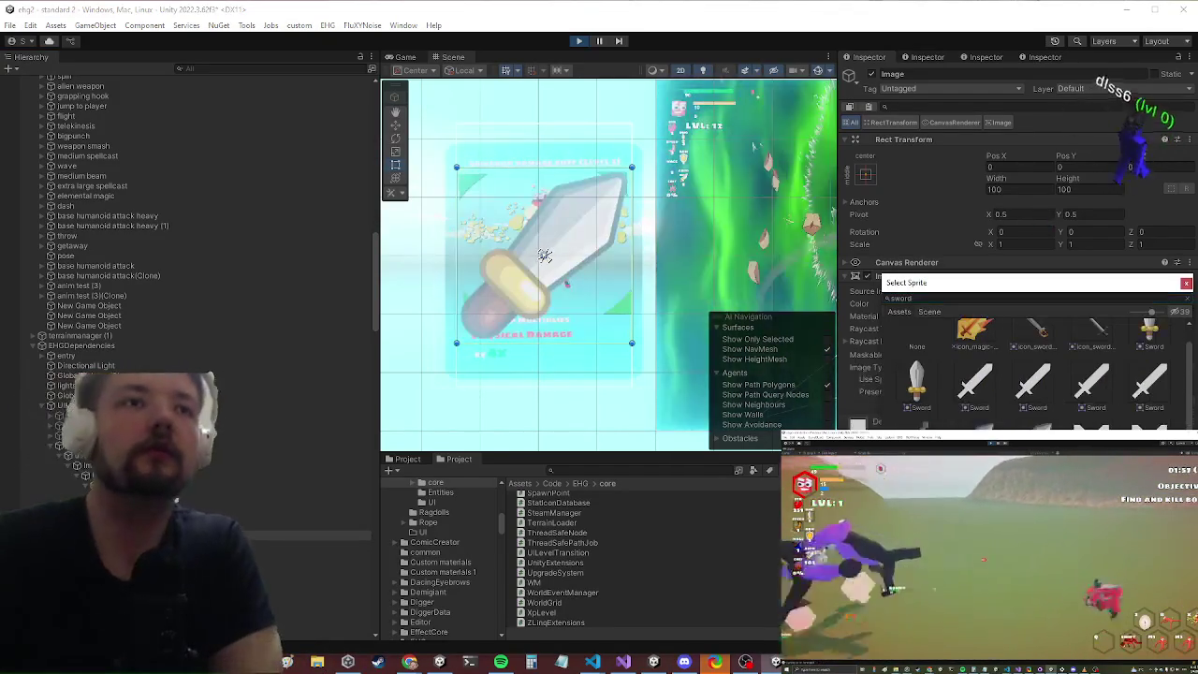
pyautogui.click(929, 396)
# Step: Shrink the sword image and move it to the card's lower left
pyautogui.scroll(5, 468, 300)
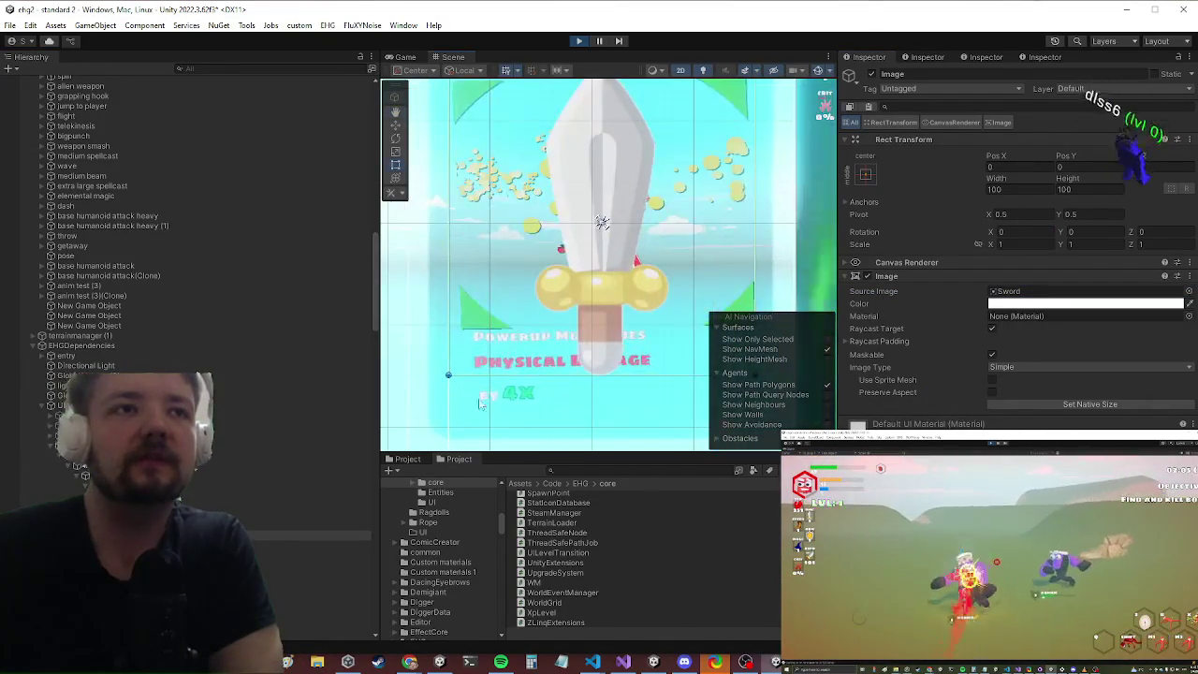
pyautogui.moveTo(449, 371); pyautogui.dragTo(586, 197)
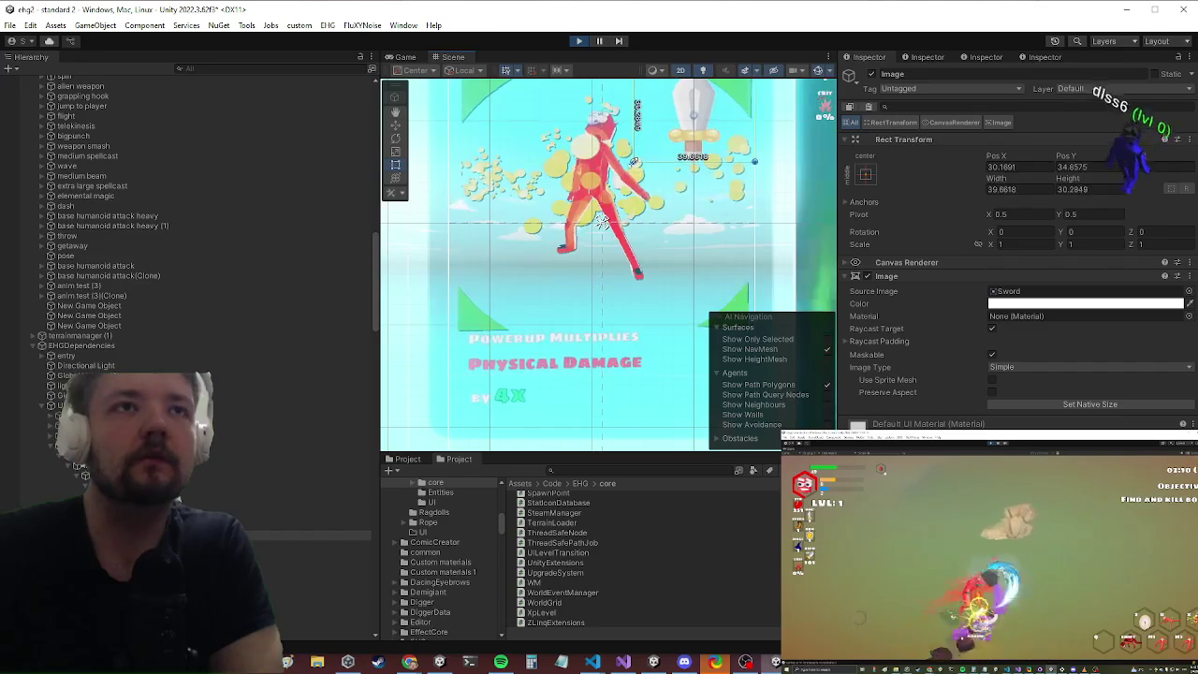
pyautogui.moveTo(693, 112)
pyautogui.mouseDown()
pyautogui.moveTo(501, 267)
pyautogui.moveTo(538, 271)
pyautogui.mouseUp()
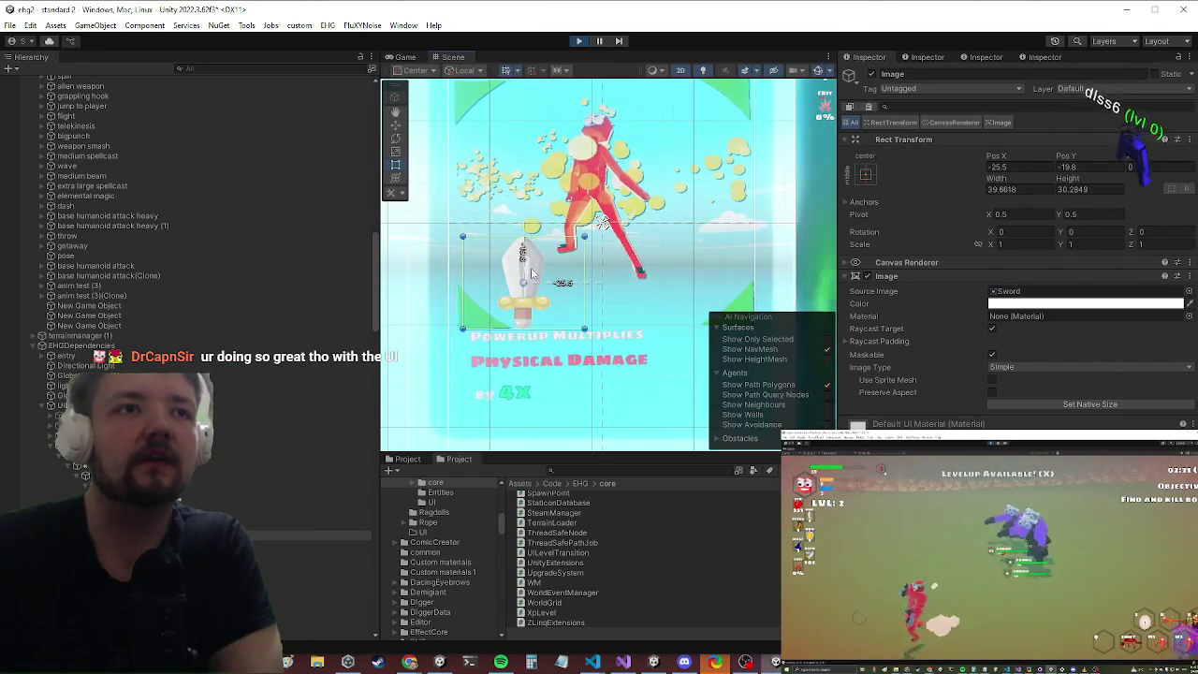
# Step: Return to the Game view and maximize it
pyautogui.click(408, 58)
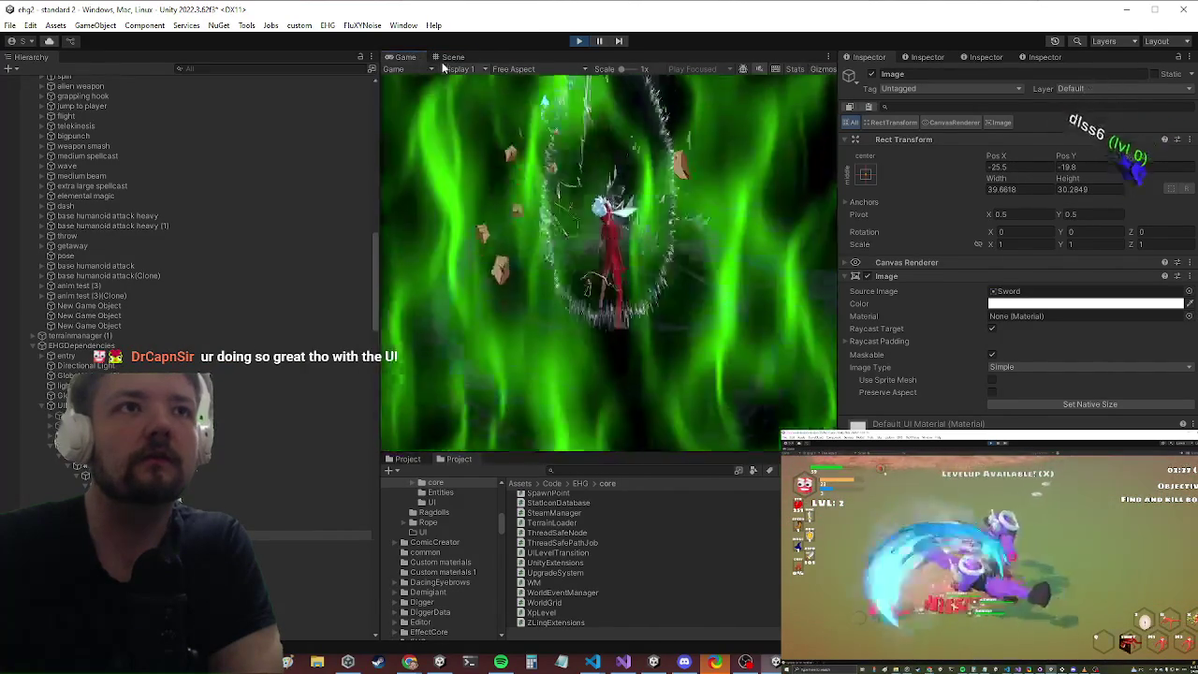
pyautogui.rightClick(419, 60)
pyautogui.click(458, 100)
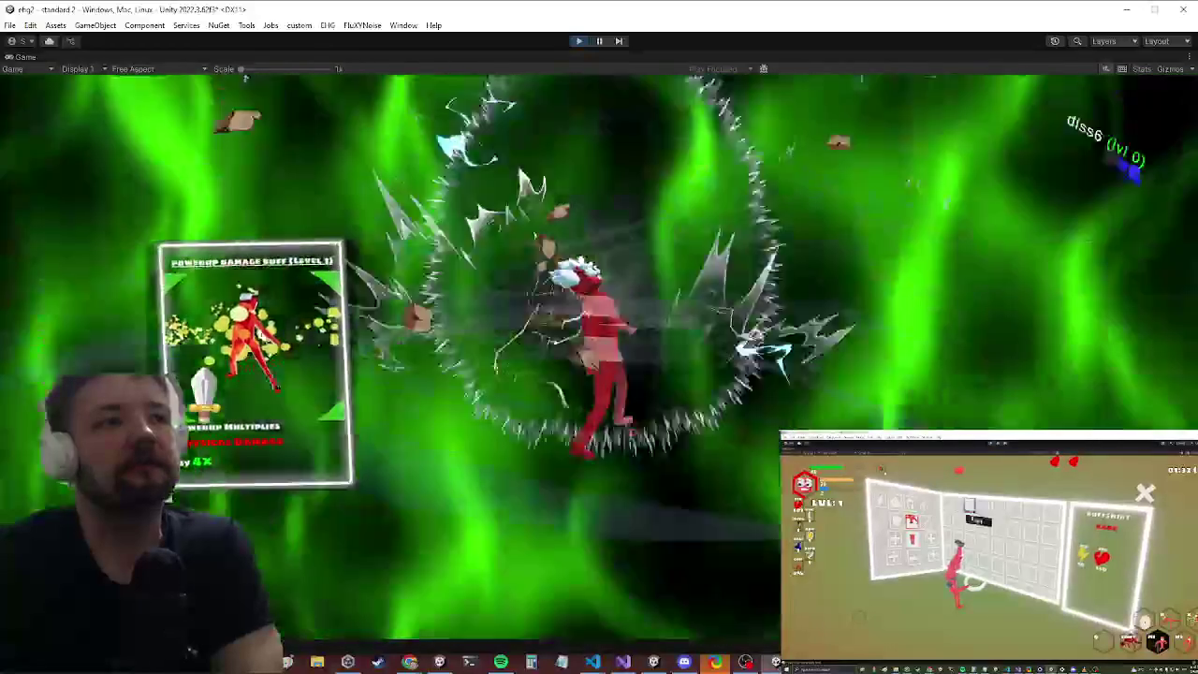
# Step: In Visual Studio, inspect the overridden texture property in StatBoost.cs
pyautogui.hotkey('alt', 'Tab')
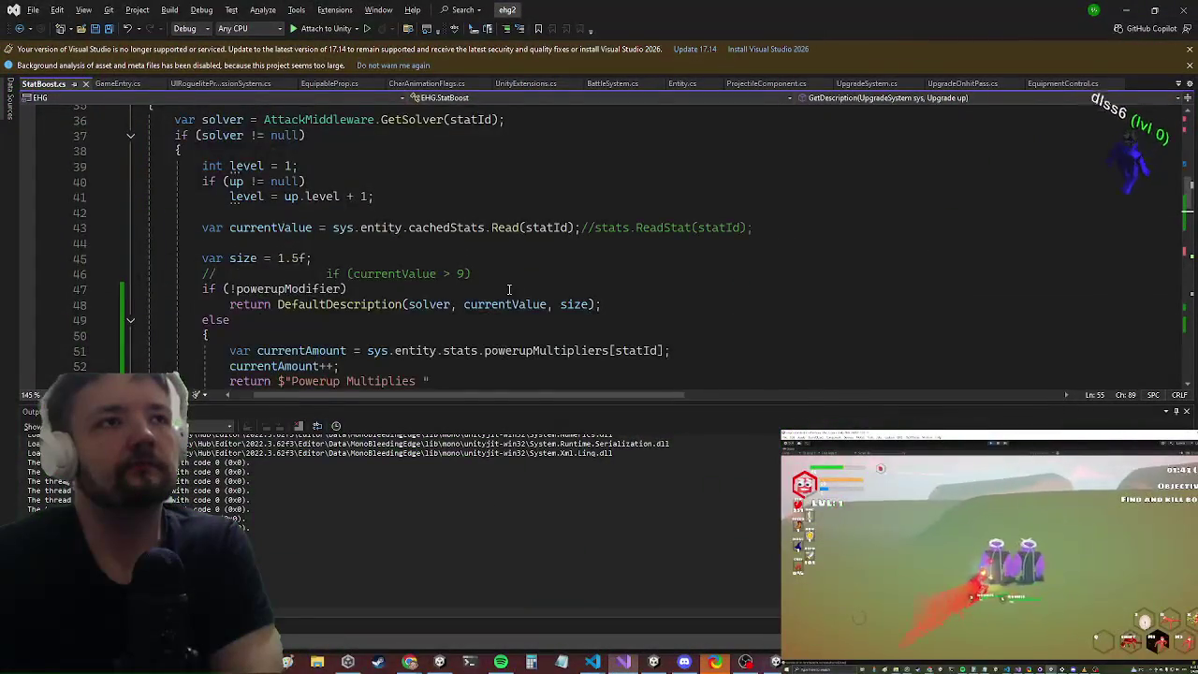
pyautogui.scroll(-6, 508, 289)
pyautogui.scroll(-5, 566, 254)
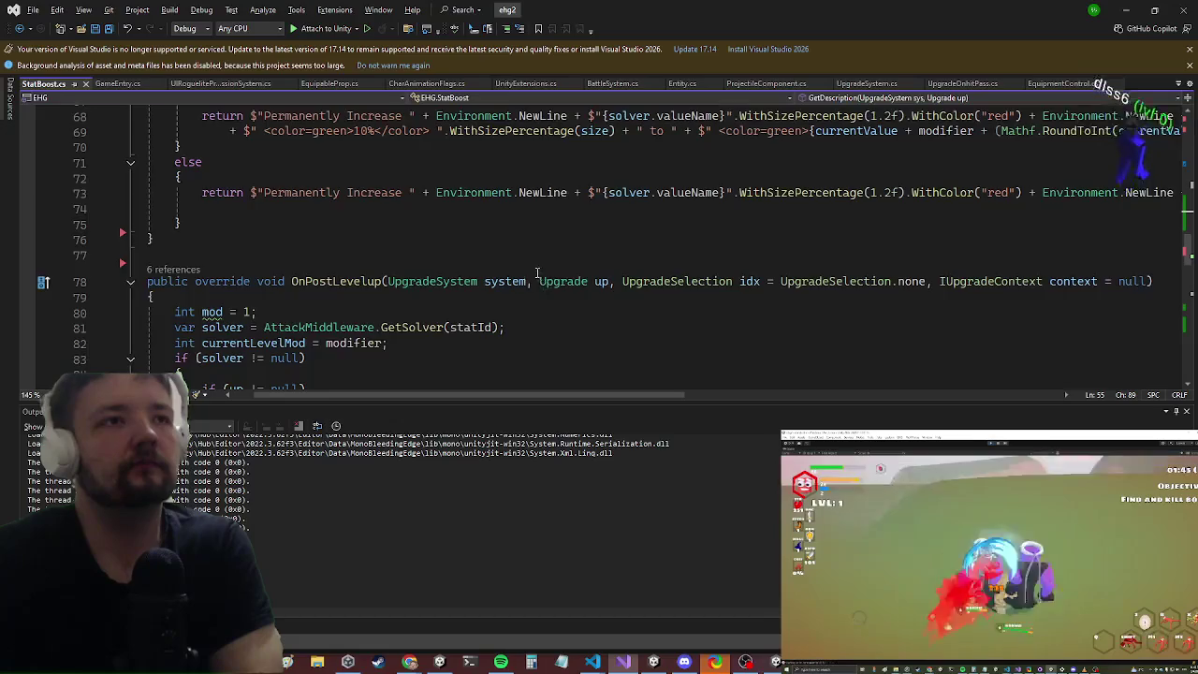
pyautogui.scroll(16, 537, 274)
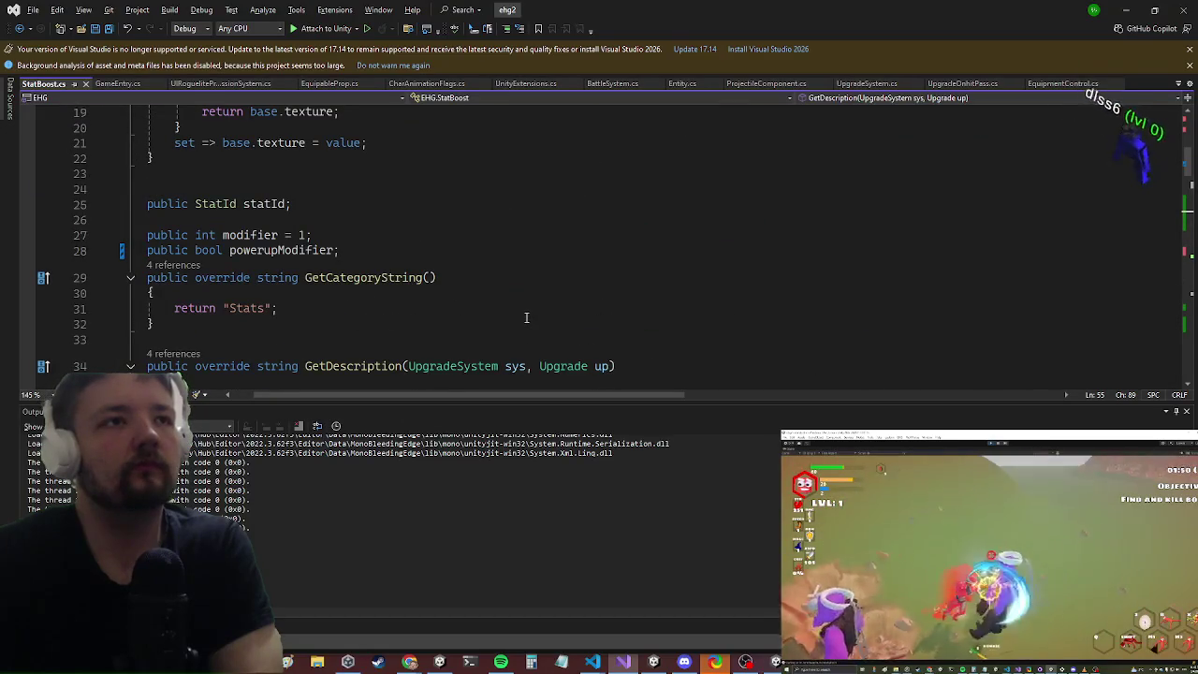
pyautogui.scroll(5, 520, 315)
pyautogui.scroll(-3, 510, 305)
pyautogui.scroll(2, 465, 271)
pyautogui.click(356, 207)
pyautogui.click(350, 242)
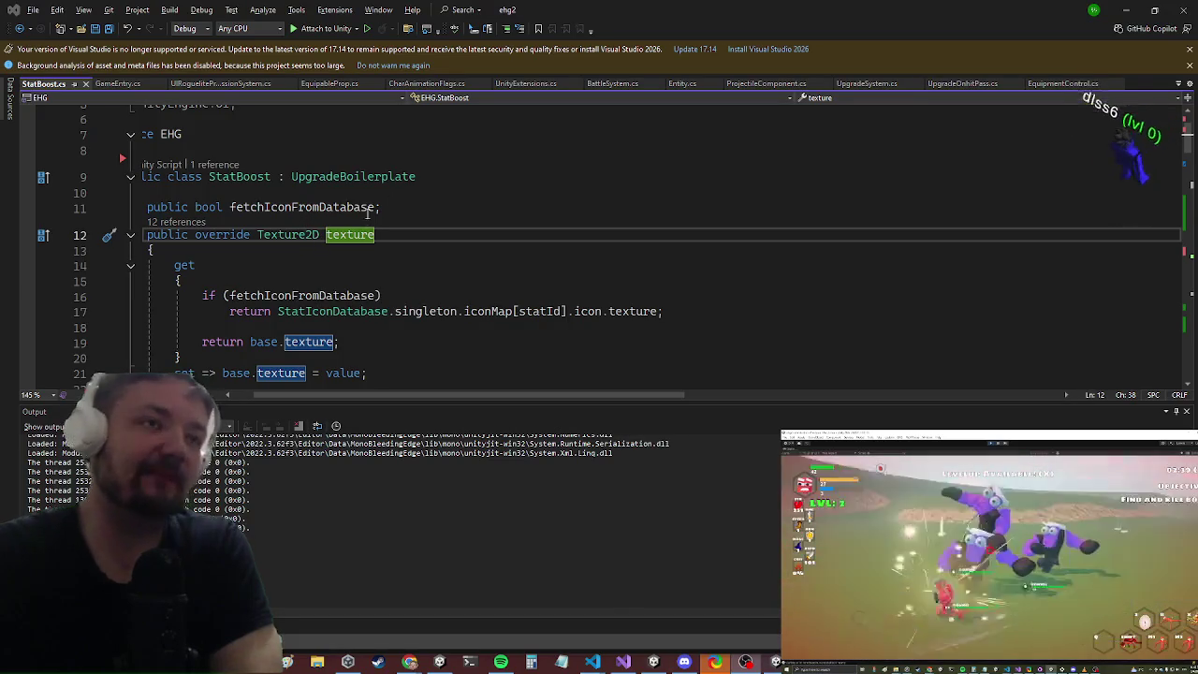
# Step: Go to the UpgradeBoilerplate definition with F12 and place the caret after its texture property
pyautogui.click(361, 176)
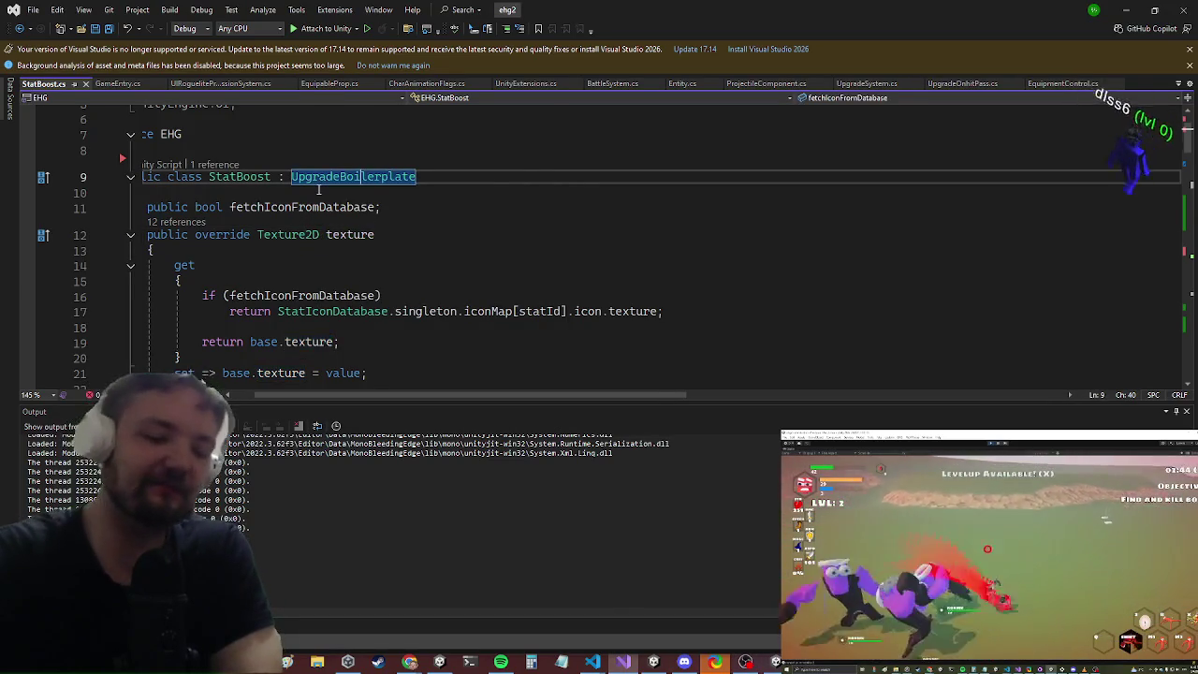
pyautogui.press('F12')
pyautogui.scroll(-6, 366, 326)
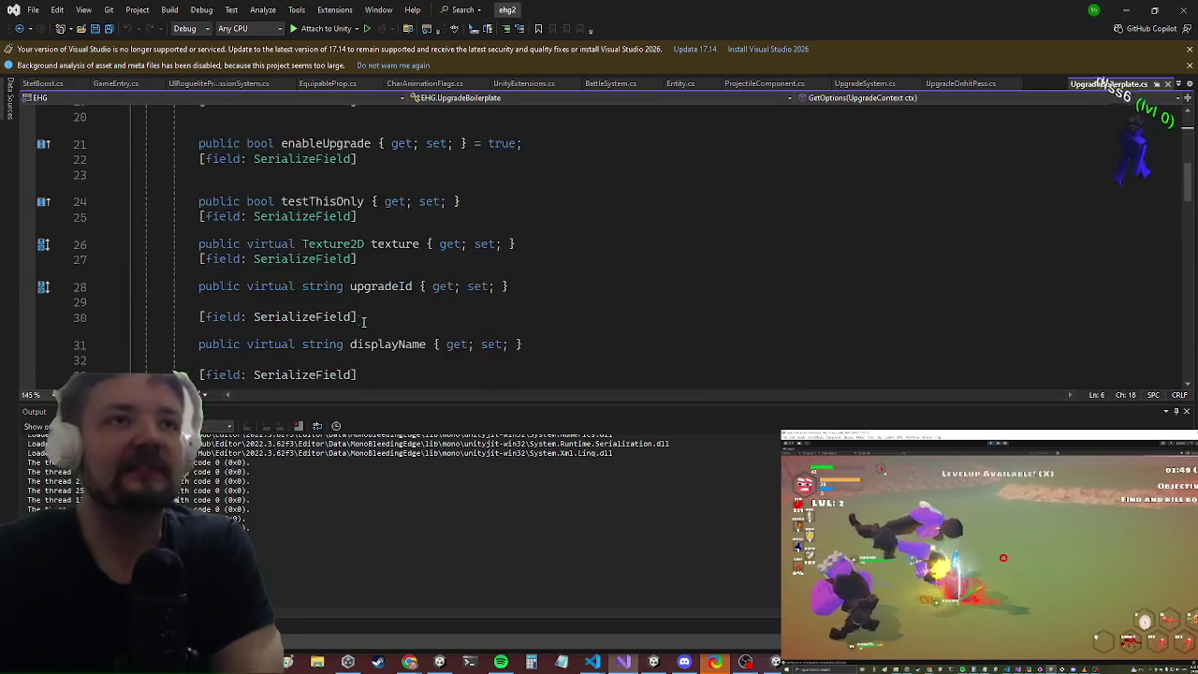
pyautogui.scroll(-5, 366, 325)
pyautogui.scroll(5, 337, 246)
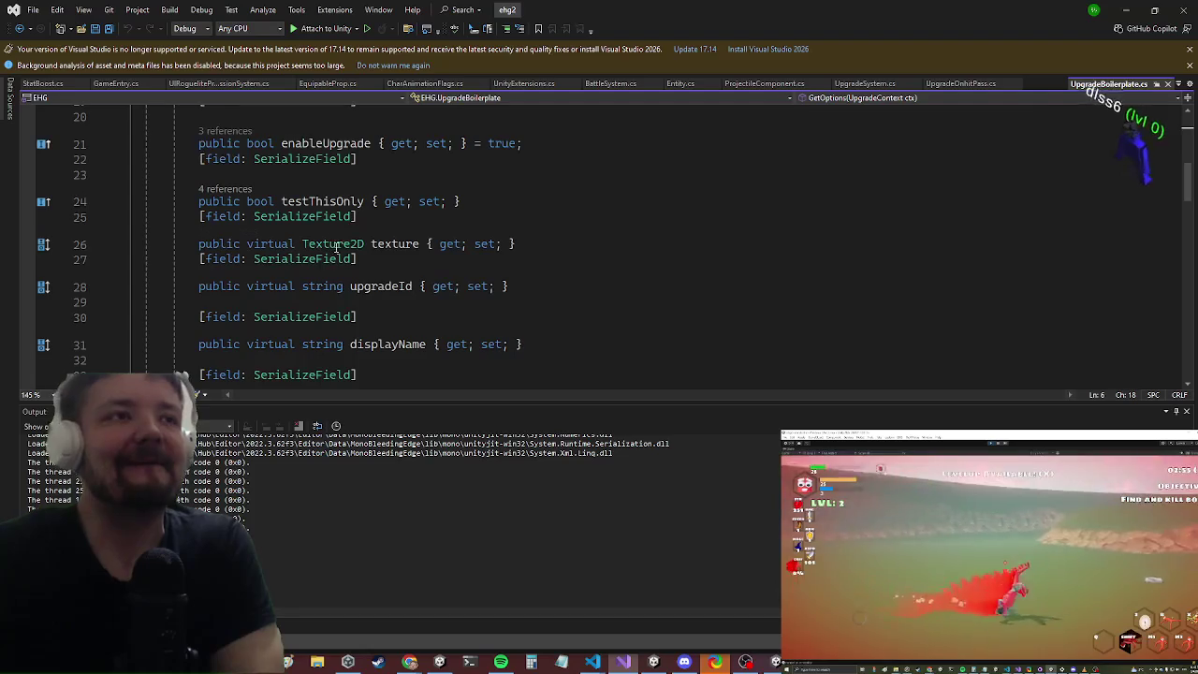
pyautogui.scroll(-10, 280, 217)
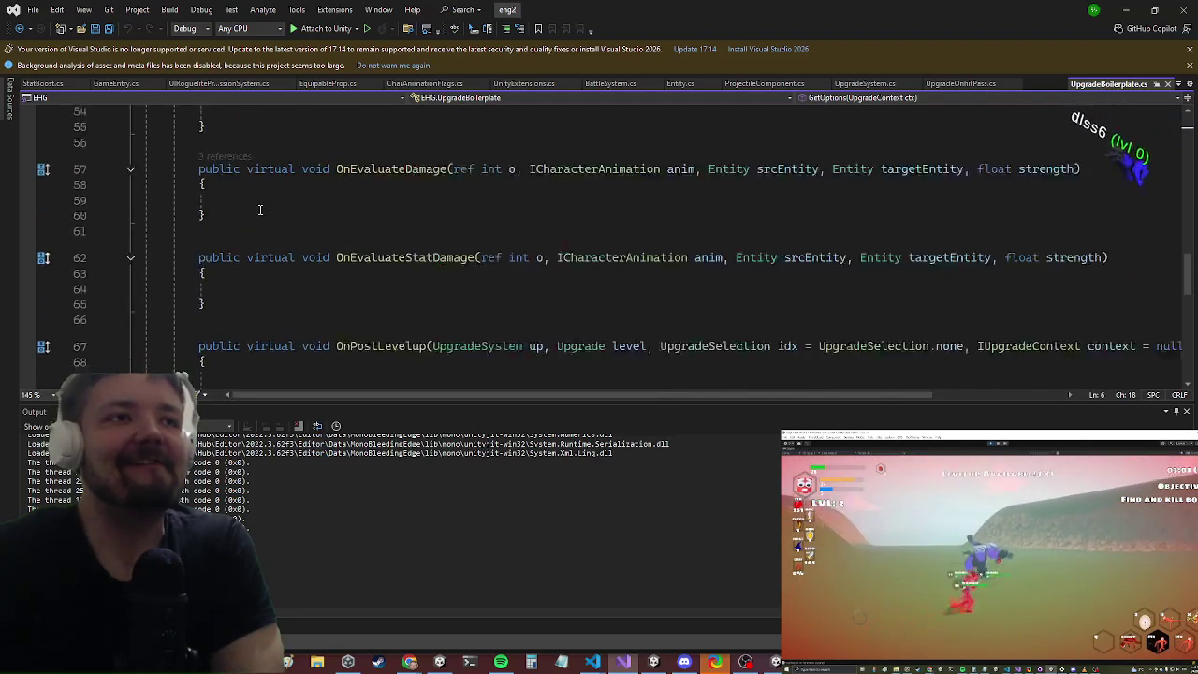
pyautogui.scroll(-12, 253, 212)
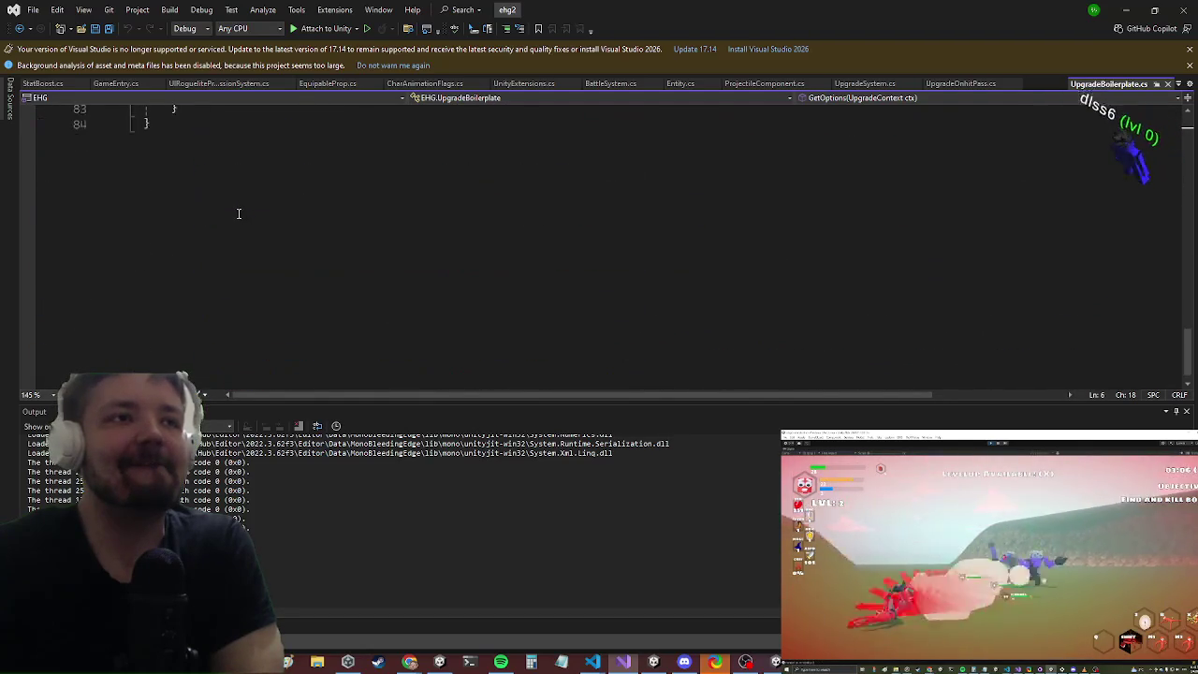
pyautogui.scroll(20, 234, 217)
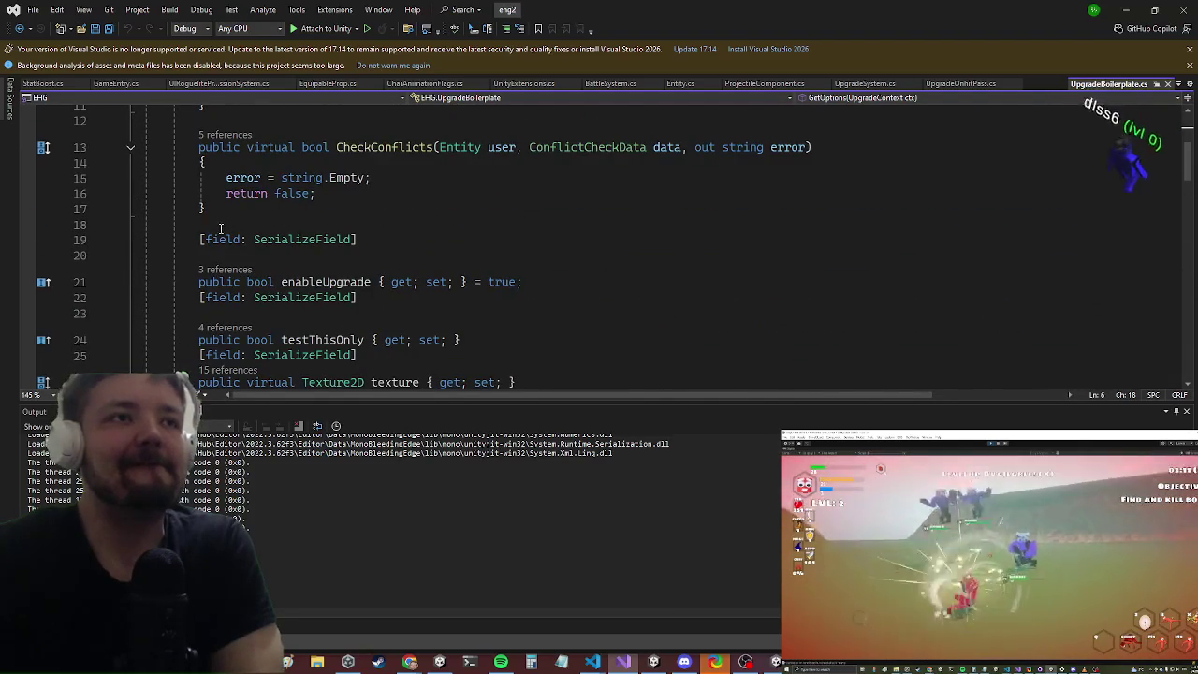
pyautogui.scroll(-1, 219, 242)
pyautogui.click(559, 335)
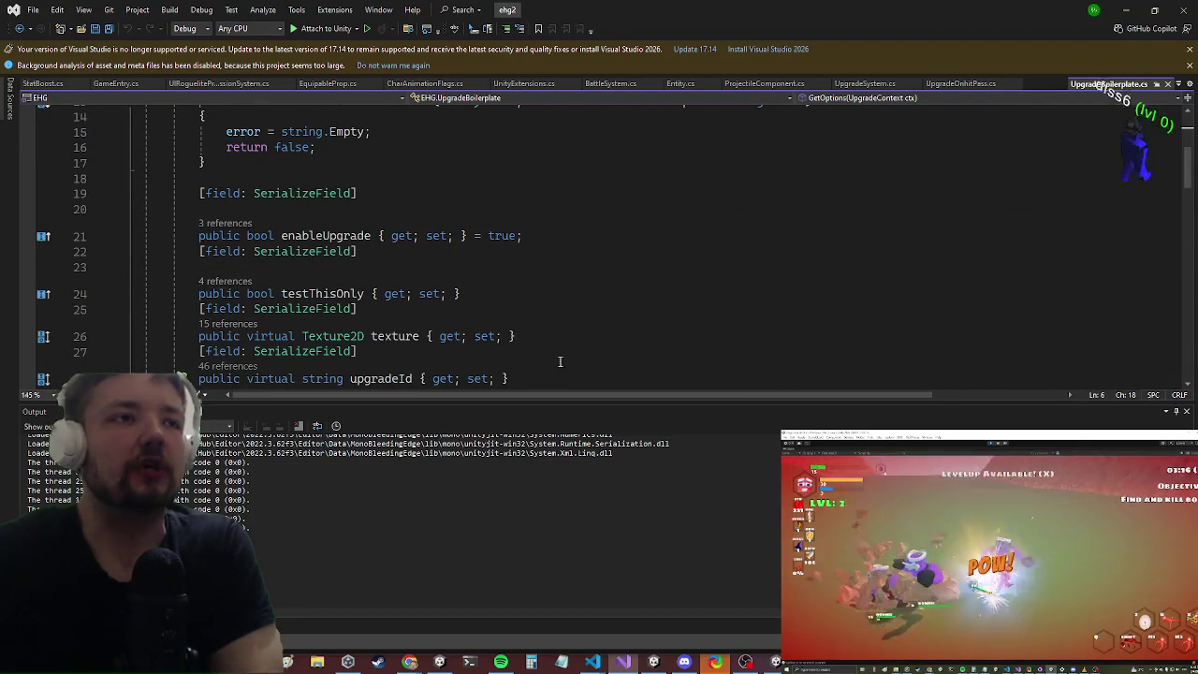
pyautogui.moveTo(554, 337)
pyautogui.mouseDown()
pyautogui.moveTo(198, 337)
pyautogui.moveTo(192, 323)
pyautogui.mouseUp()
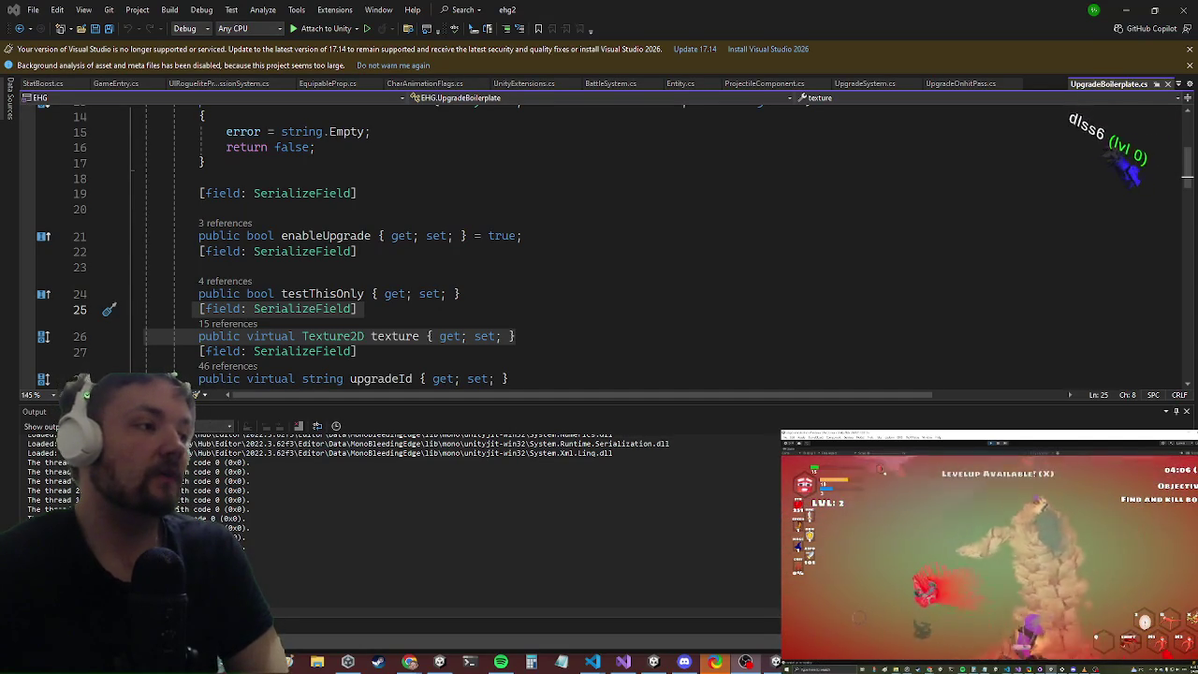
pyautogui.press('super')
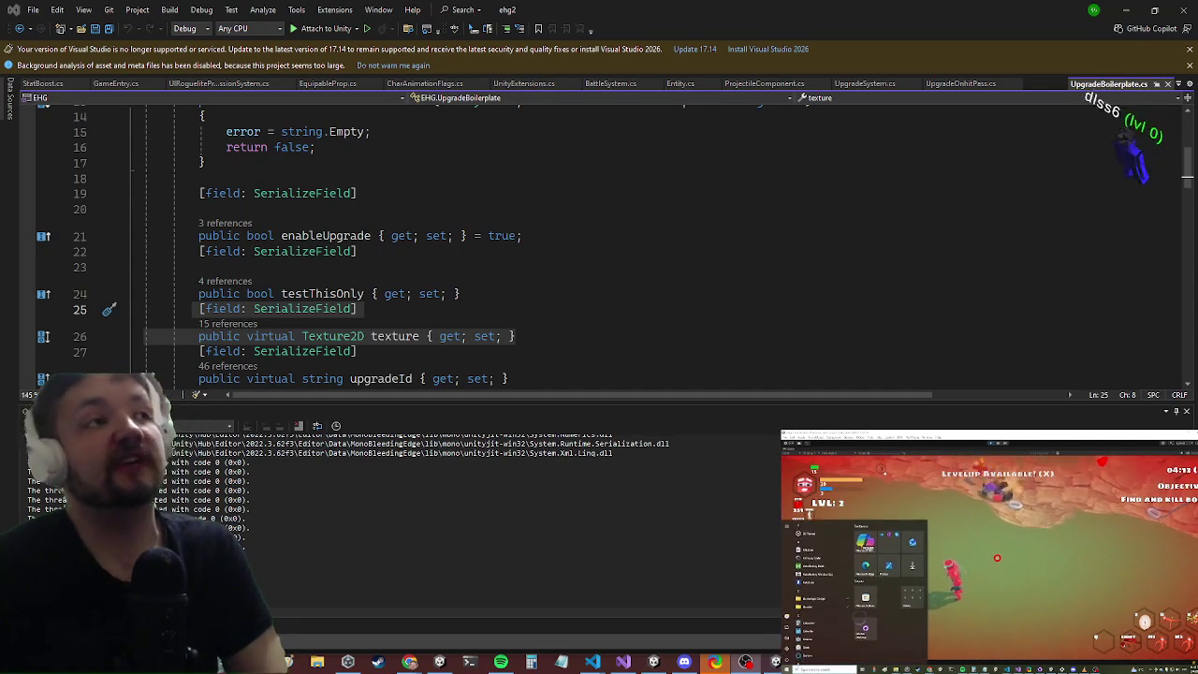
pyautogui.press('super')
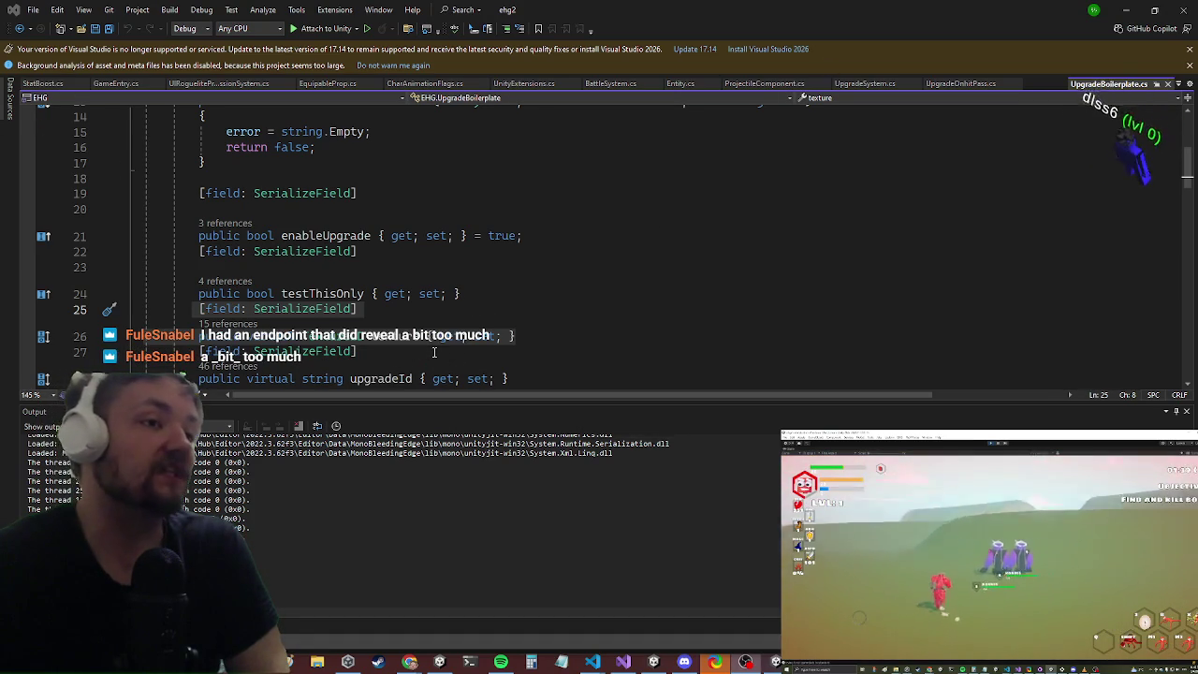
pyautogui.scroll(1, 418, 342)
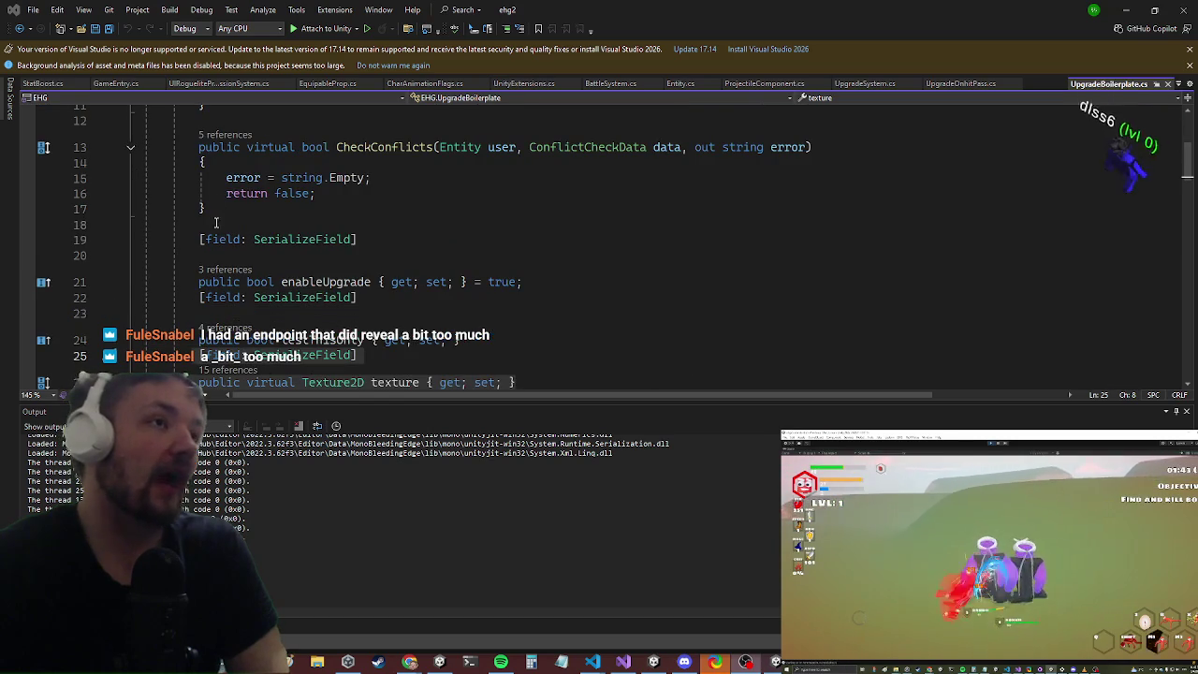
pyautogui.scroll(4, 252, 222)
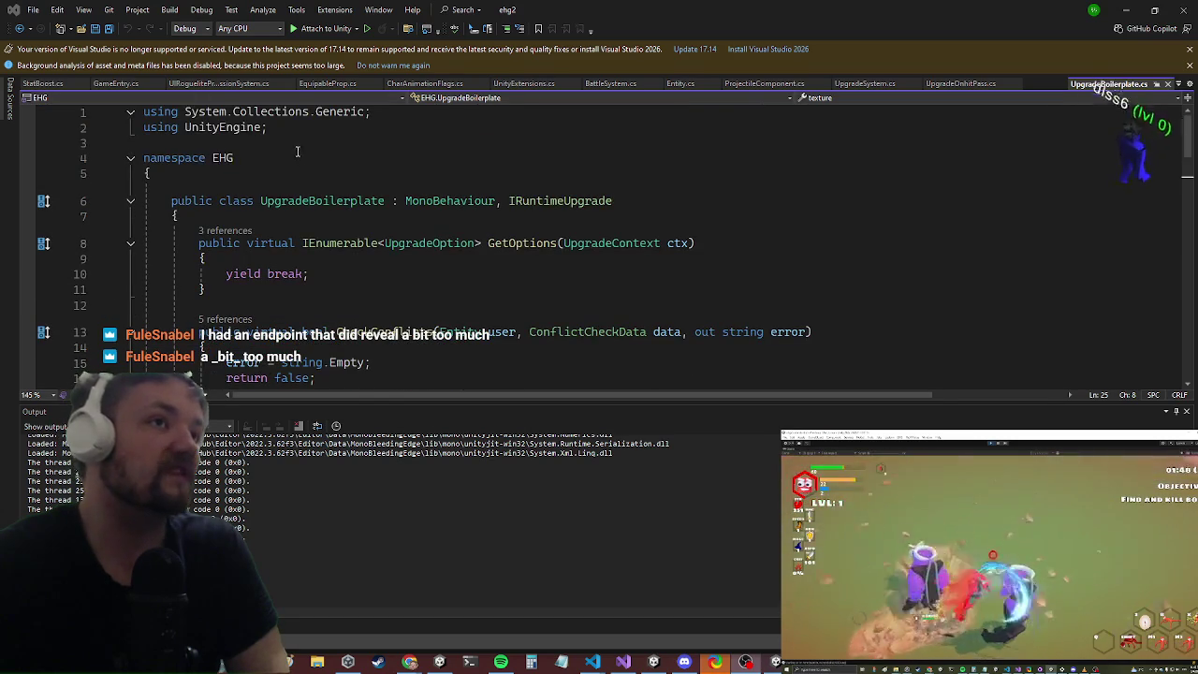
pyautogui.moveTo(236, 157); pyautogui.dragTo(142, 111)
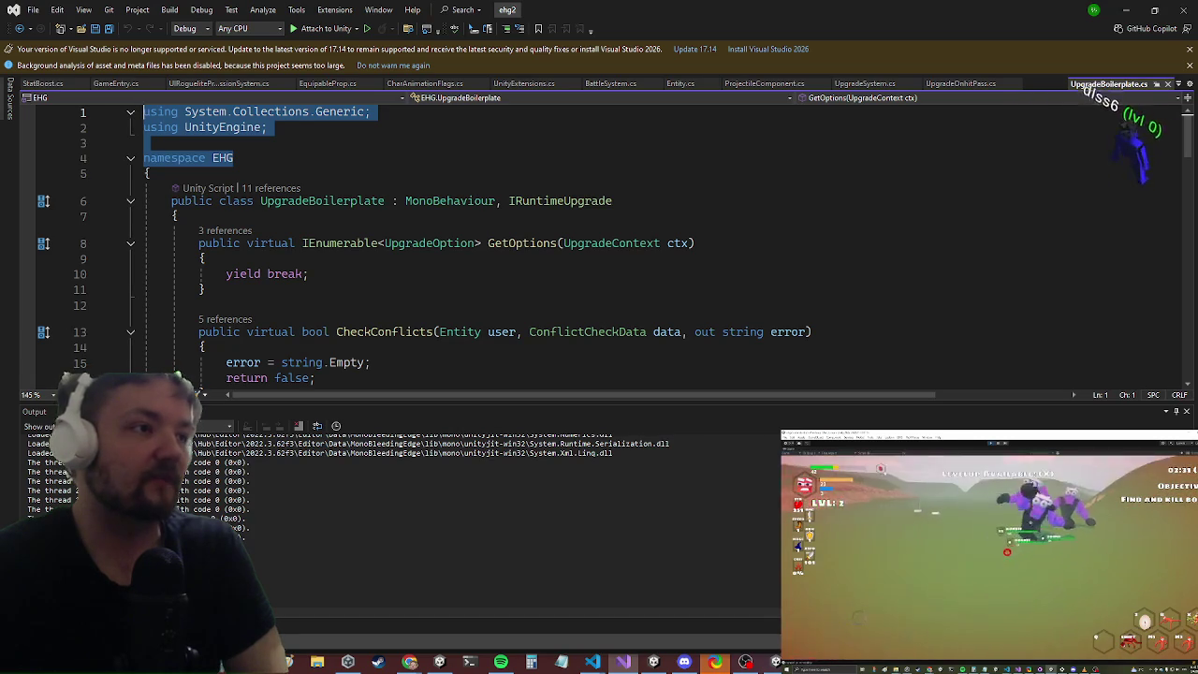
pyautogui.hotkey('alt', 'Tab')
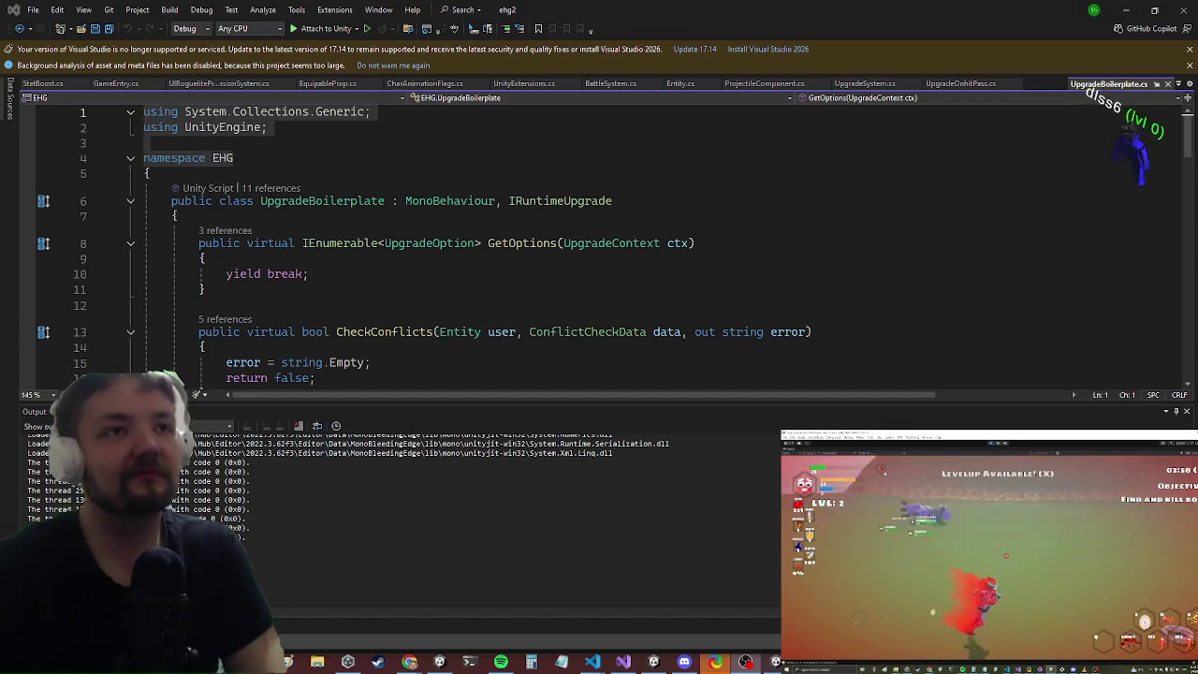
pyautogui.hotkey('alt', 'Tab')
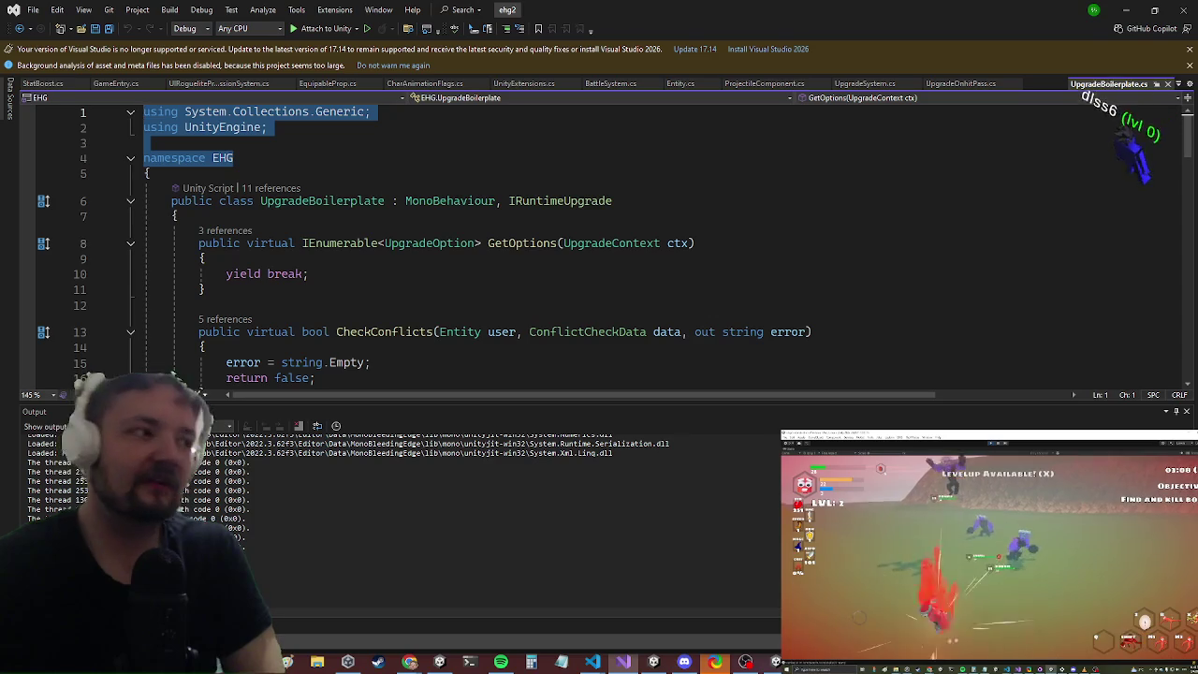
pyautogui.hotkey('alt', 'Tab')
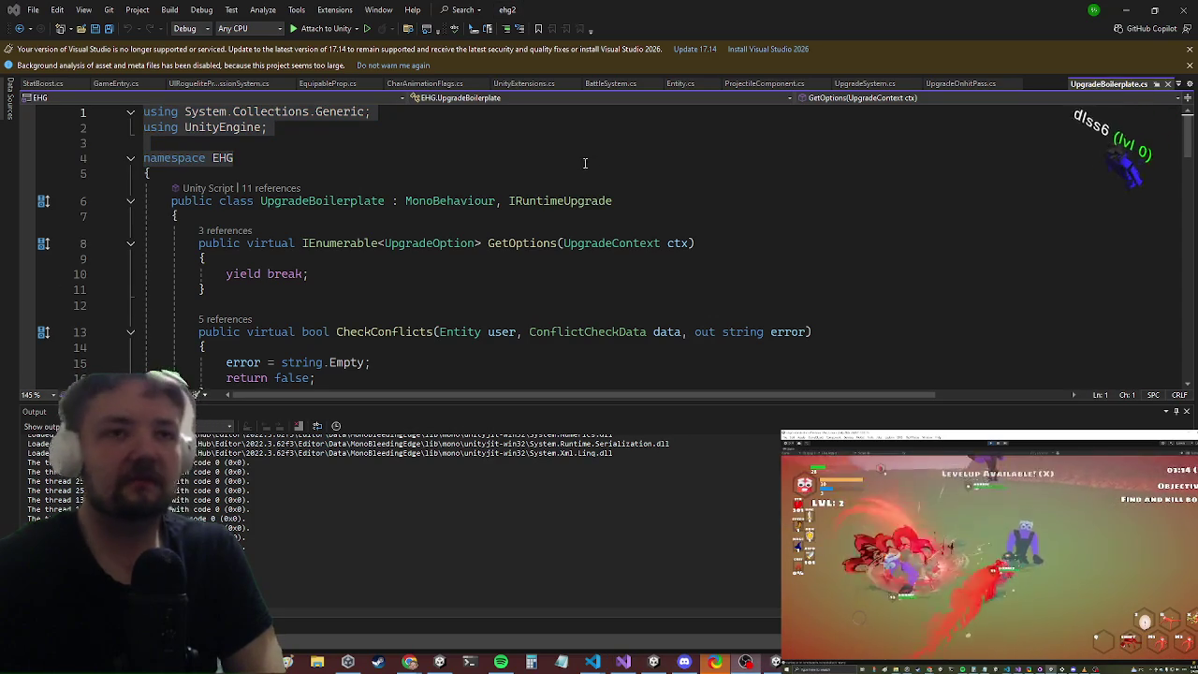
pyautogui.scroll(-5, 524, 269)
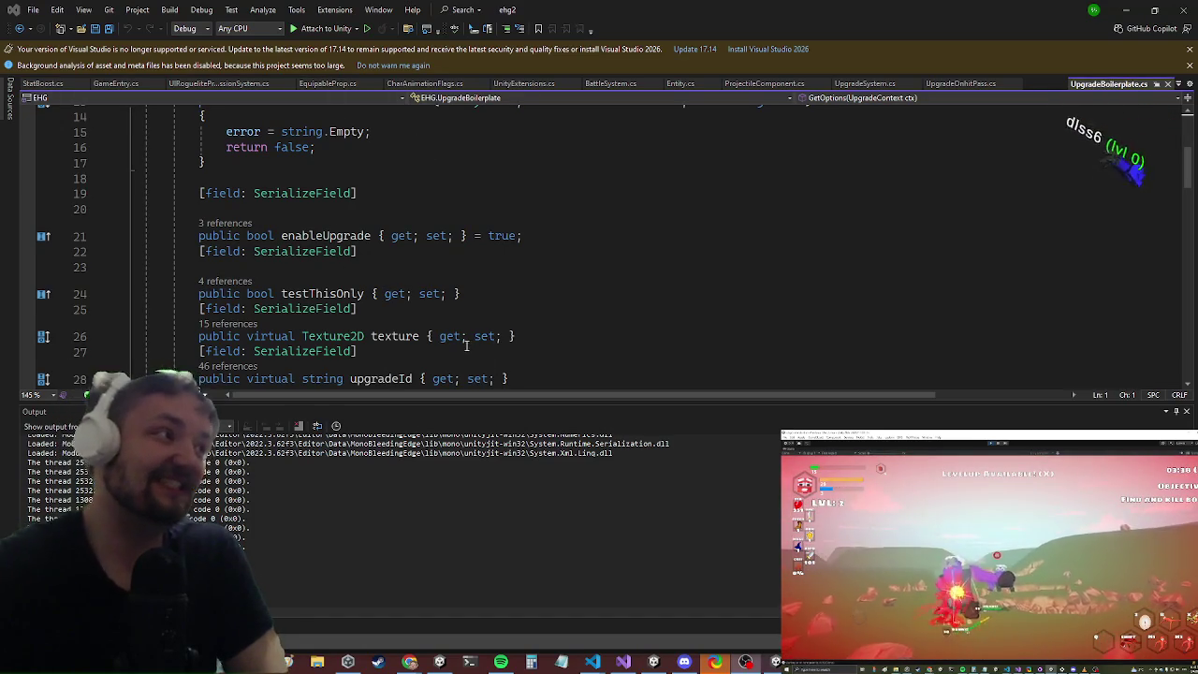
pyautogui.scroll(-2, 460, 251)
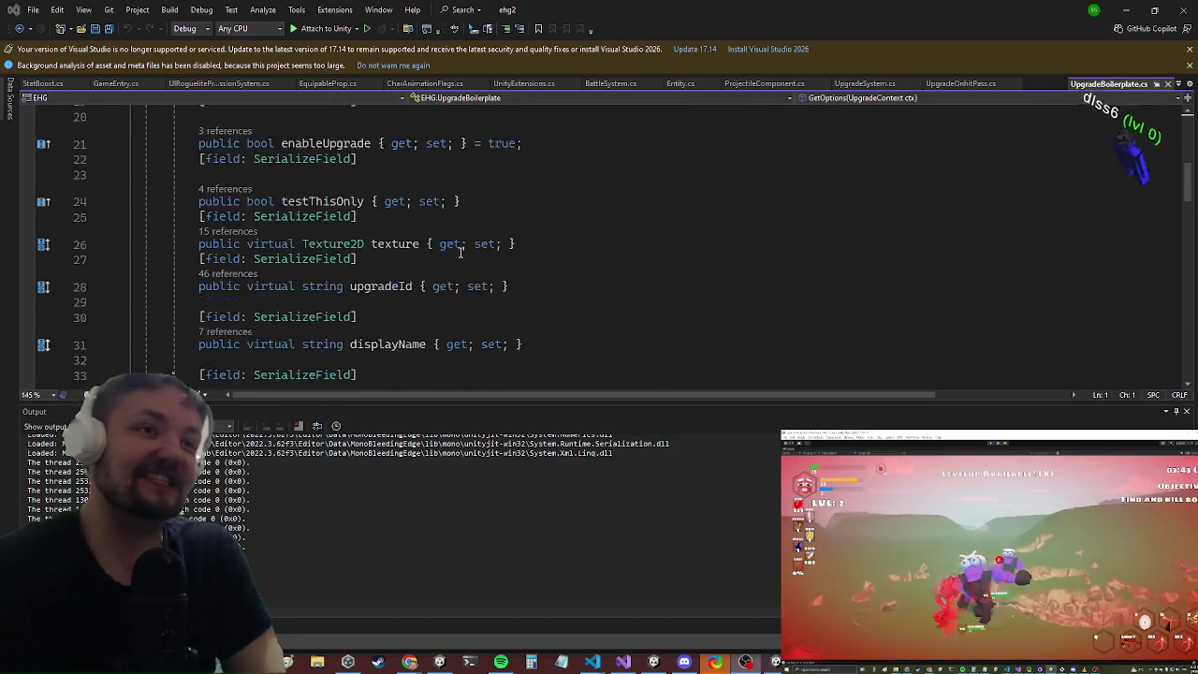
pyautogui.scroll(1, 460, 251)
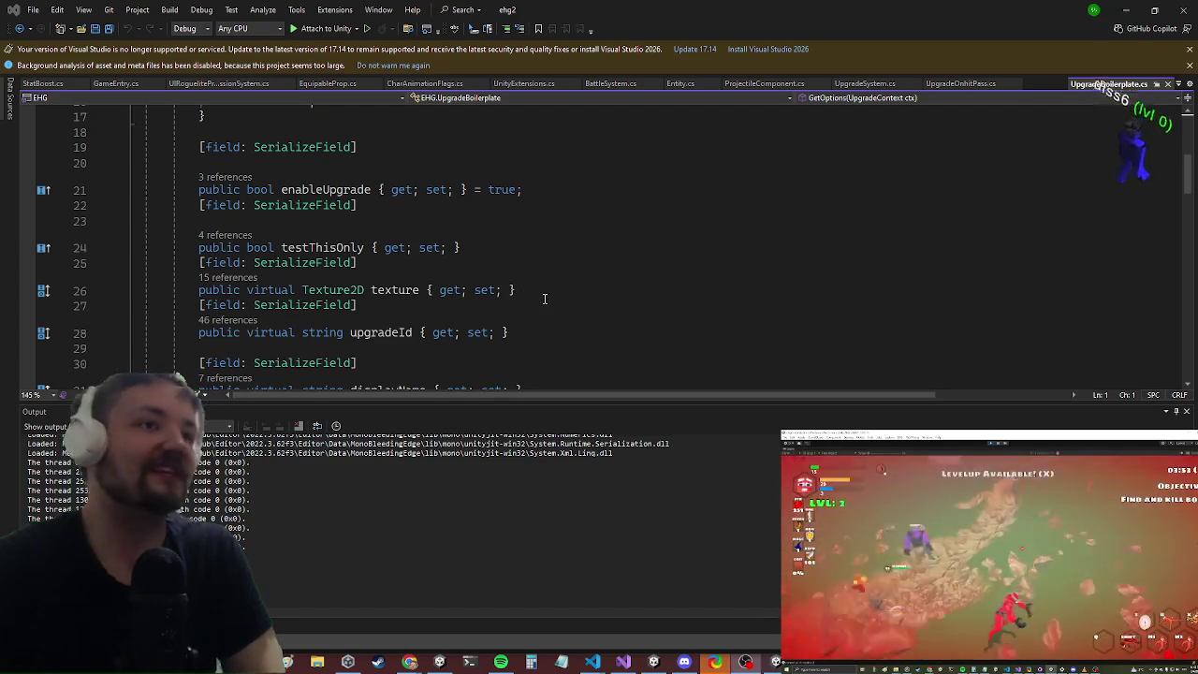
pyautogui.moveTo(544, 291)
pyautogui.mouseDown()
pyautogui.moveTo(142, 291)
pyautogui.moveTo(198, 263)
pyautogui.moveTo(185, 263)
pyautogui.mouseUp()
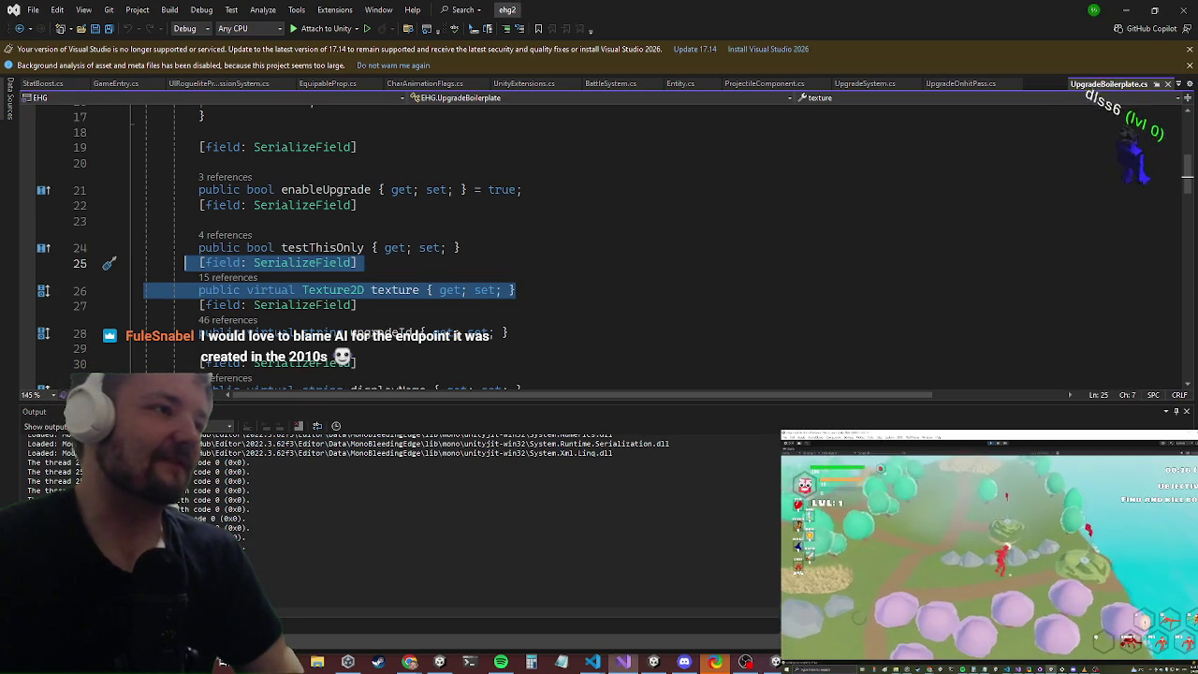
# Step: Copy the serialized texture property with its attribute below itself and name the copy texture2
pyautogui.hotkey('alt', 'Tab')
pyautogui.click(506, 290)
pyautogui.moveTo(514, 290)
pyautogui.mouseDown()
pyautogui.moveTo(199, 291)
pyautogui.moveTo(200, 266)
pyautogui.mouseUp()
pyautogui.hotkey('ctrl', 'c')
pyautogui.press('Right')
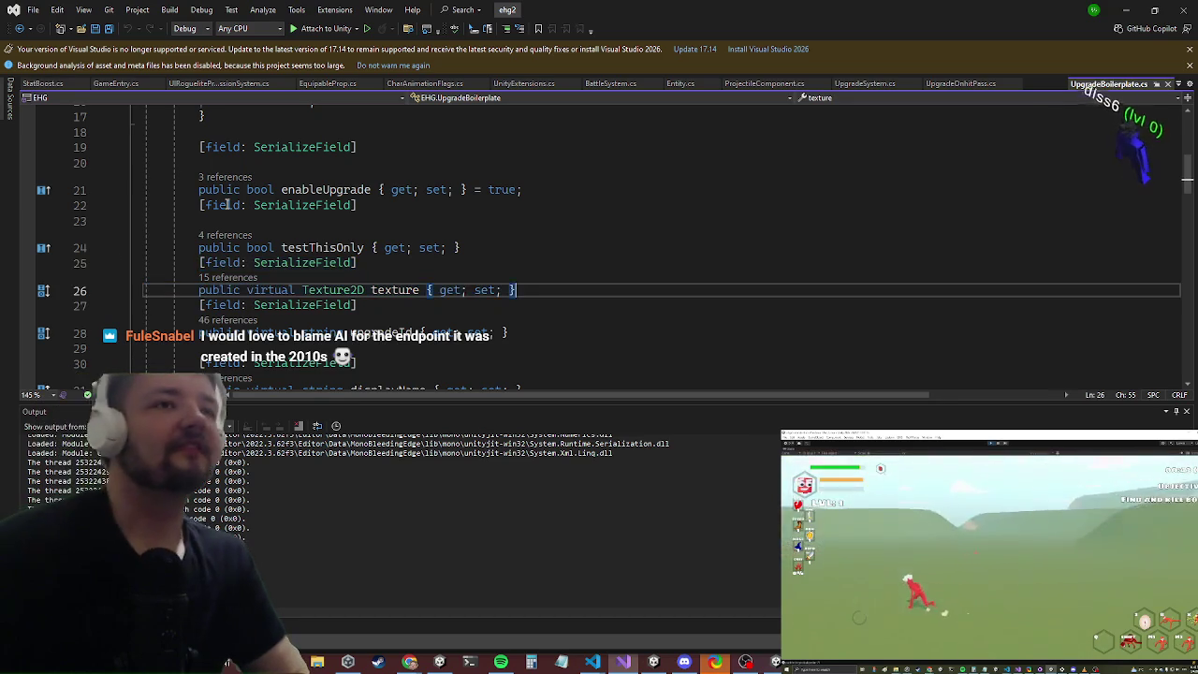
pyautogui.press('Return')
pyautogui.hotkey('ctrl', 'v')
pyautogui.press('Left')
pyautogui.press('Left')
pyautogui.press('Left')
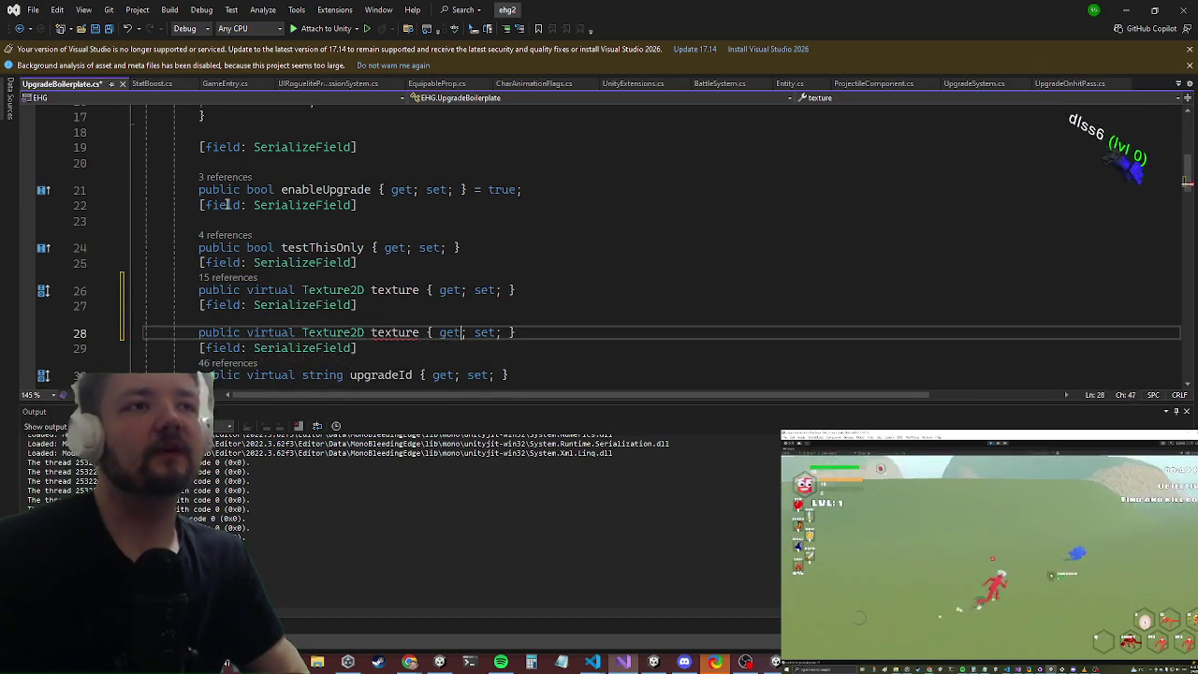
pyautogui.write('2')
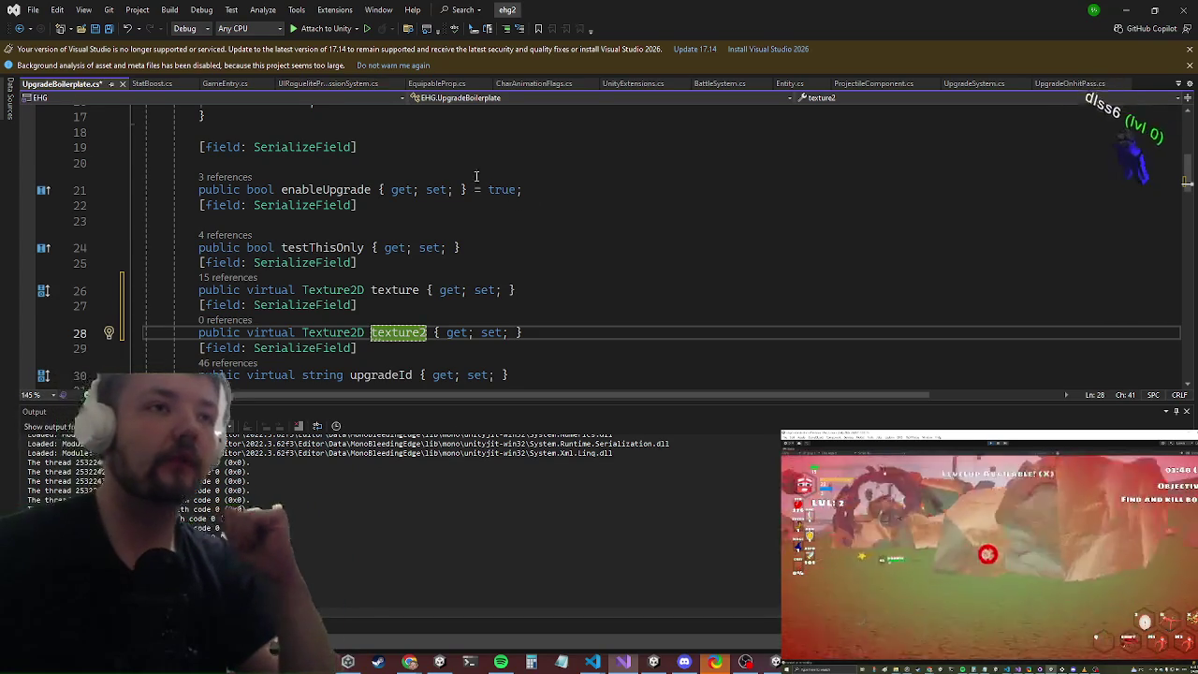
# Step: Replace the name texture2 with innerTexture on the second Texture2D property
pyautogui.scroll(-2, 476, 178)
pyautogui.click(391, 239)
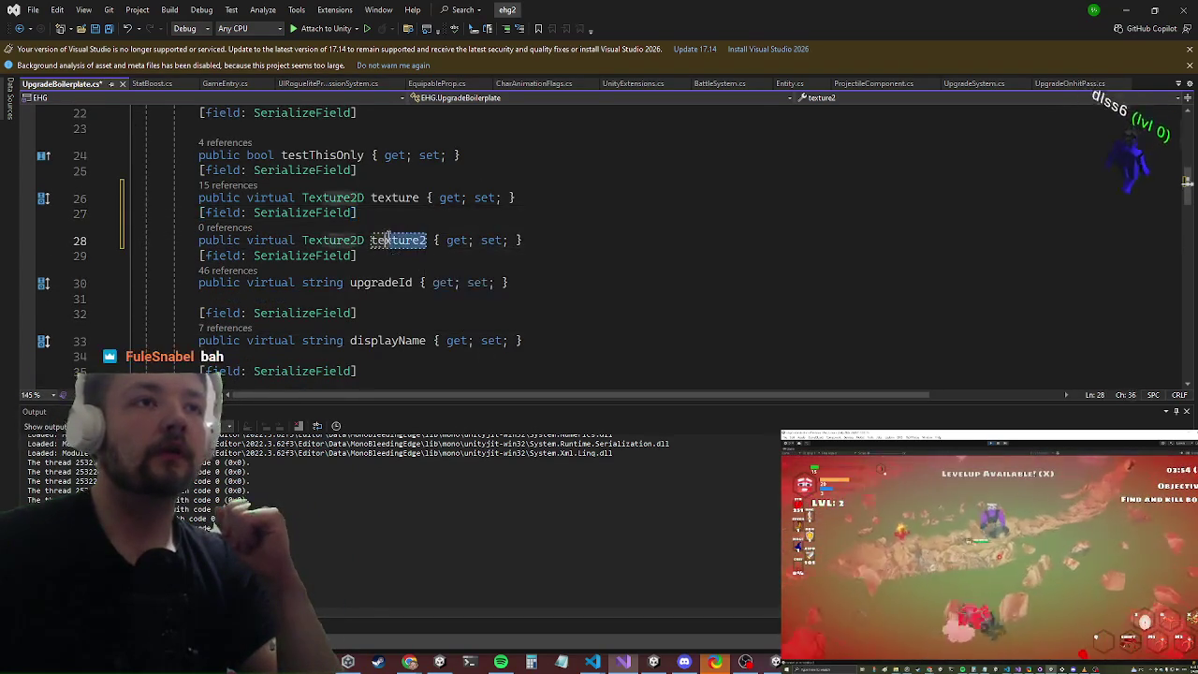
pyautogui.click(369, 240)
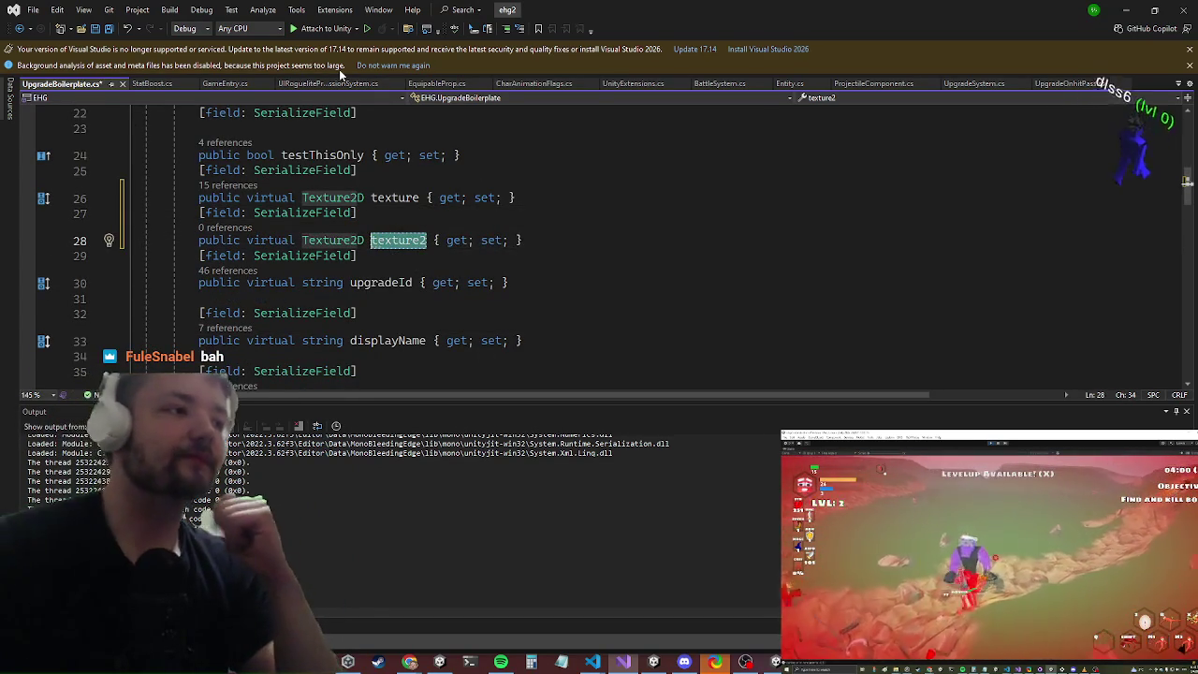
pyautogui.press('Delete')
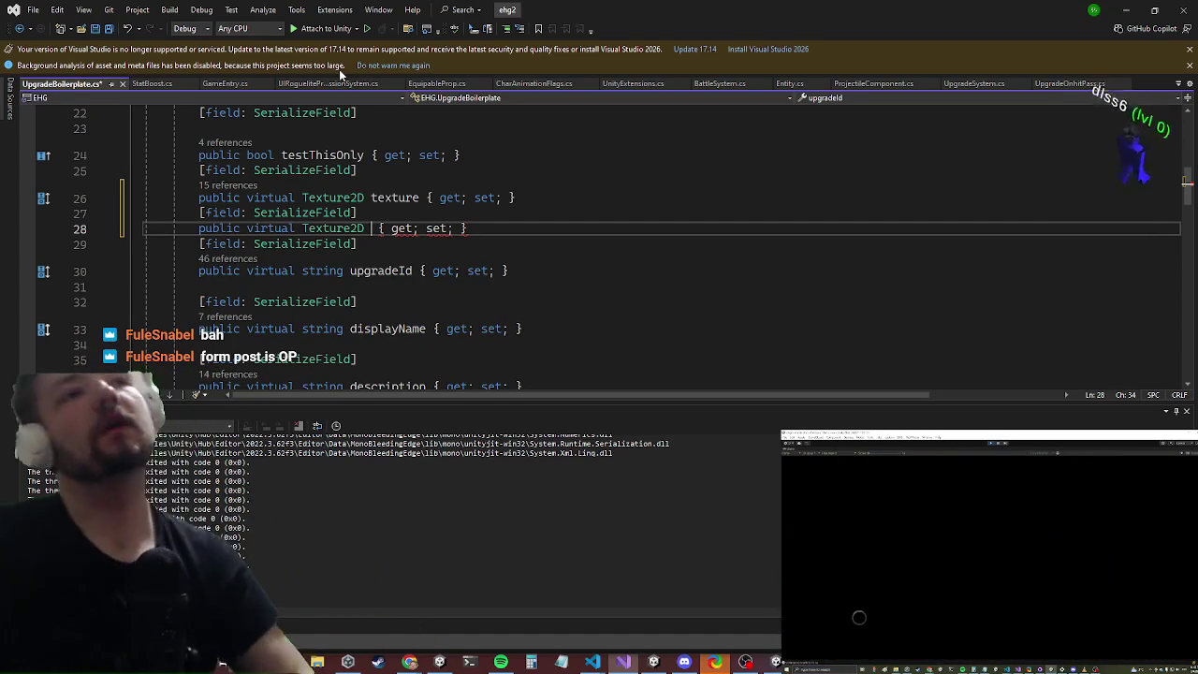
pyautogui.write('innerTexture')
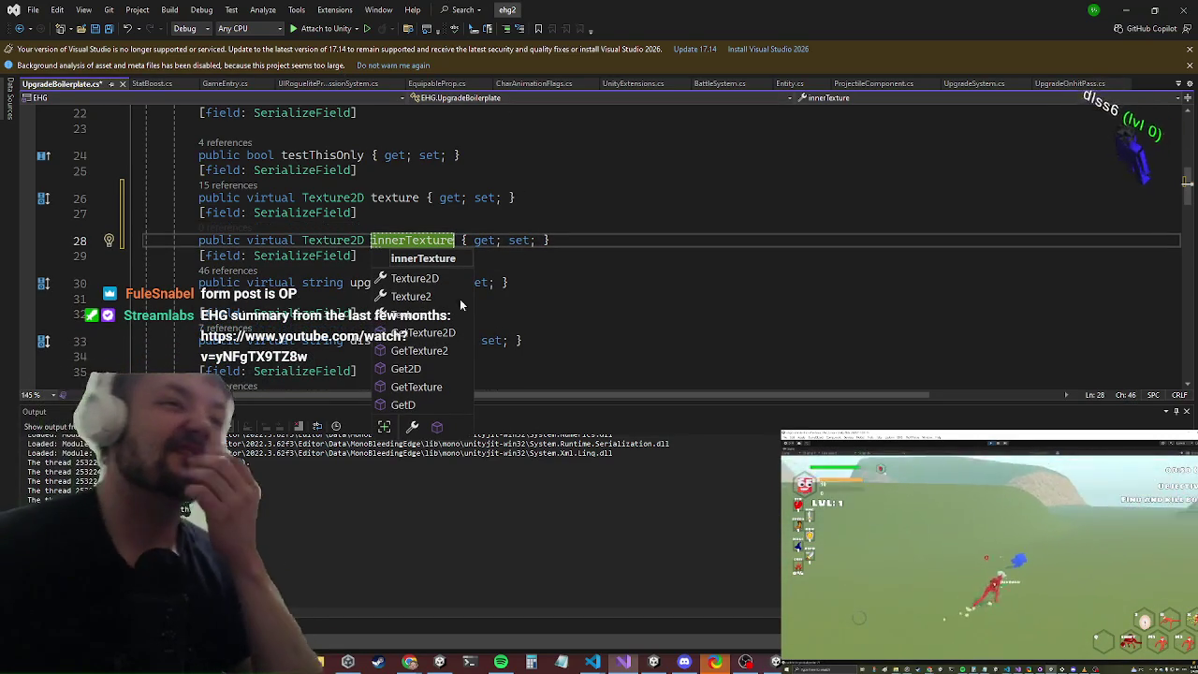
pyautogui.click(501, 175)
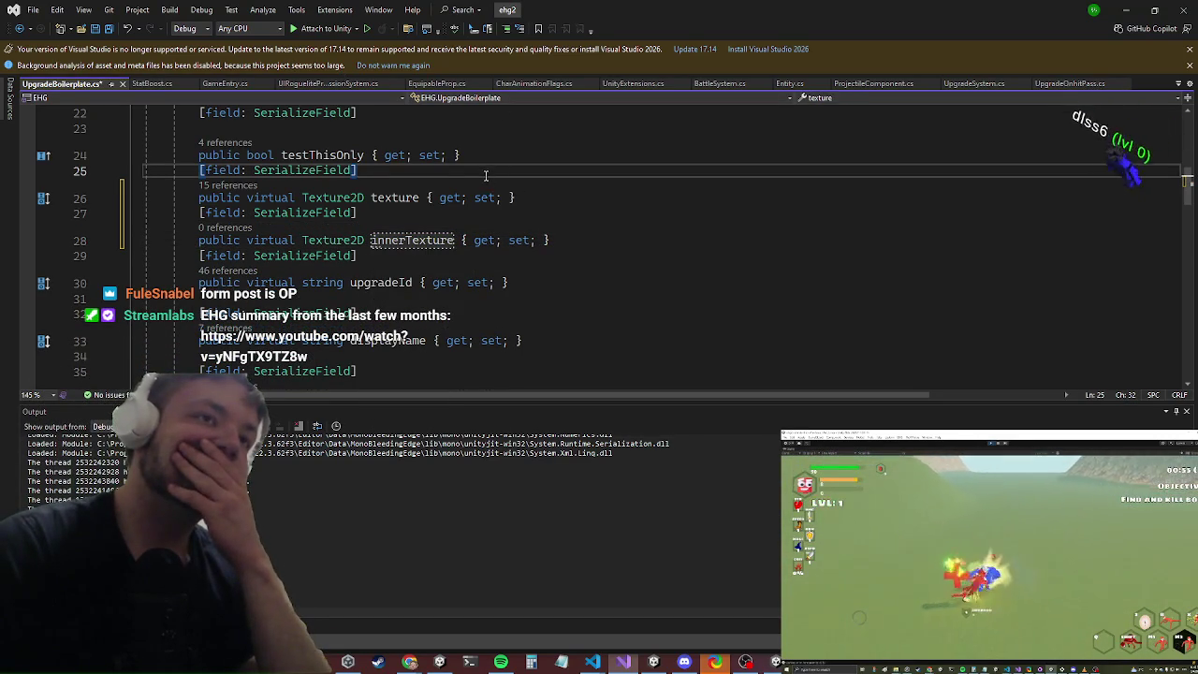
pyautogui.moveTo(459, 160)
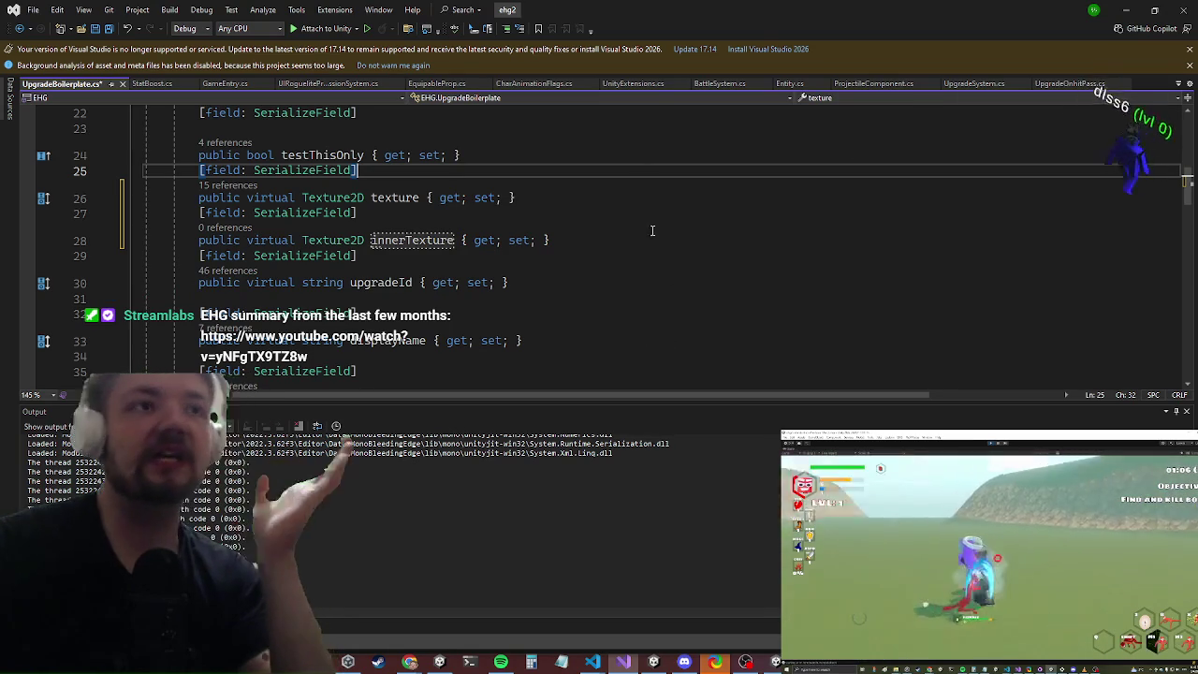
pyautogui.rightClick(391, 199)
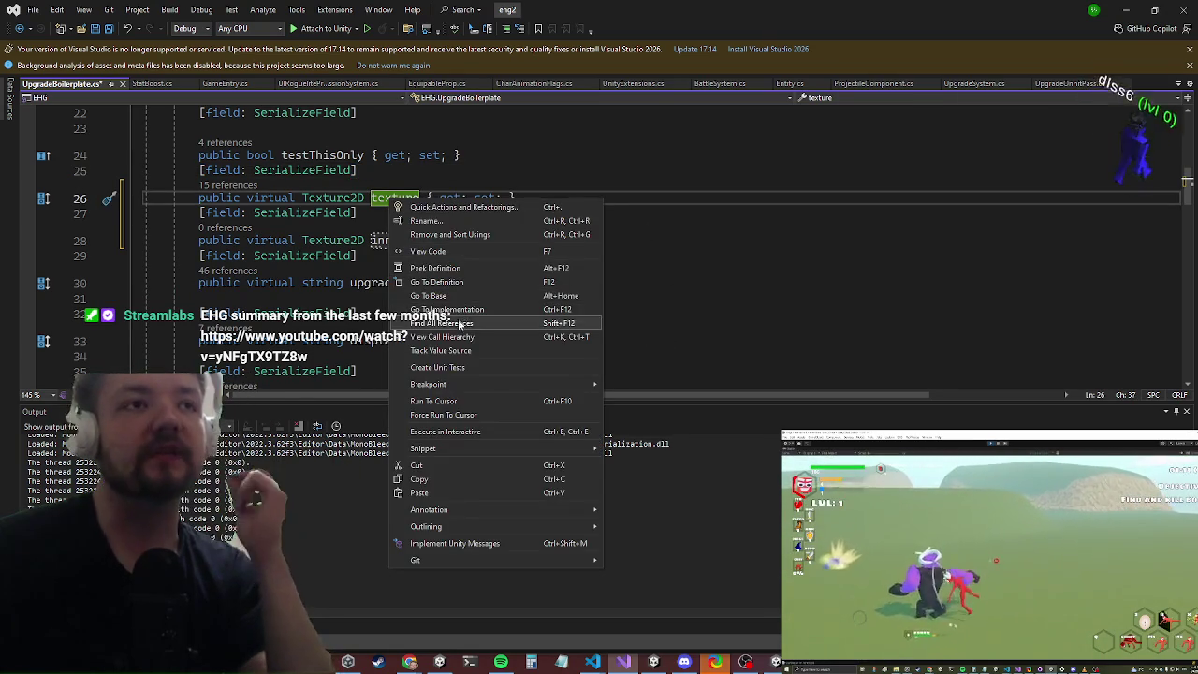
# Step: Find all references to texture, visit its usages in Tree2.cs and EquipableProp.cs, then F12 to rawImage
pyautogui.click(459, 323)
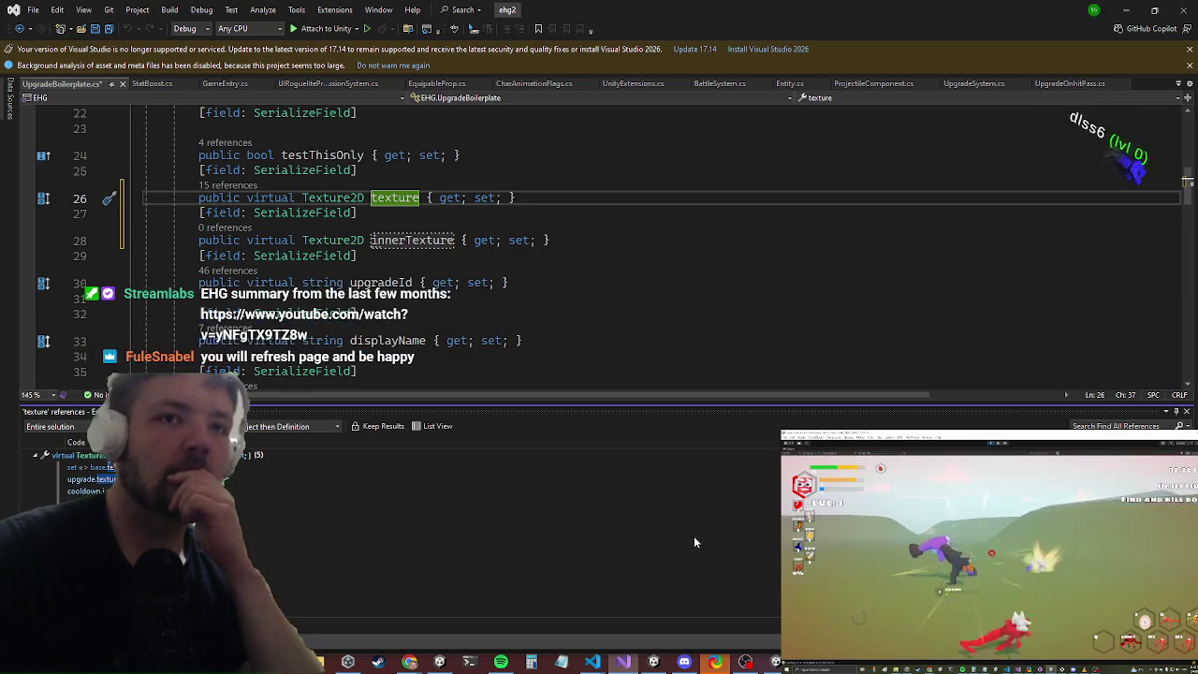
pyautogui.click(642, 575)
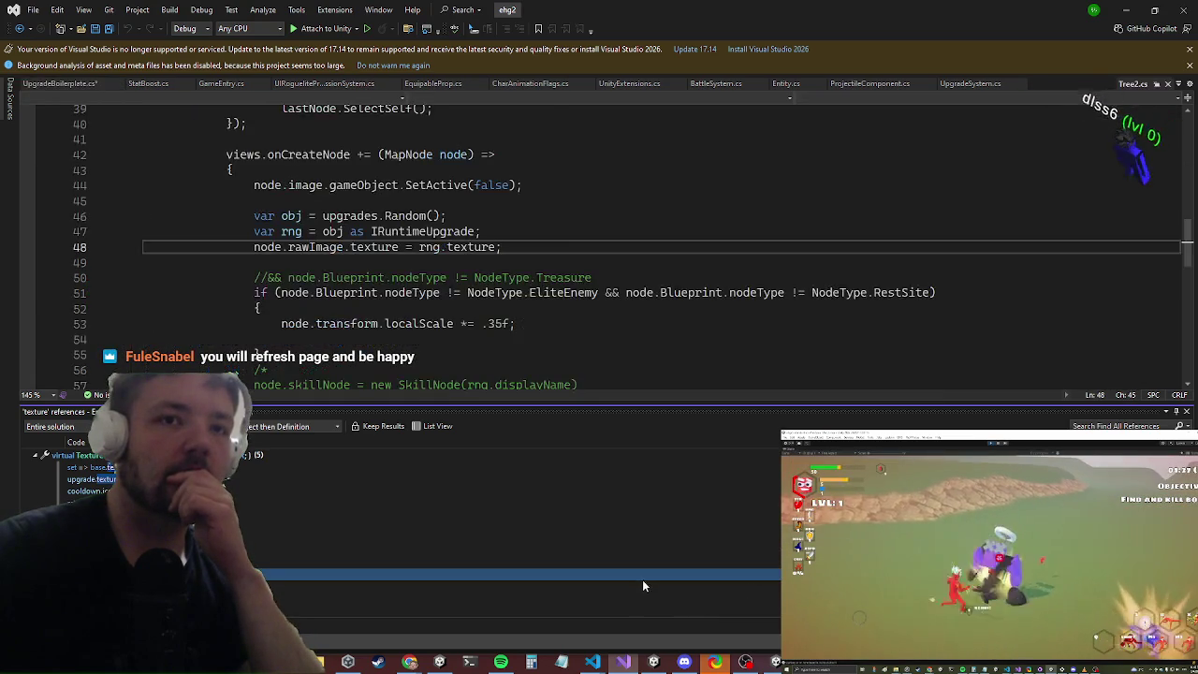
pyautogui.click(647, 587)
pyautogui.click(652, 549)
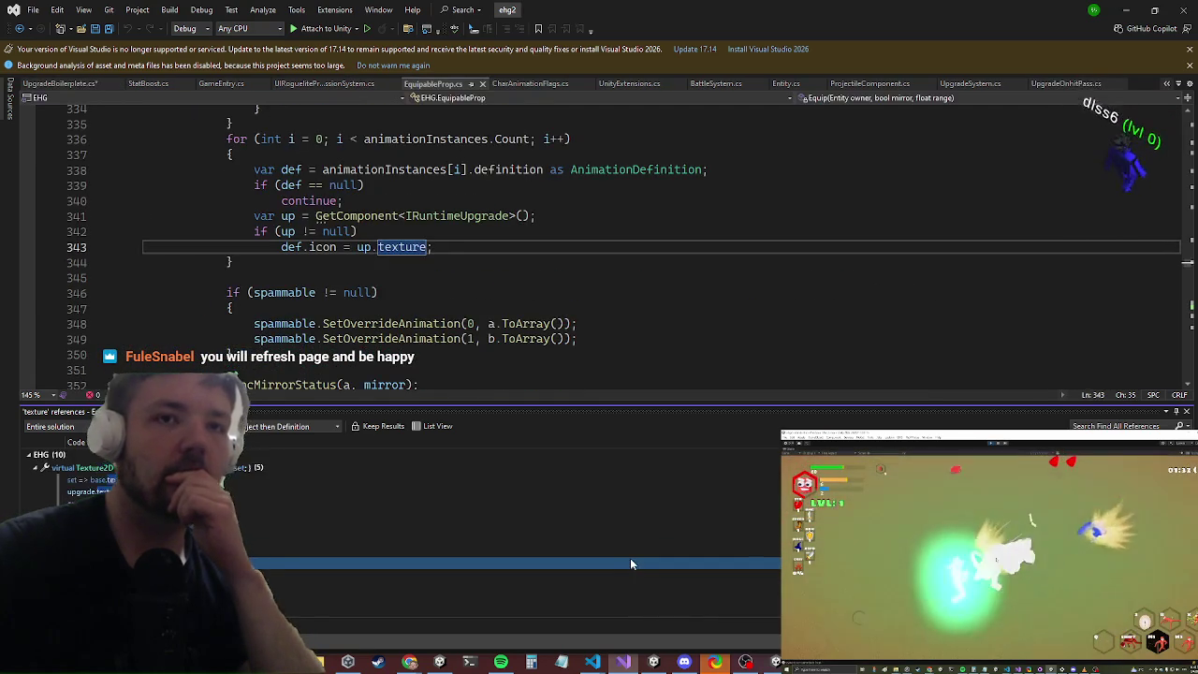
pyautogui.click(631, 554)
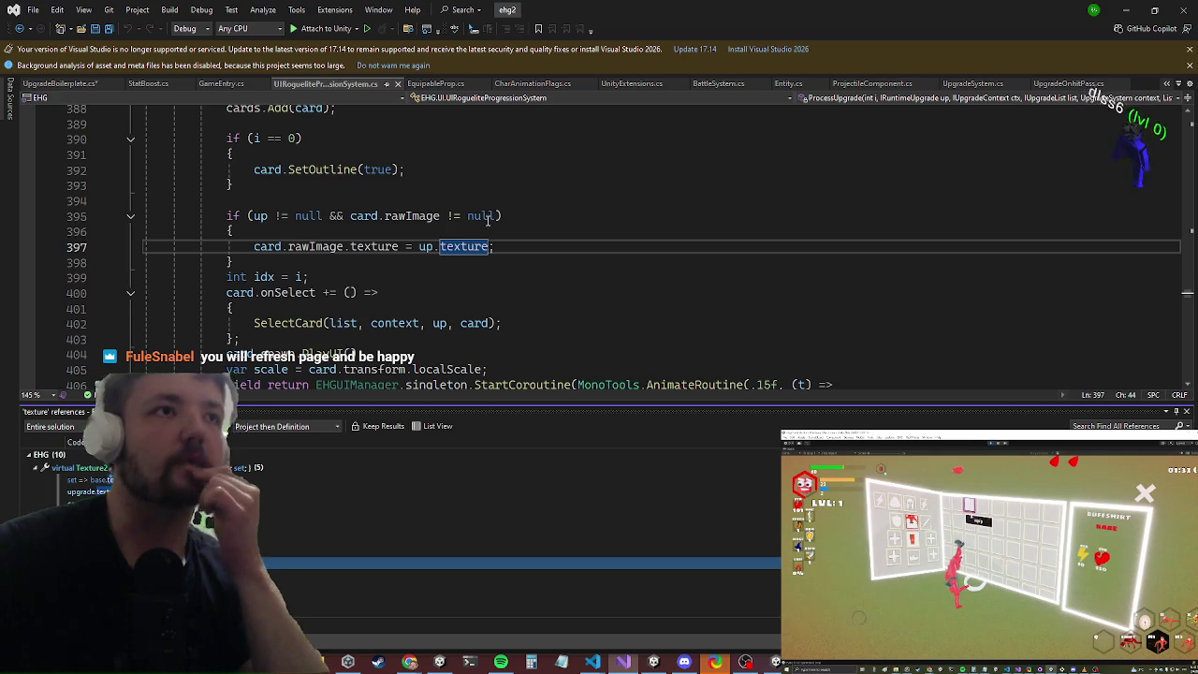
pyautogui.click(398, 216)
pyautogui.press('F12')
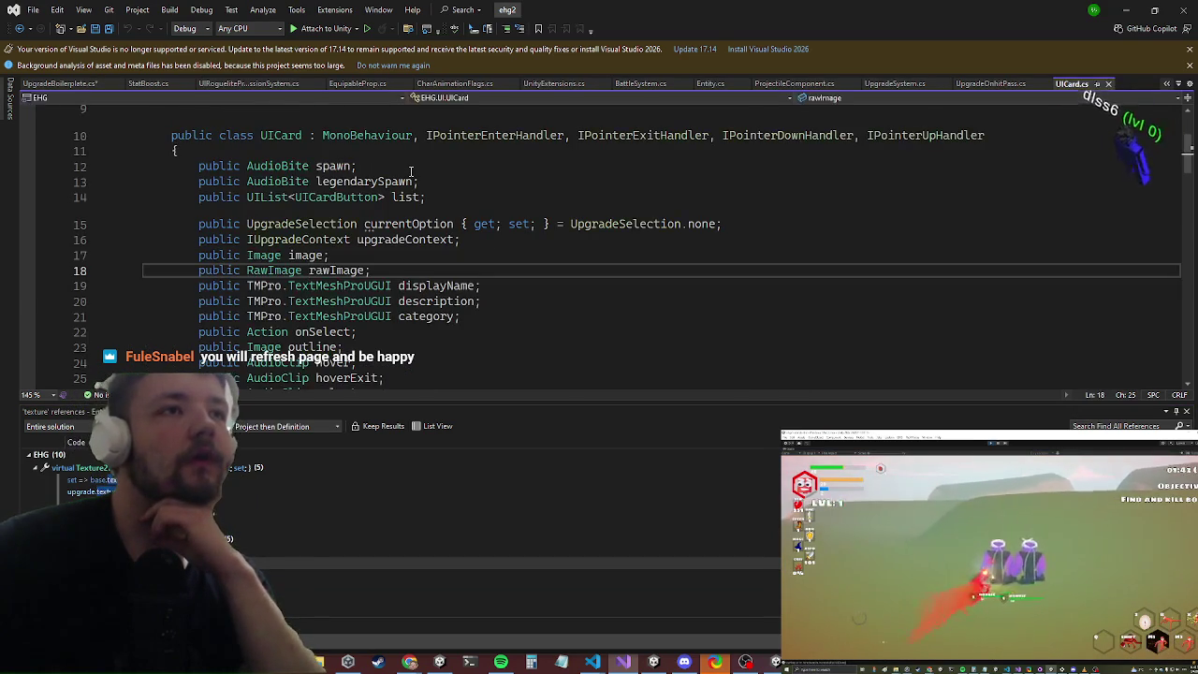
# Step: Duplicate the rawImage field declaration in UICard.cs and rename the copy innerRawImage
pyautogui.press('Down')
pyautogui.press('Up')
pyautogui.press('Down')
pyautogui.press('Down')
pyautogui.press('Down')
pyautogui.press('Up')
pyautogui.press('Up')
pyautogui.press('Up')
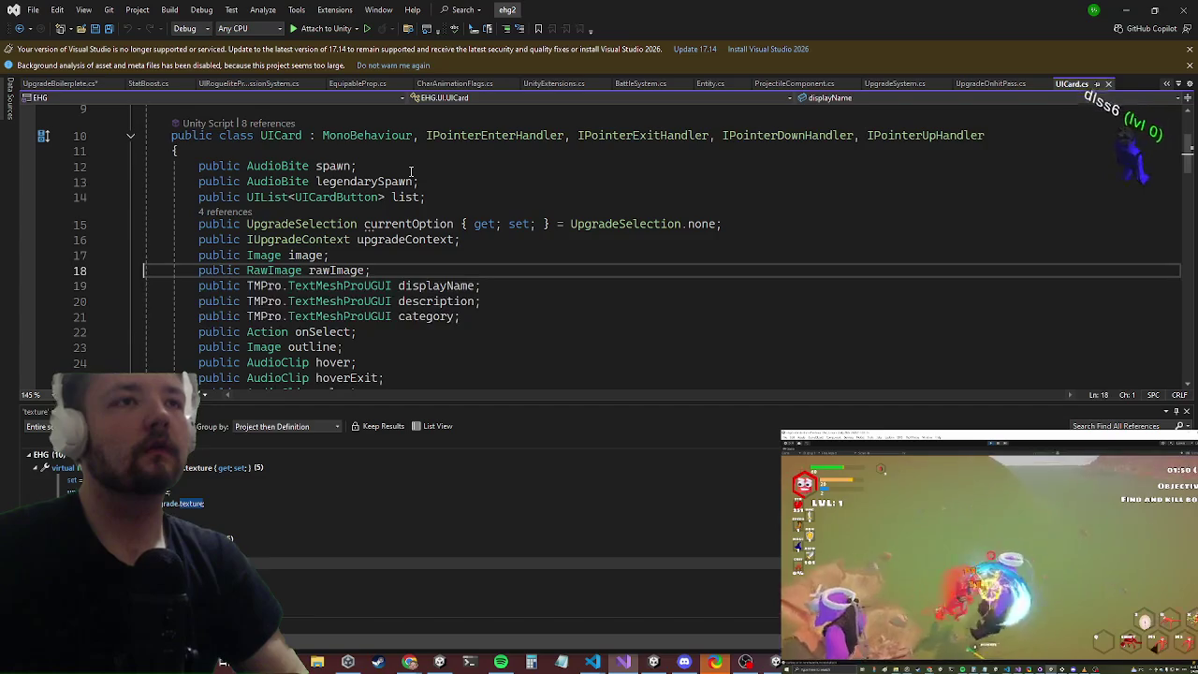
pyautogui.hotkey('ctrl', 'd')
pyautogui.press('End')
pyautogui.press('Return')
pyautogui.press('Up')
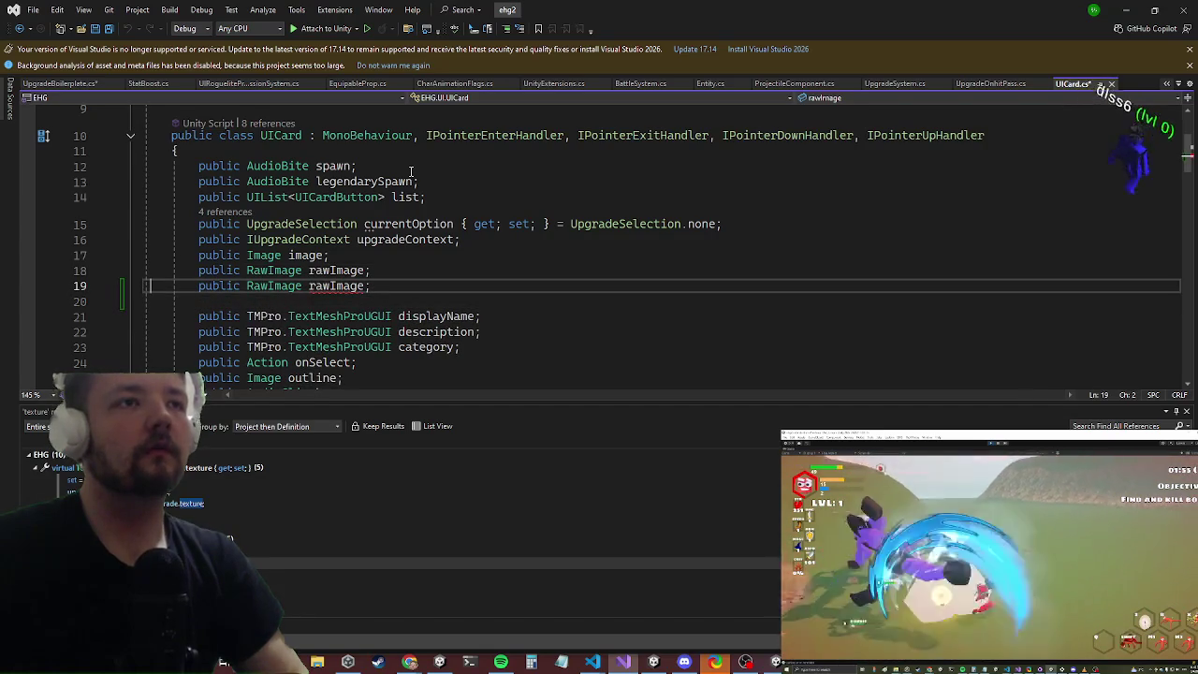
pyautogui.hotkey('ctrl', 'Left')
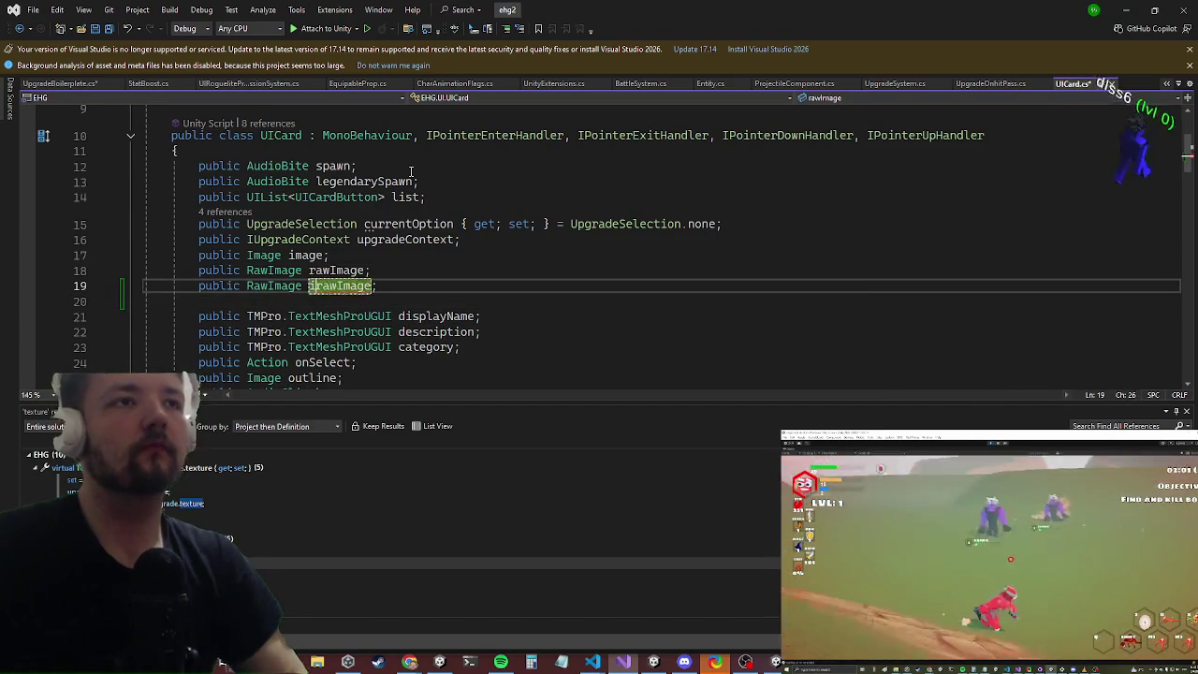
pyautogui.write('innerR')
pyautogui.press('Delete')
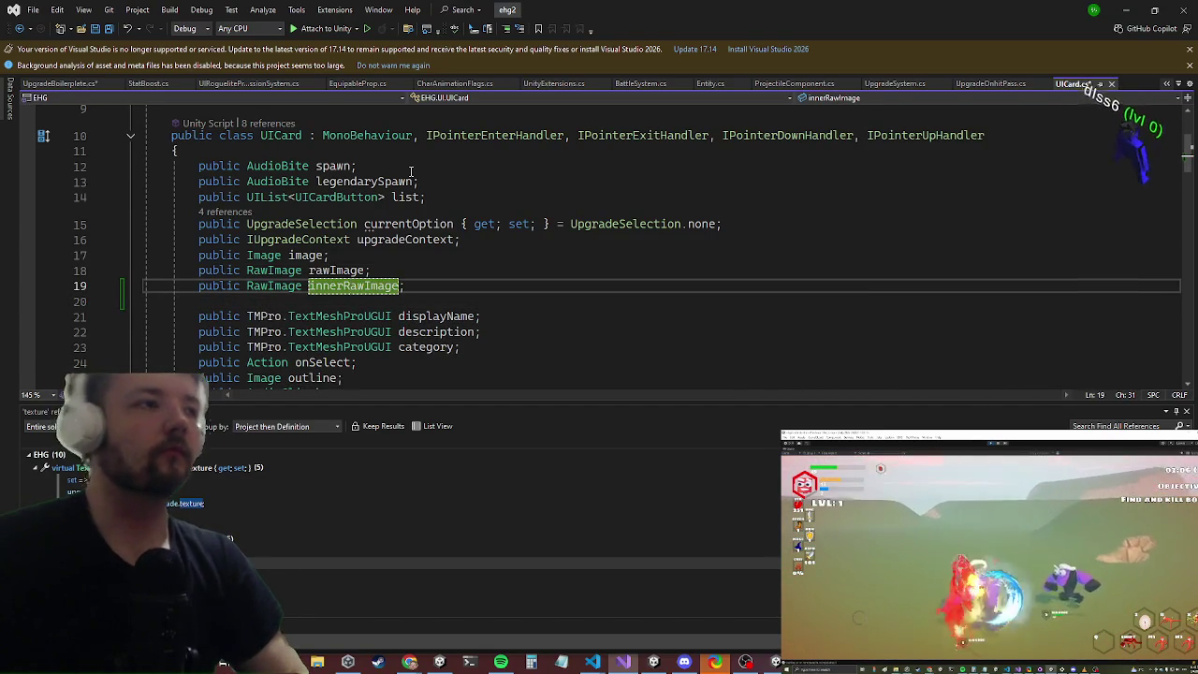
# Step: Visit the texture assignment in UIRogueliteProgressionSystem.cs, then the interface's texture property in CharAnimationFlags.cs
pyautogui.hotkey('ctrl', 'Tab')
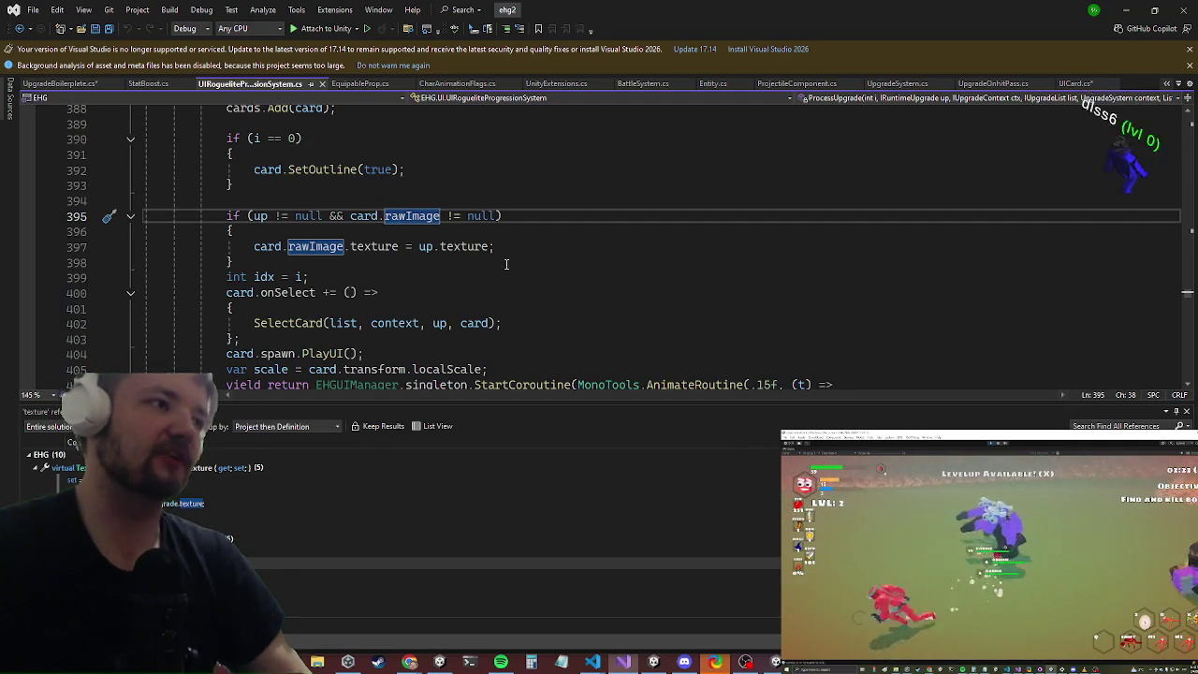
pyautogui.moveTo(374, 246); pyautogui.dragTo(367, 262)
pyautogui.click(367, 260)
pyautogui.hotkey('ctrl', 'Tab')
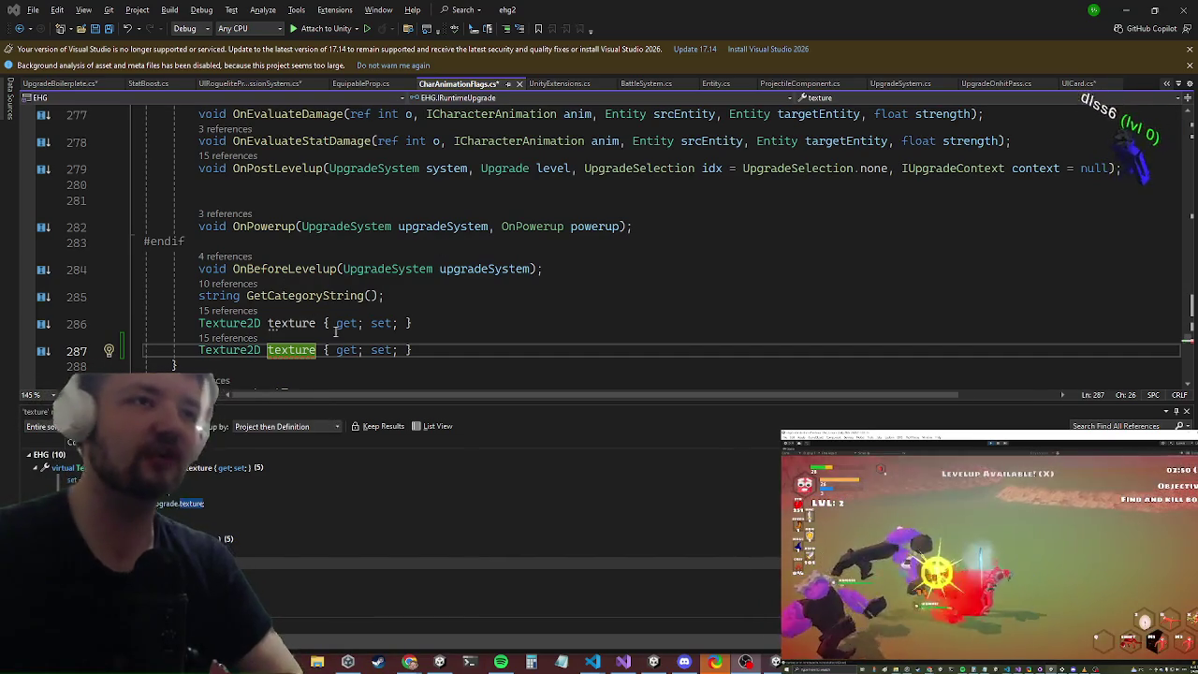
# Step: Rename the duplicated texture property in IRuntimeUpgrade to innerTexture
pyautogui.hotkey('ctrl', 'z')
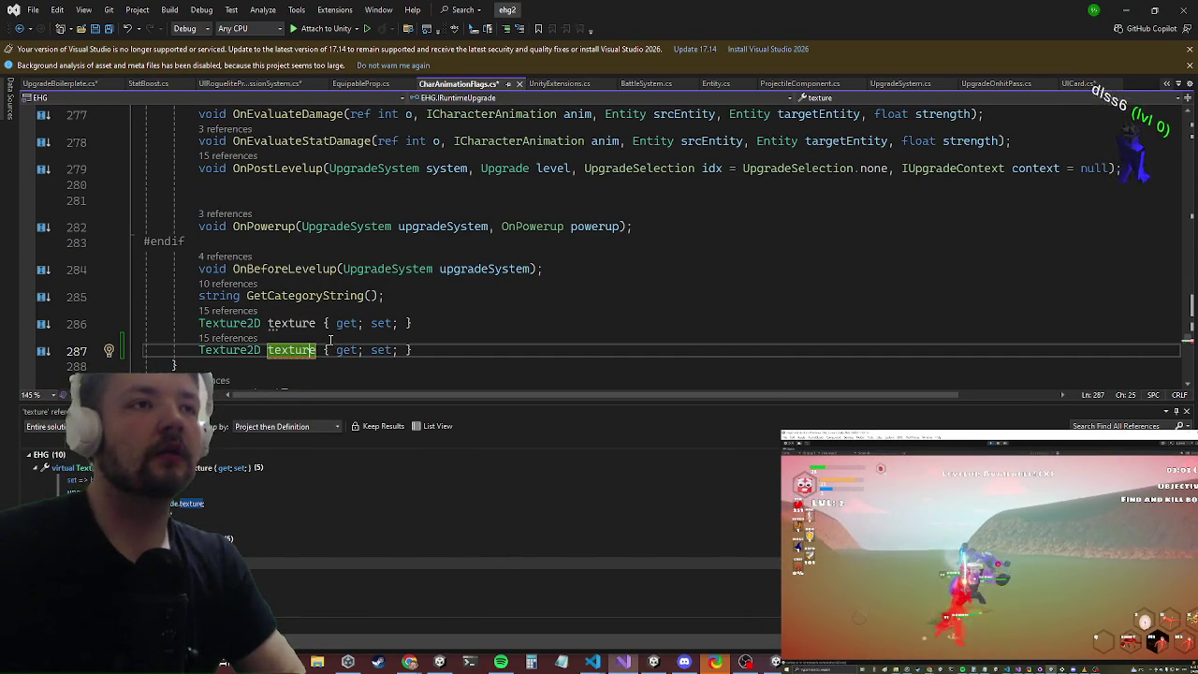
pyautogui.write('inner')
pyautogui.press('Delete')
pyautogui.write('T')
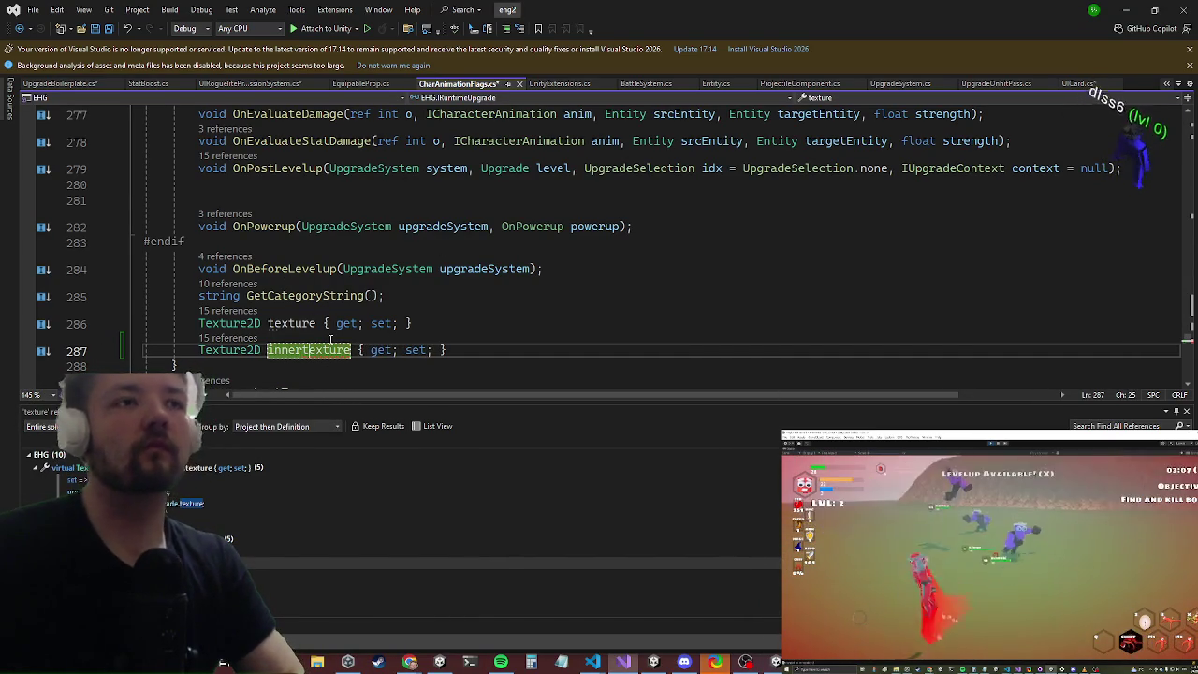
pyautogui.press('Return')
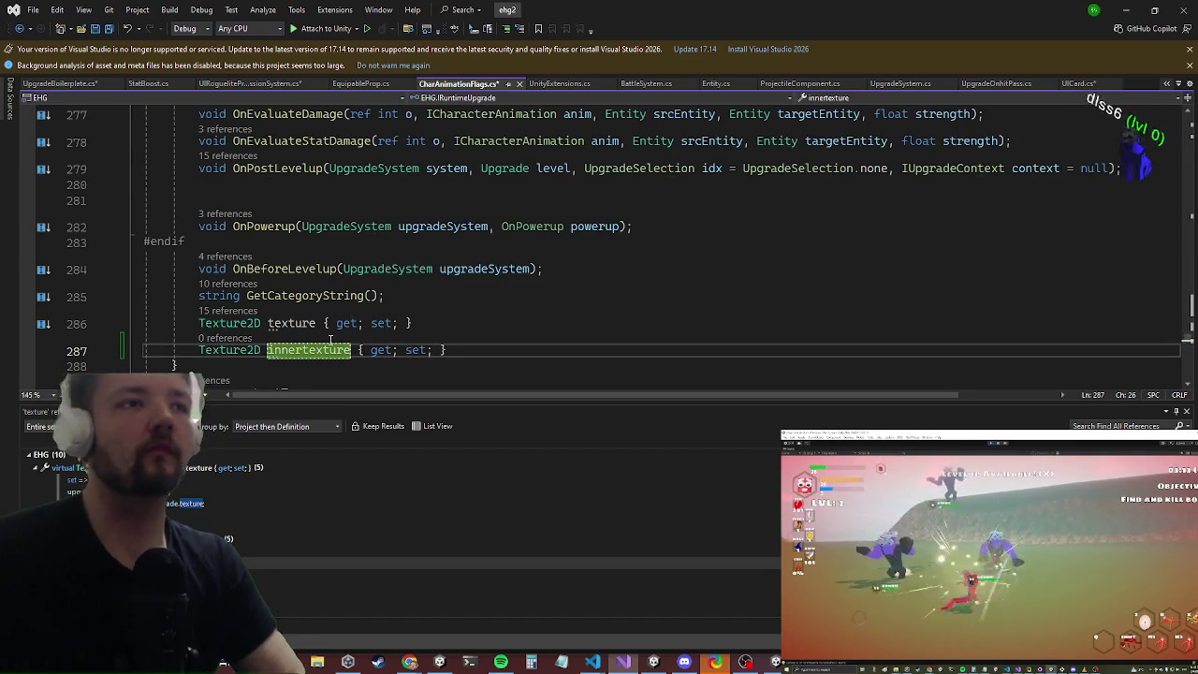
pyautogui.press('Left')
pyautogui.press('Left')
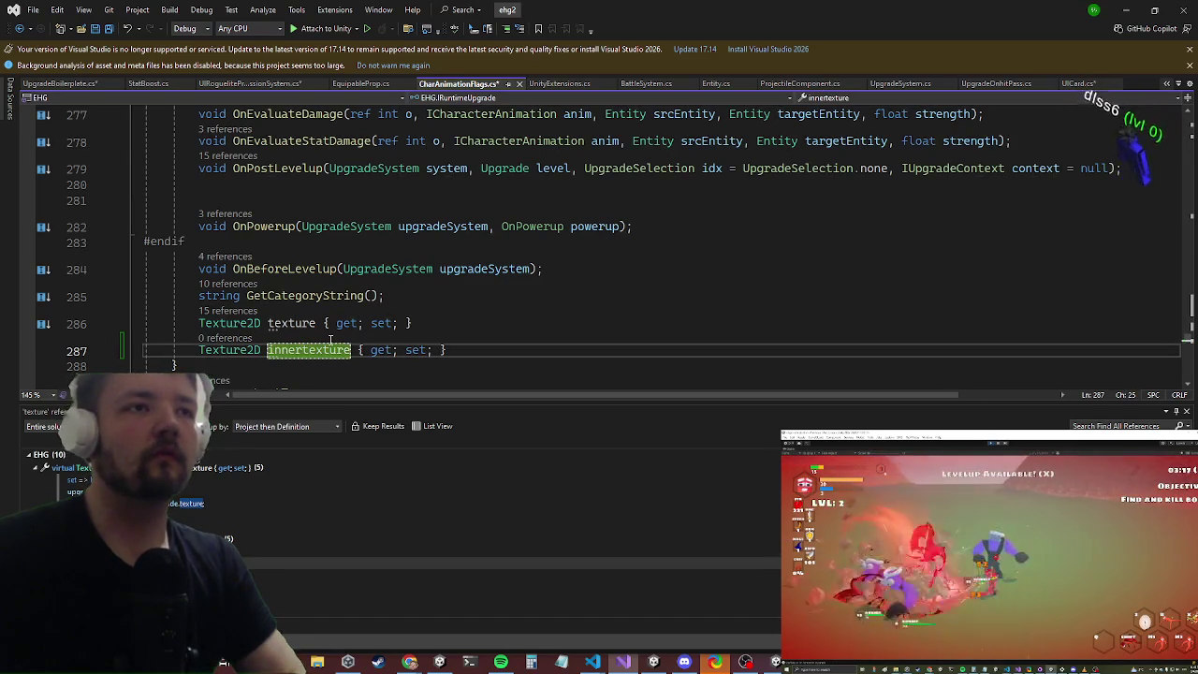
pyautogui.press('Right')
pyautogui.press('Right')
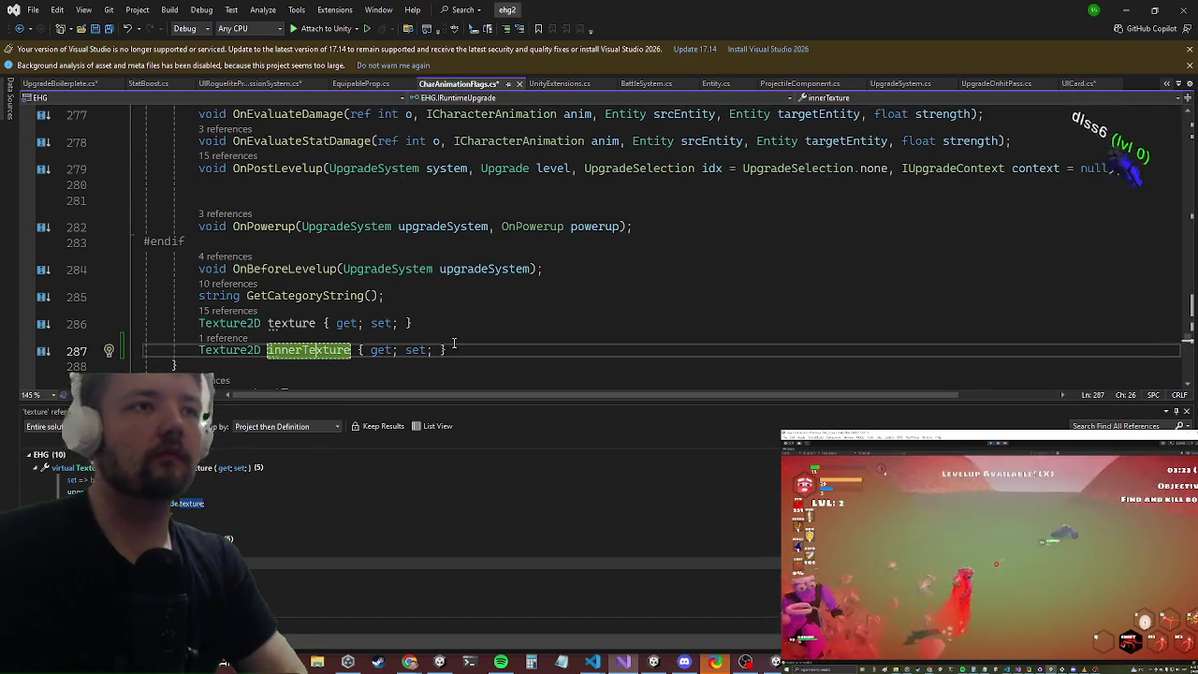
pyautogui.click(427, 323)
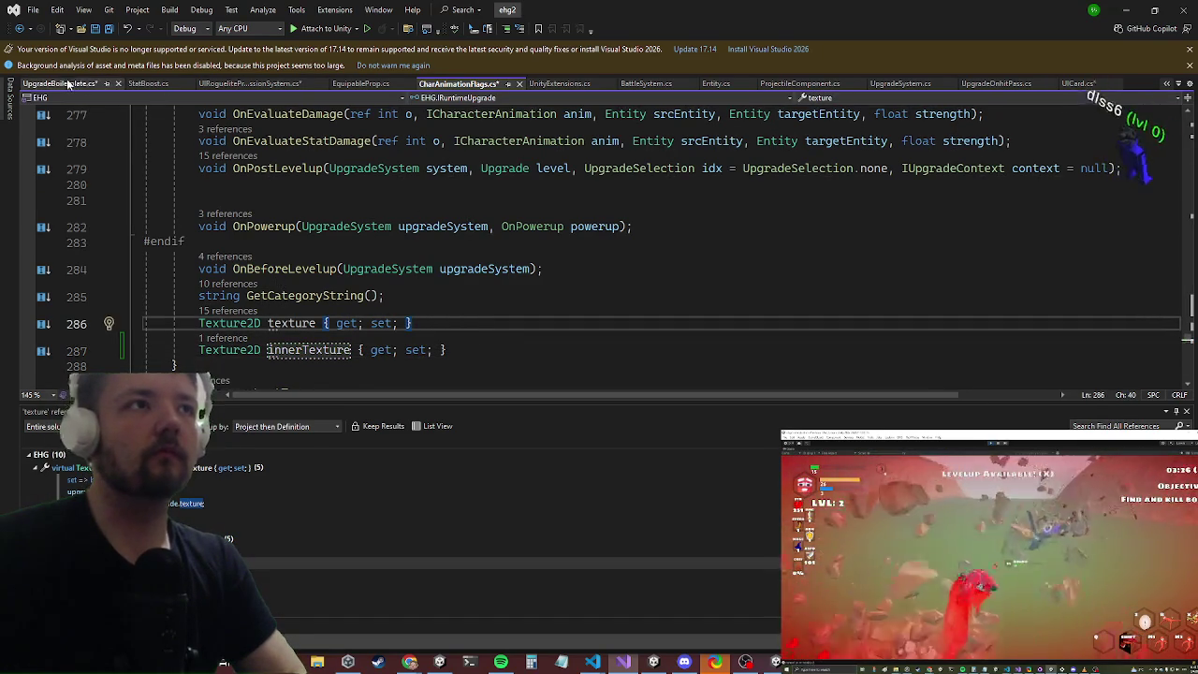
# Step: Check UpgradeBoilerplate.cs's texture fields, return to the interface file, then switch to Chrome
pyautogui.click(61, 83)
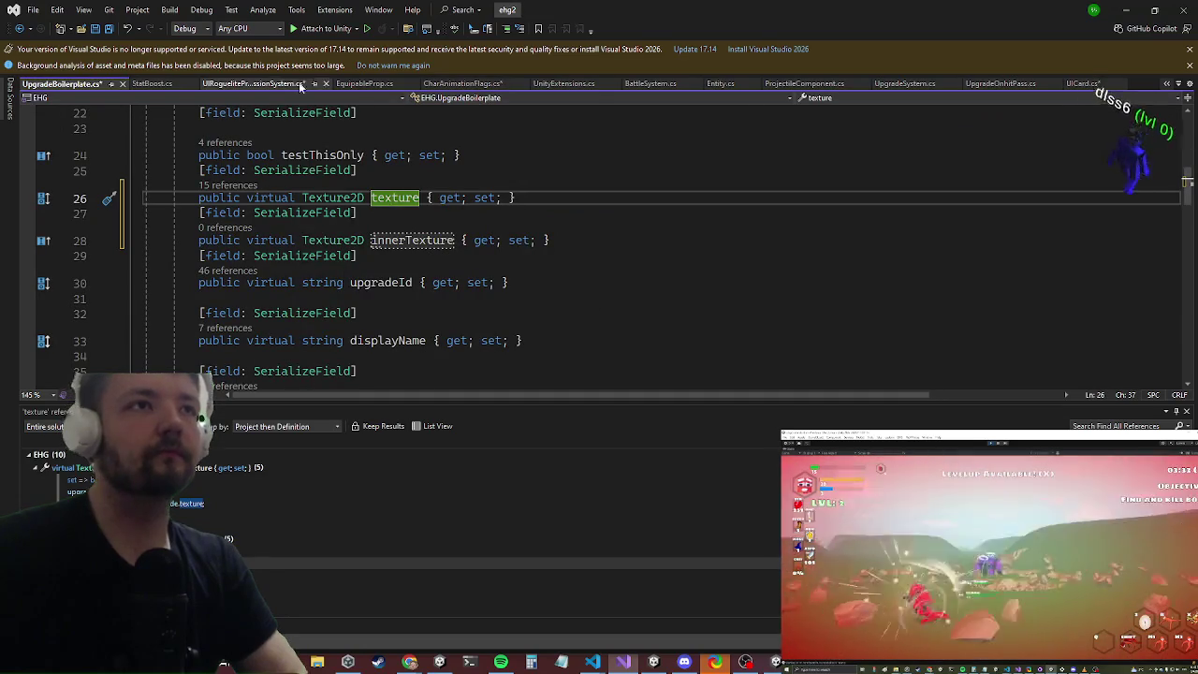
pyautogui.click(278, 86)
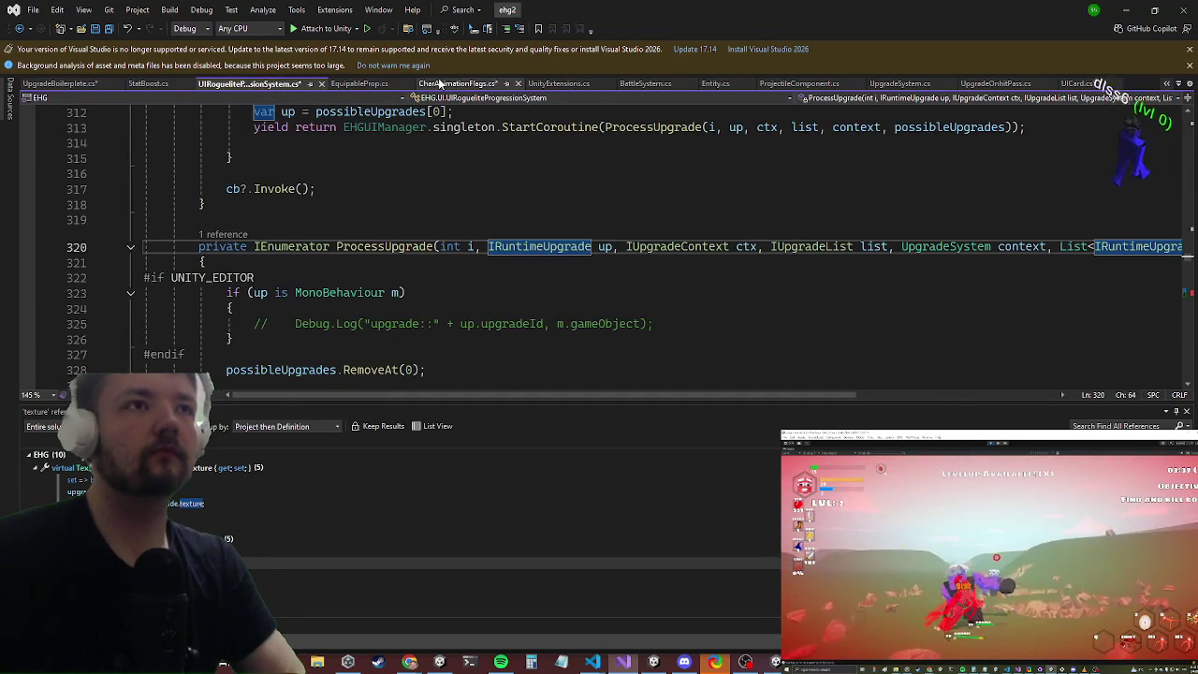
pyautogui.click(442, 85)
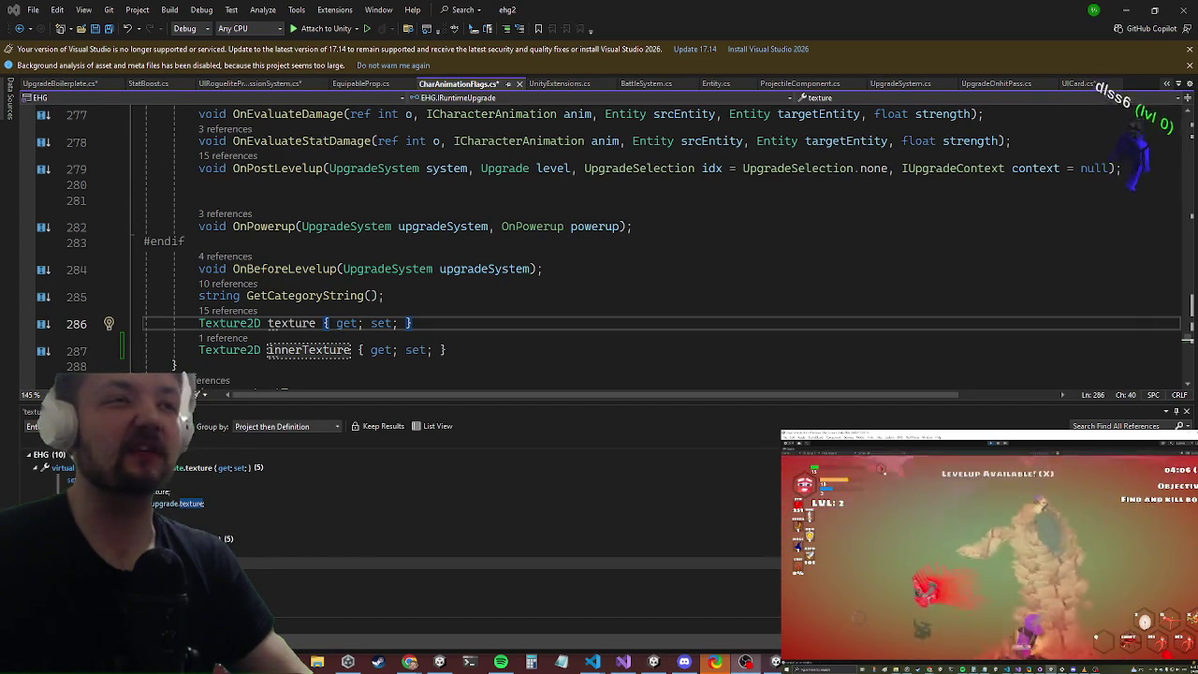
pyautogui.press('super')
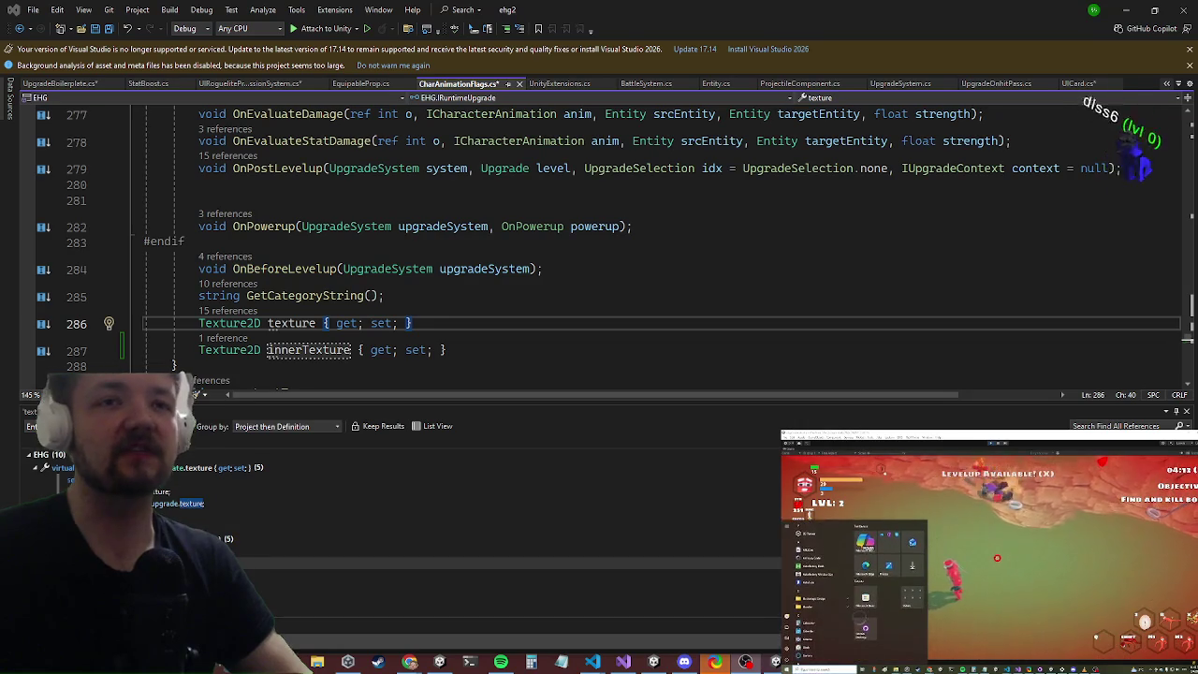
pyautogui.press('super')
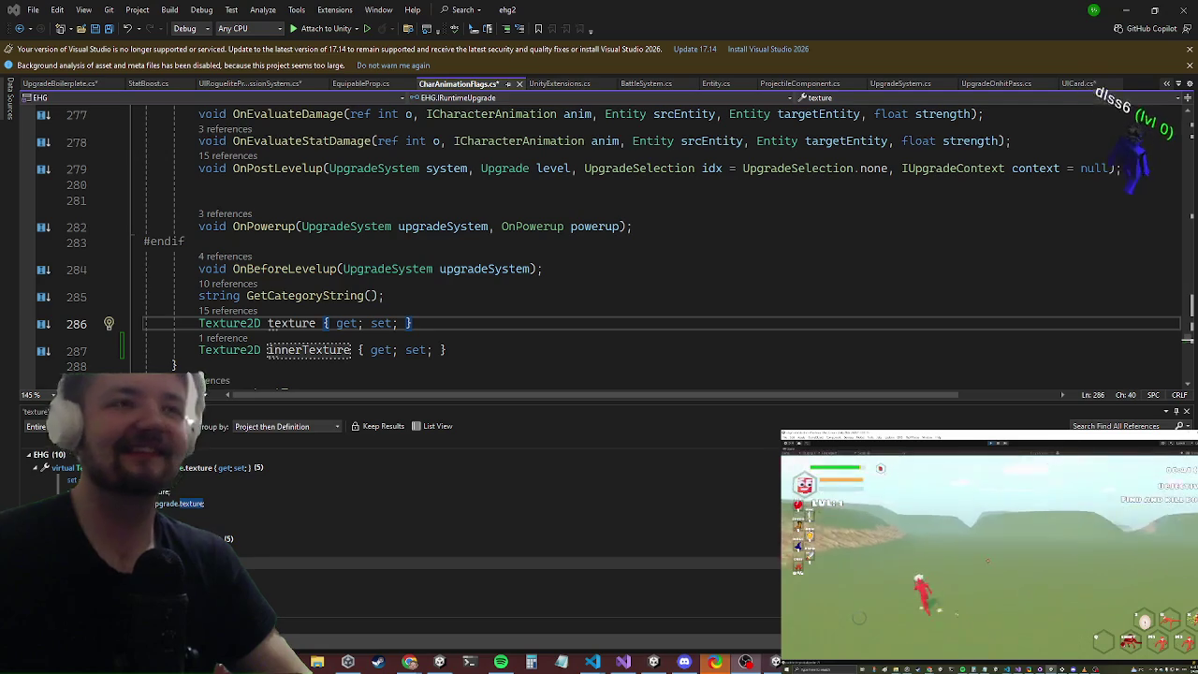
pyautogui.click(502, 360)
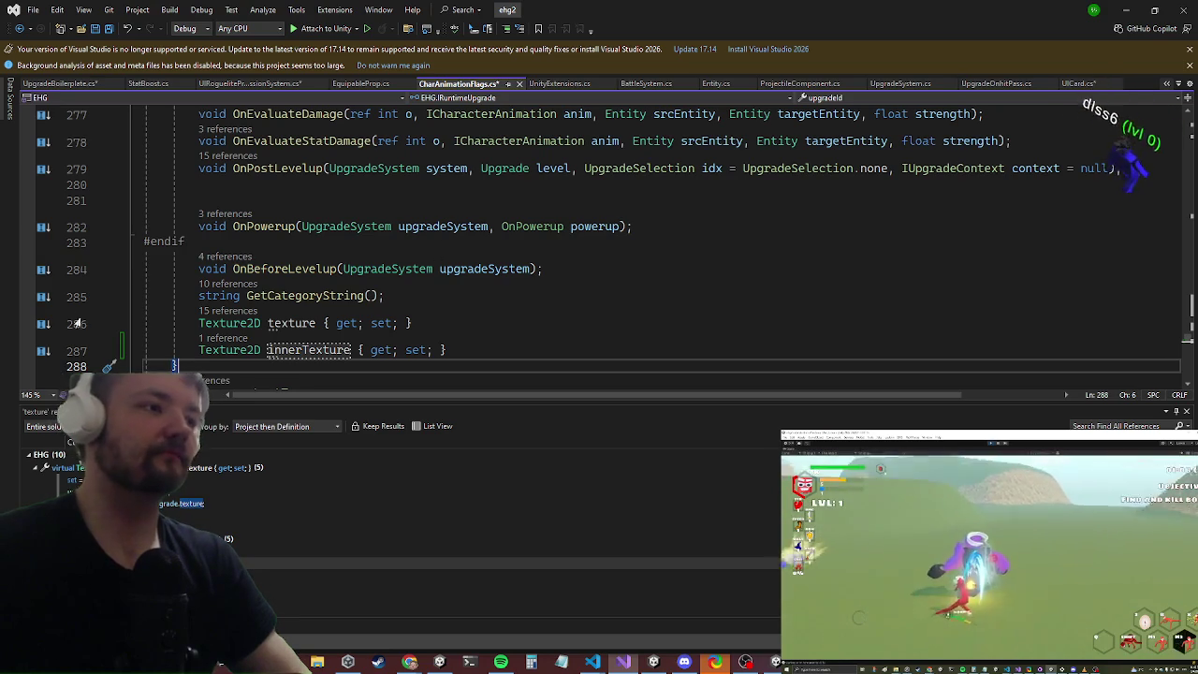
pyautogui.scroll(-2, 68, 320)
pyautogui.press('Down')
pyautogui.press('Down')
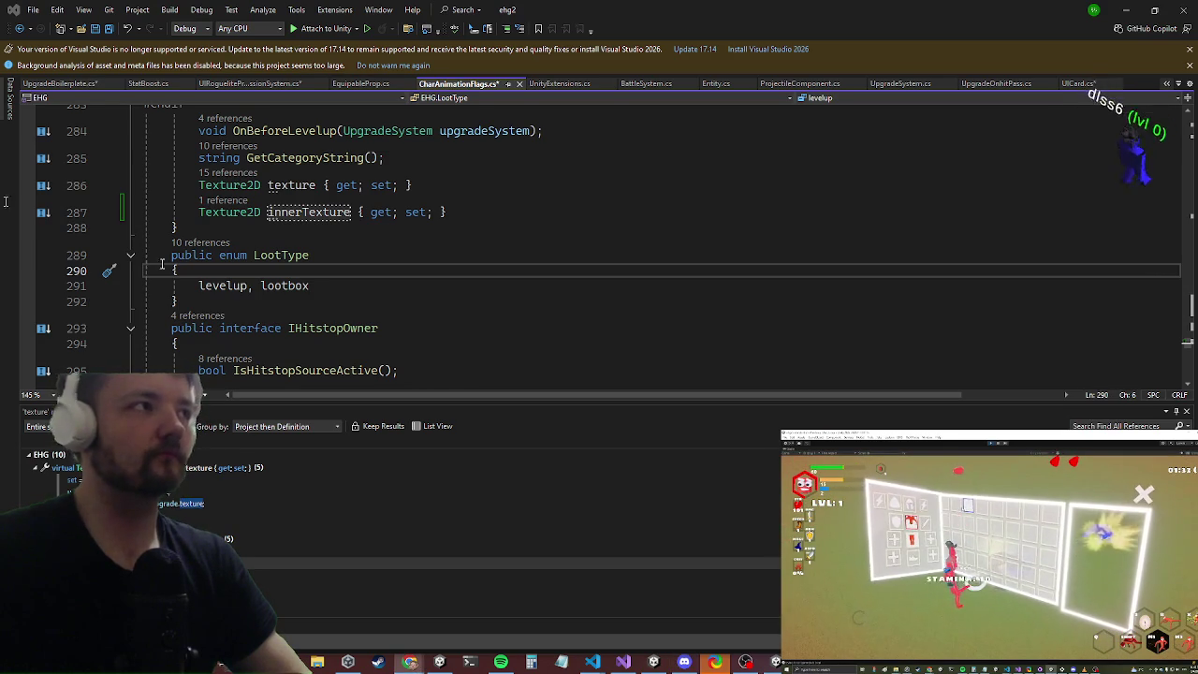
pyautogui.hotkey('alt', 'Tab')
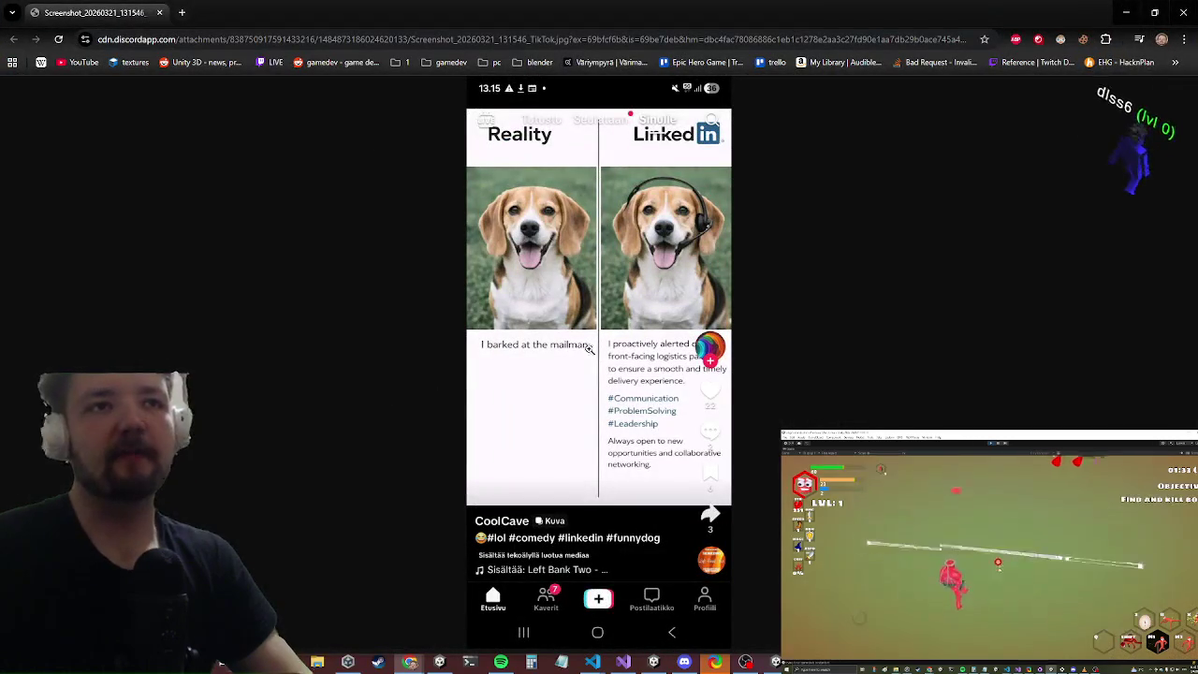
# Step: Scroll through the beagle meme screenshot, minimize Chrome, and close the TikTok video window
pyautogui.keyDown('ctrl'); pyautogui.scroll(5, 590, 343); pyautogui.keyUp('ctrl')
pyautogui.scroll(-1, 591, 343)
pyautogui.scroll(1, 468, 318)
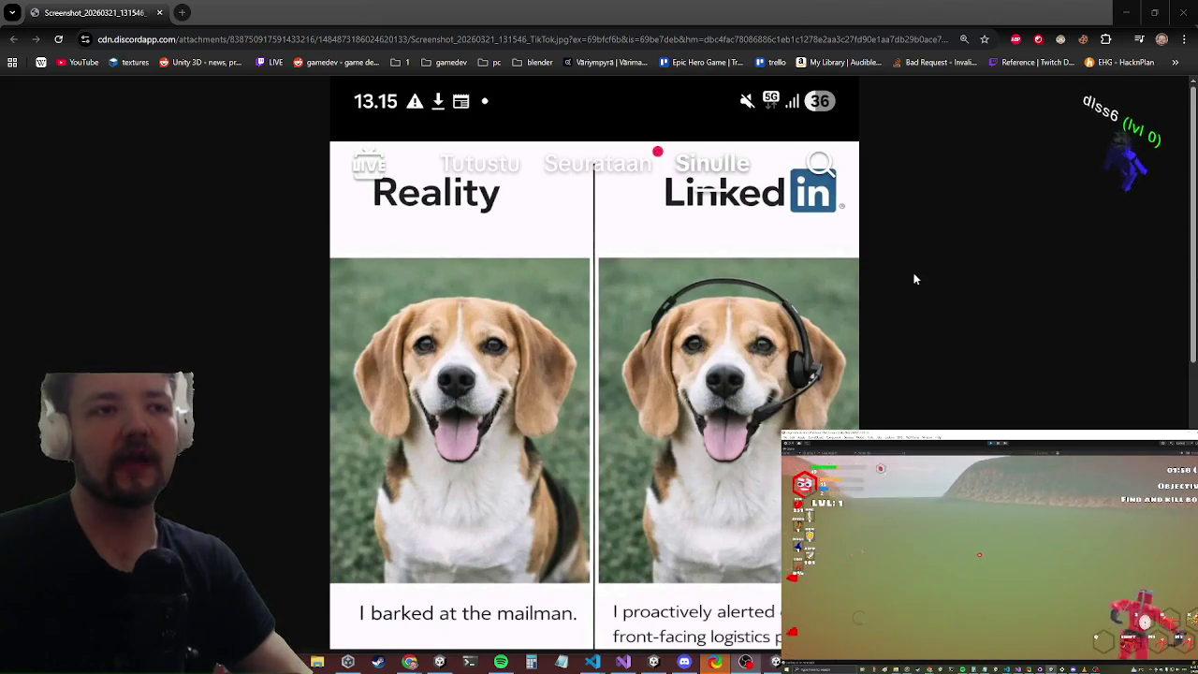
pyautogui.scroll(-1, 978, 278)
pyautogui.scroll(-5, 989, 265)
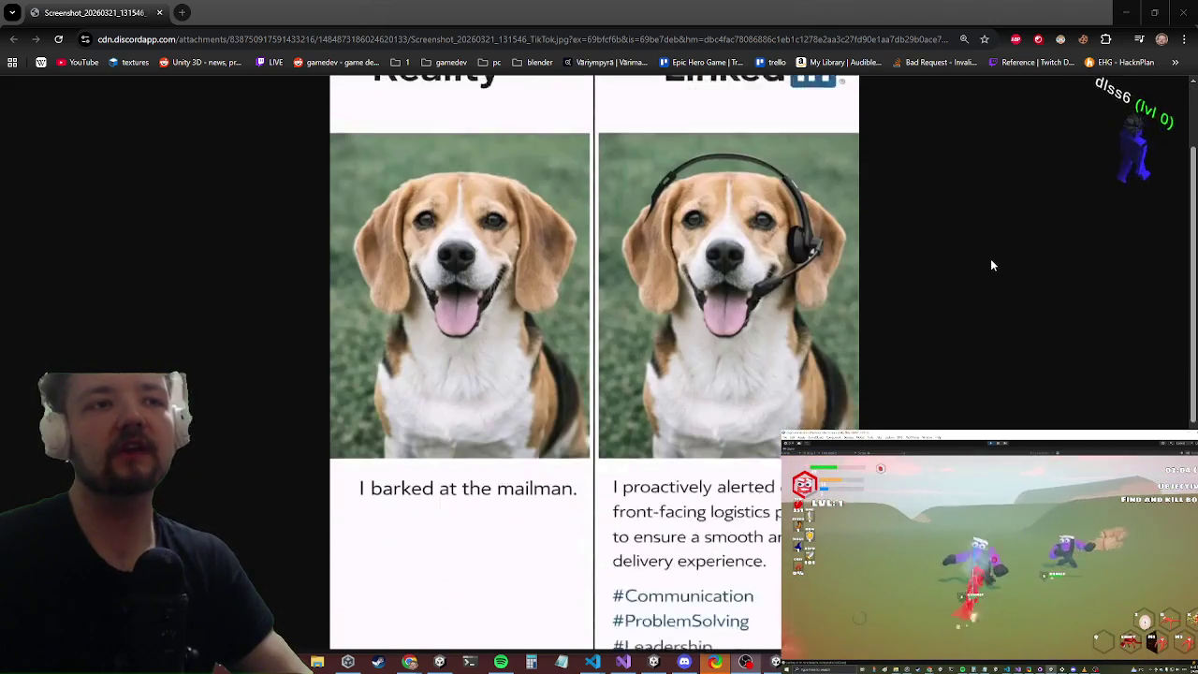
pyautogui.scroll(6, 892, 265)
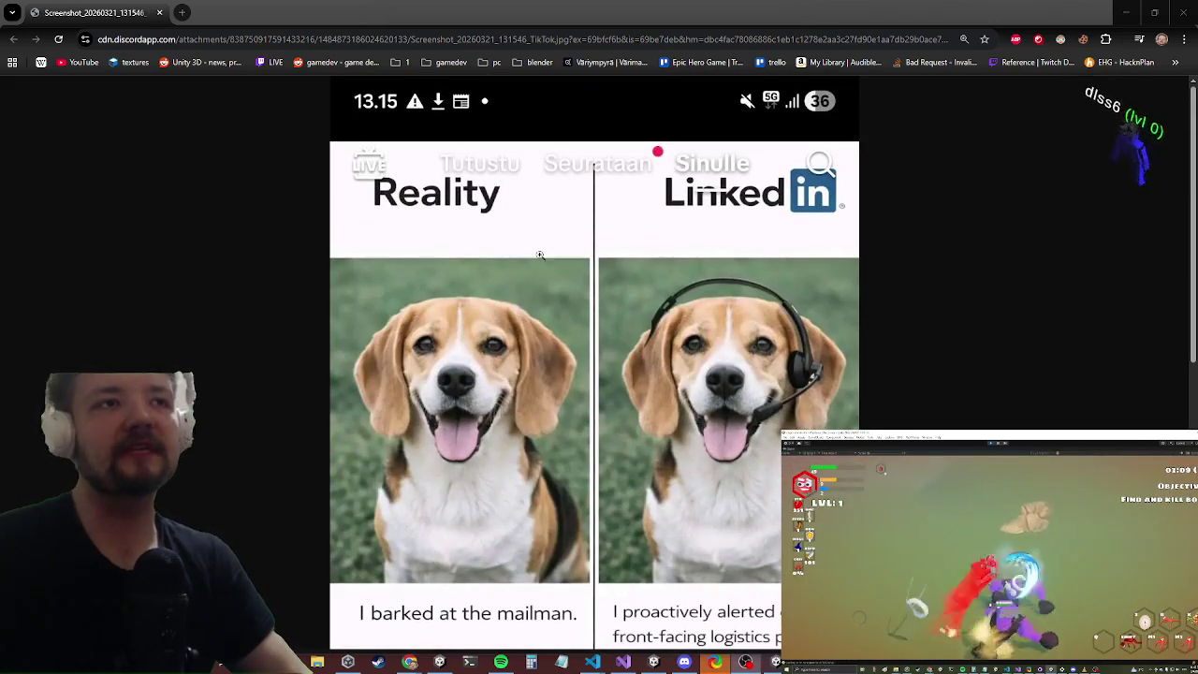
pyautogui.scroll(-2, 456, 205)
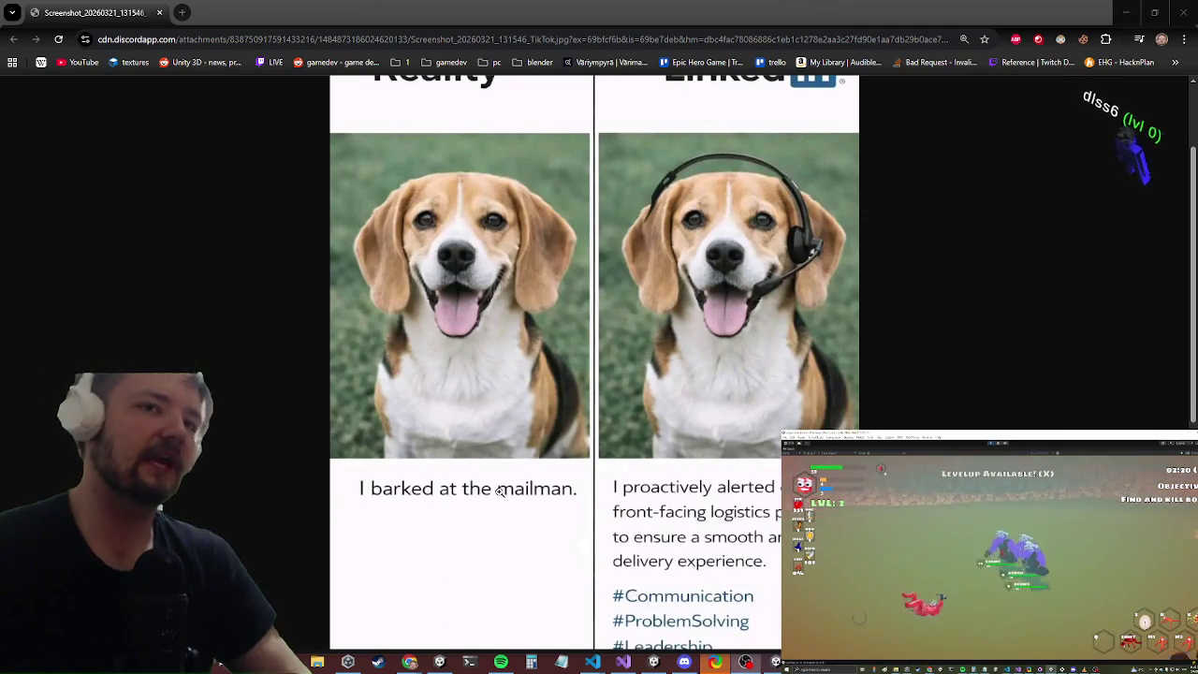
pyautogui.scroll(1, 812, 387)
pyautogui.scroll(2, 811, 387)
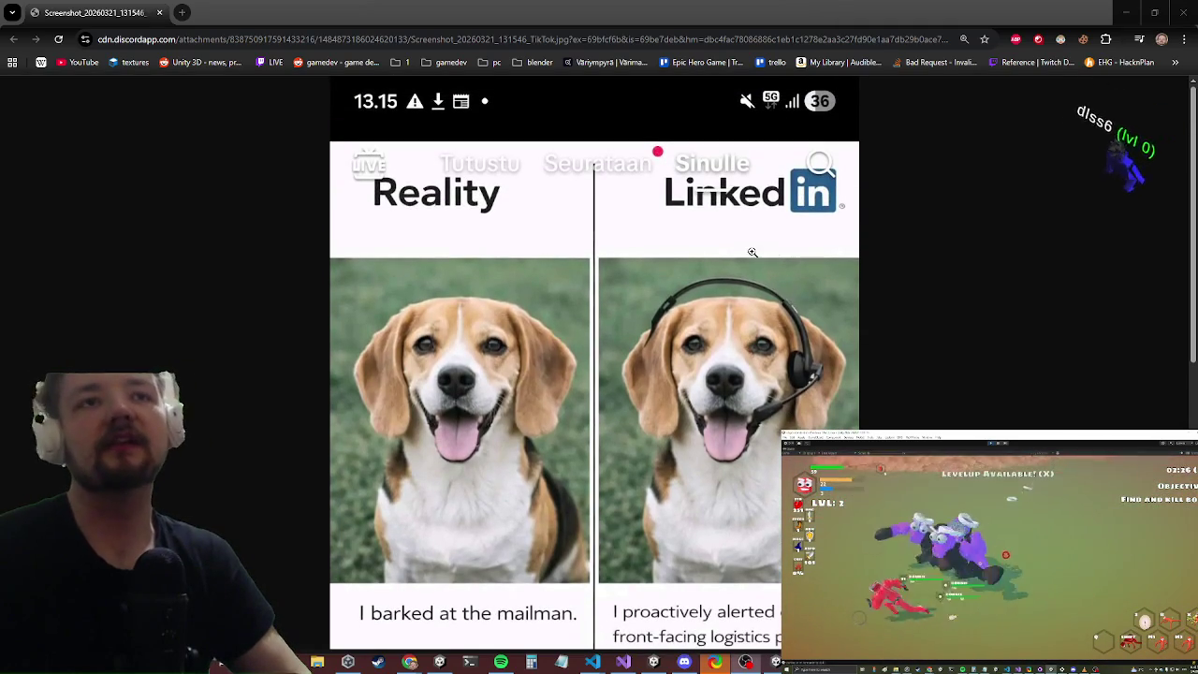
pyautogui.scroll(-5, 792, 327)
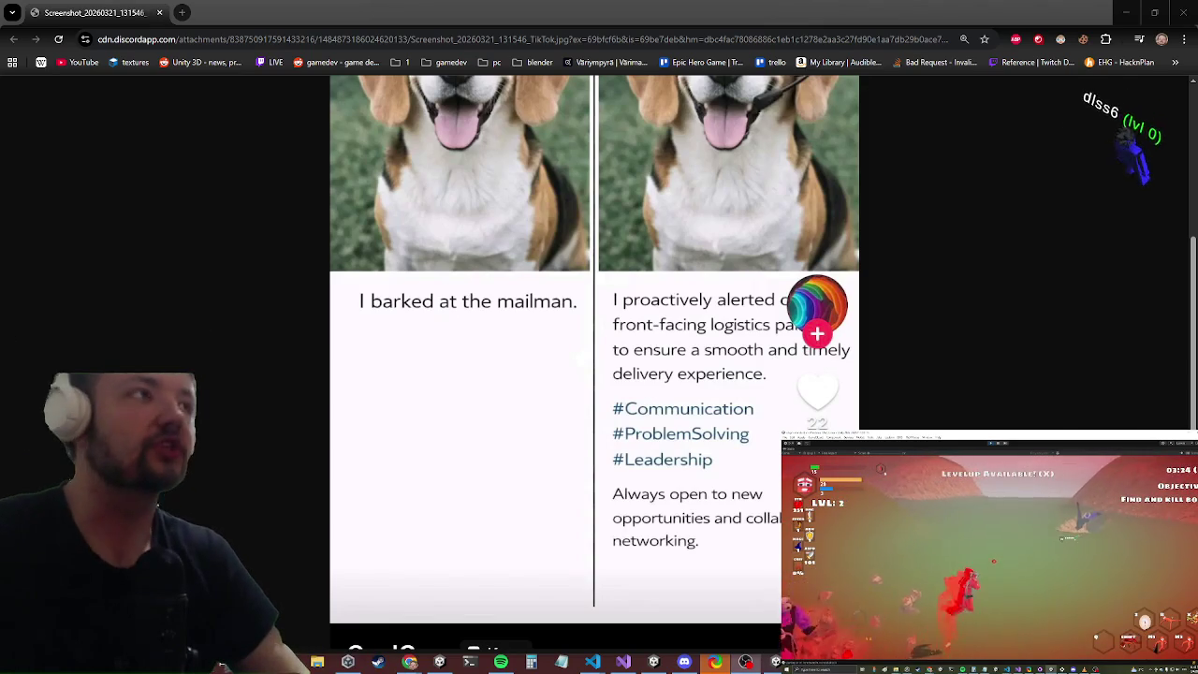
pyautogui.click(410, 662)
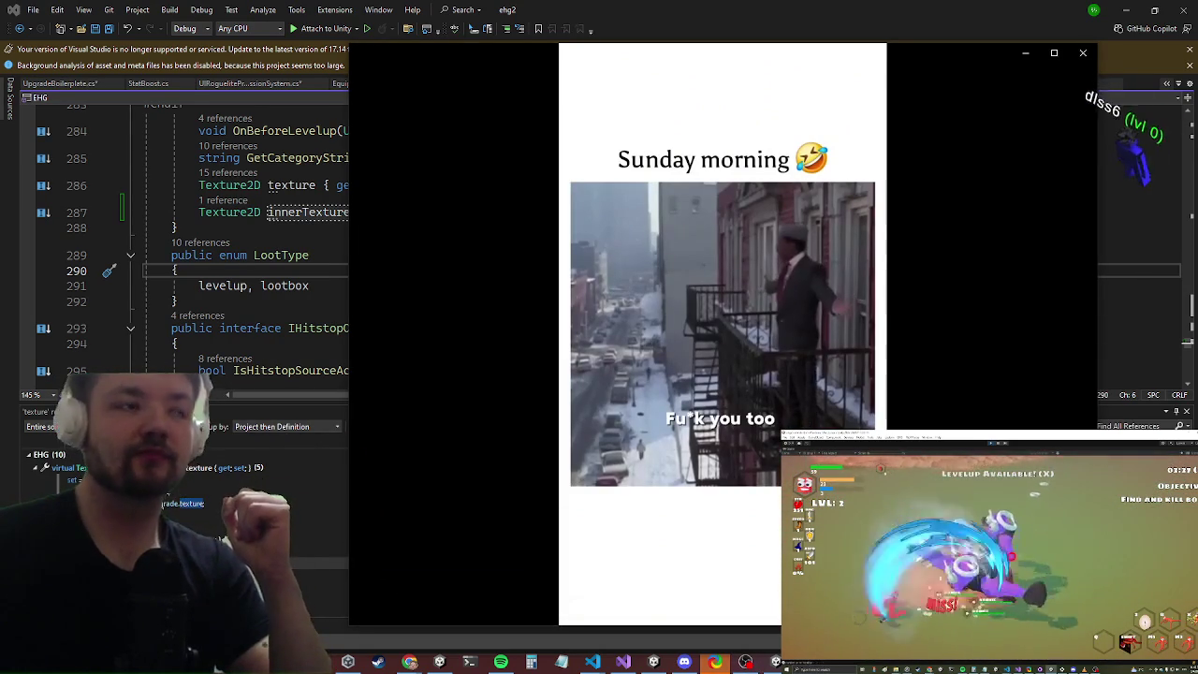
pyautogui.click(1083, 52)
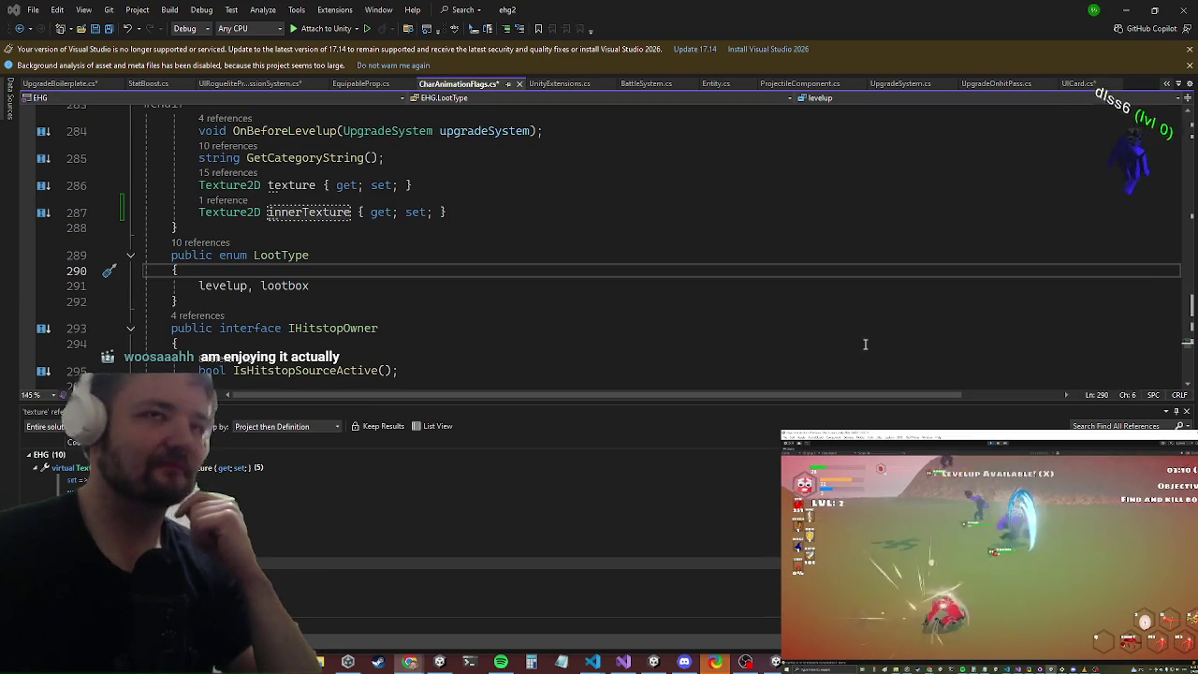
# Step: Switch to UIRogueliteProgressionSystem.cs and put the cursor at the end of line 404's 'card.innerRawImage.texture = up.'
pyautogui.scroll(2, 535, 251)
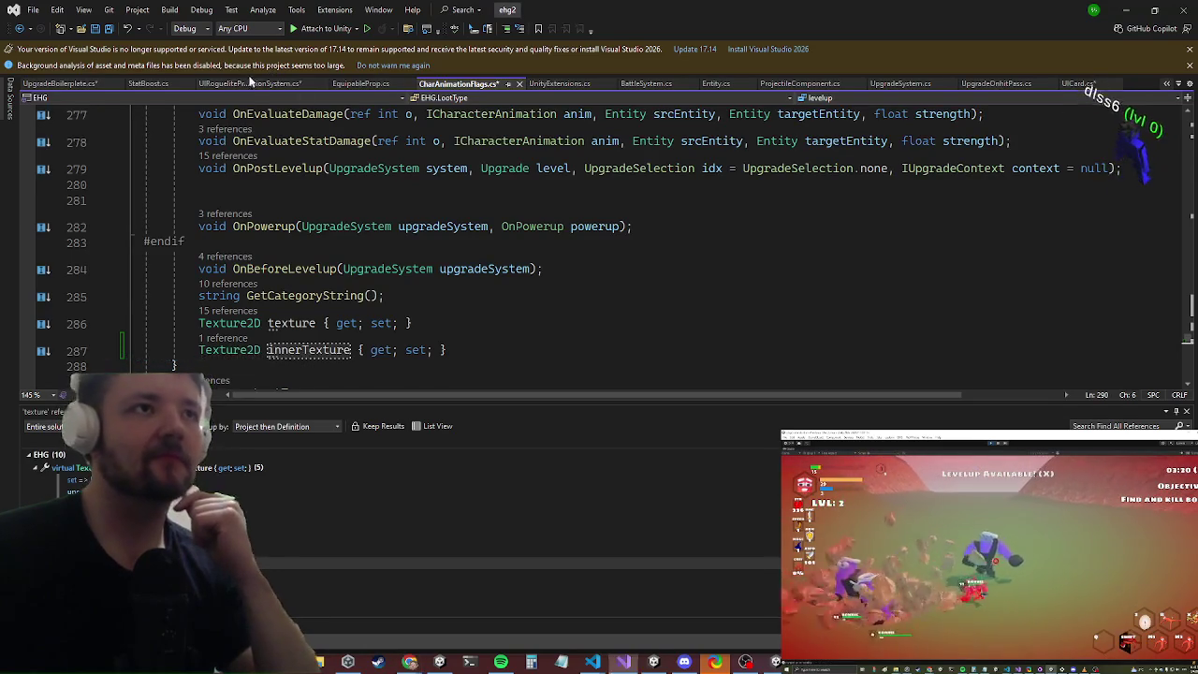
pyautogui.click(248, 83)
pyautogui.scroll(-3, 300, 218)
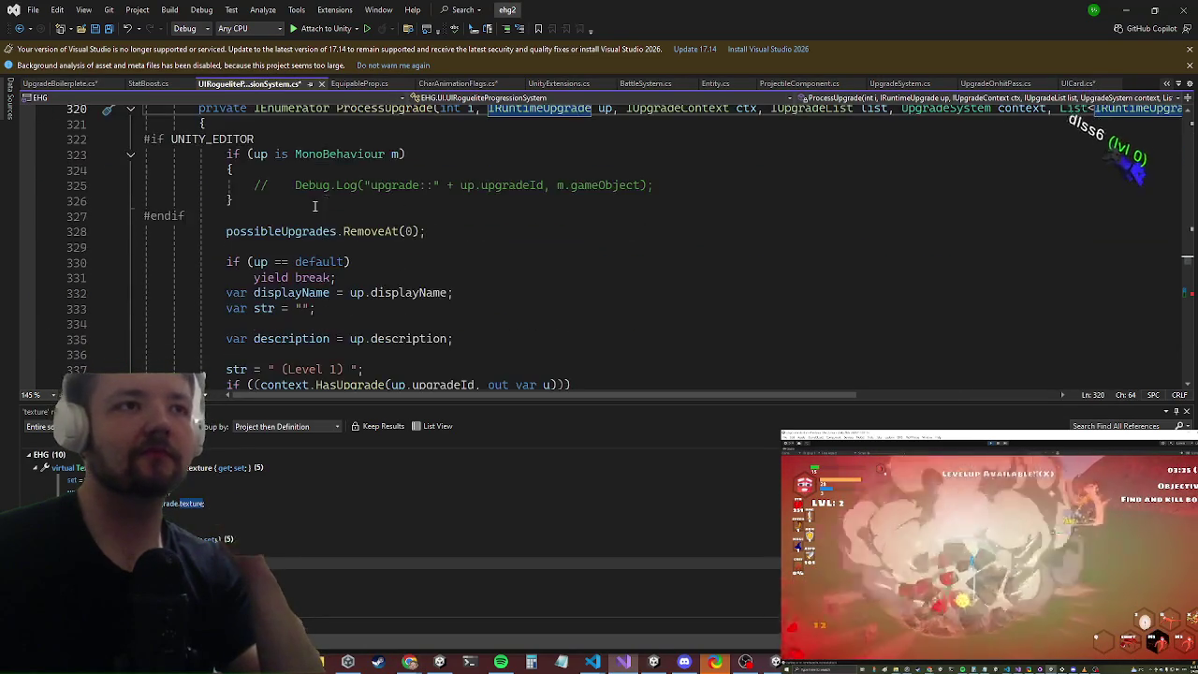
pyautogui.scroll(-20, 309, 190)
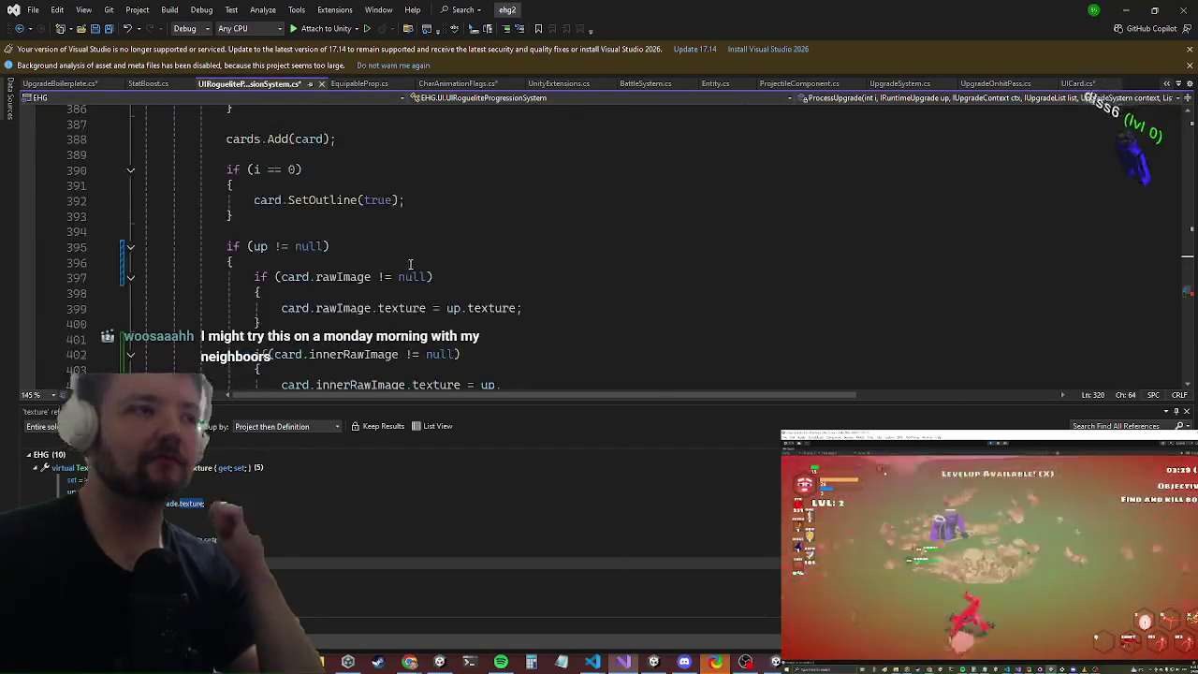
pyautogui.scroll(-7, 360, 289)
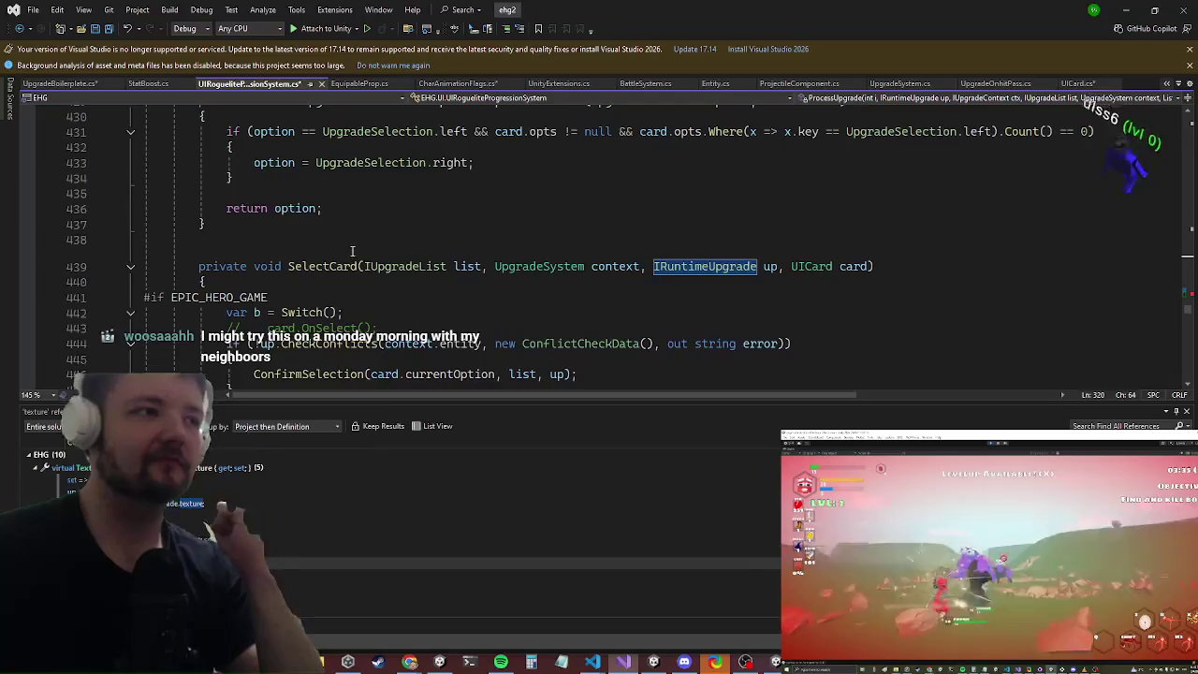
pyautogui.scroll(3, 367, 191)
pyautogui.scroll(-6, 367, 191)
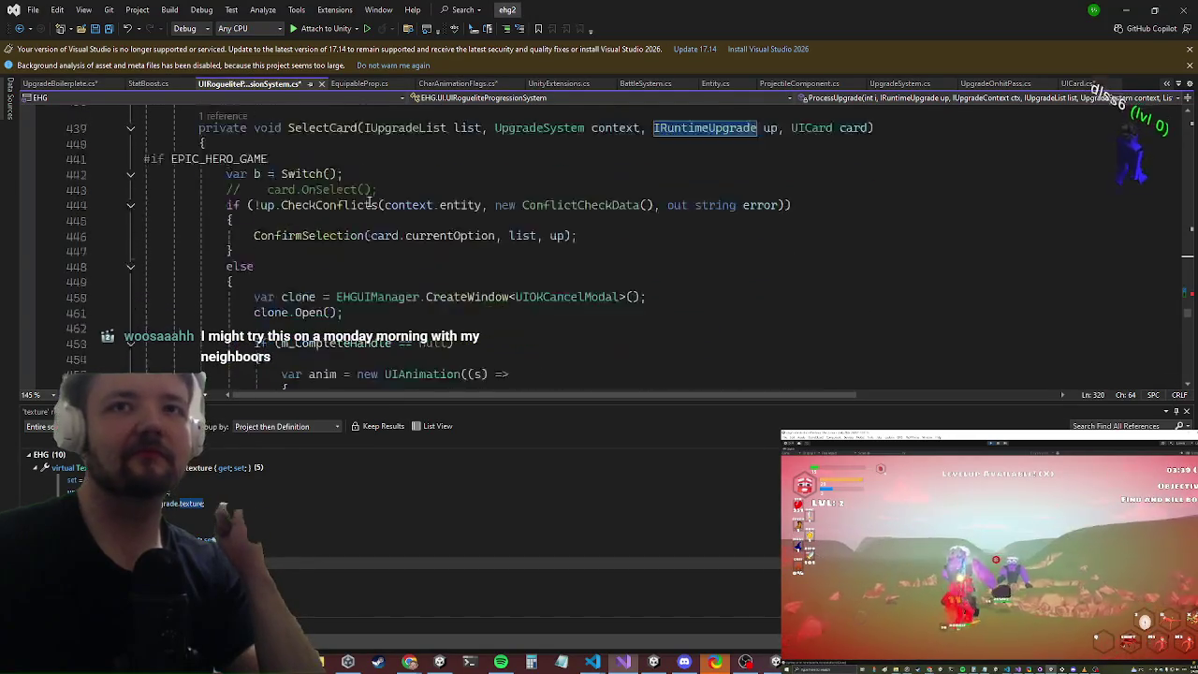
pyautogui.scroll(16, 374, 216)
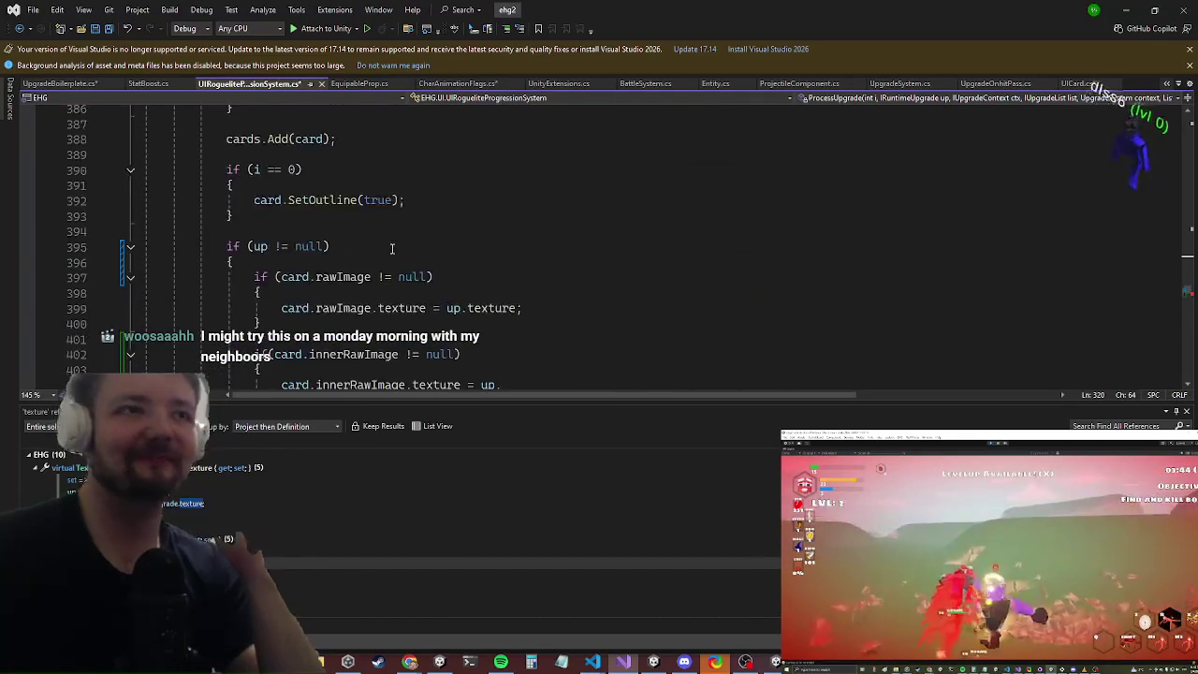
pyautogui.click(514, 292)
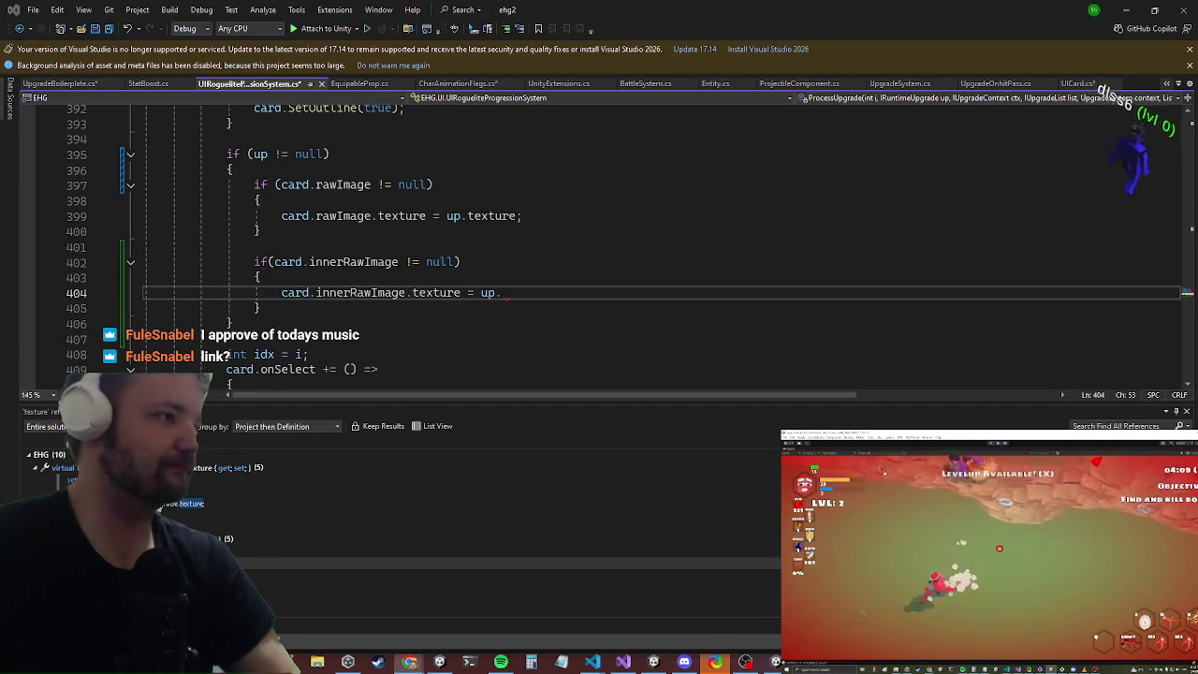
# Step: Complete line 404 as 'card.innerRawImage.texture = up.innerTexture;' using IntelliSense
pyautogui.press('super')
pyautogui.press('Escape')
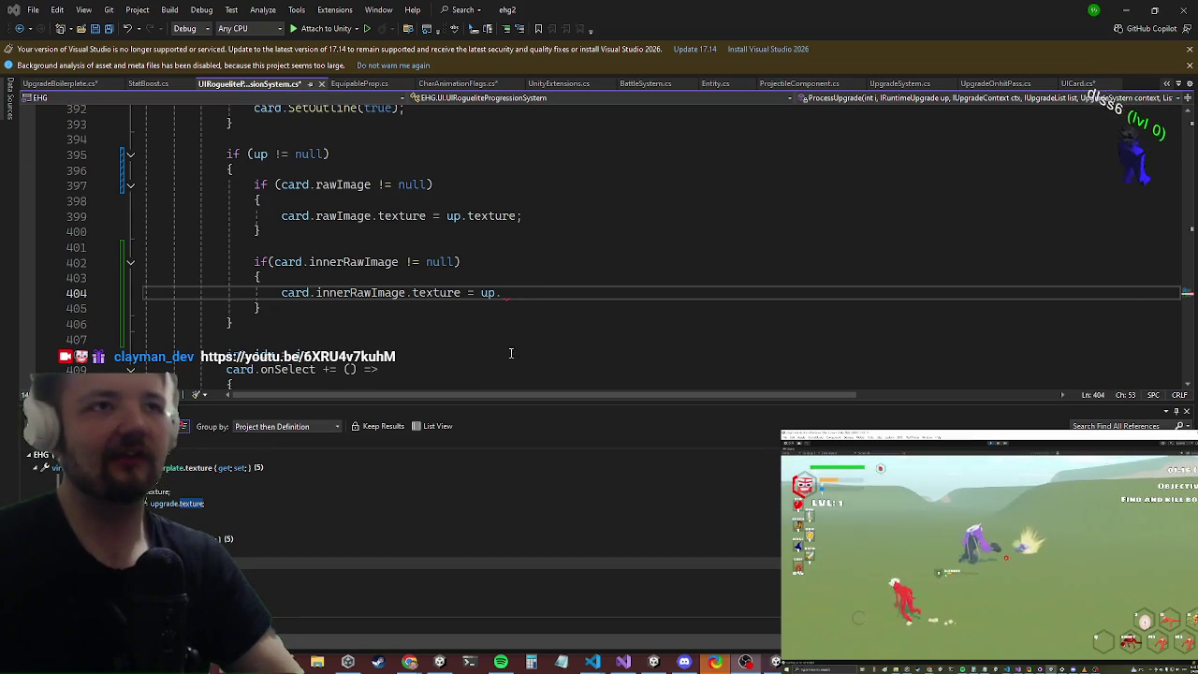
pyautogui.hotkey('shift', 'Up')
pyautogui.press('Right')
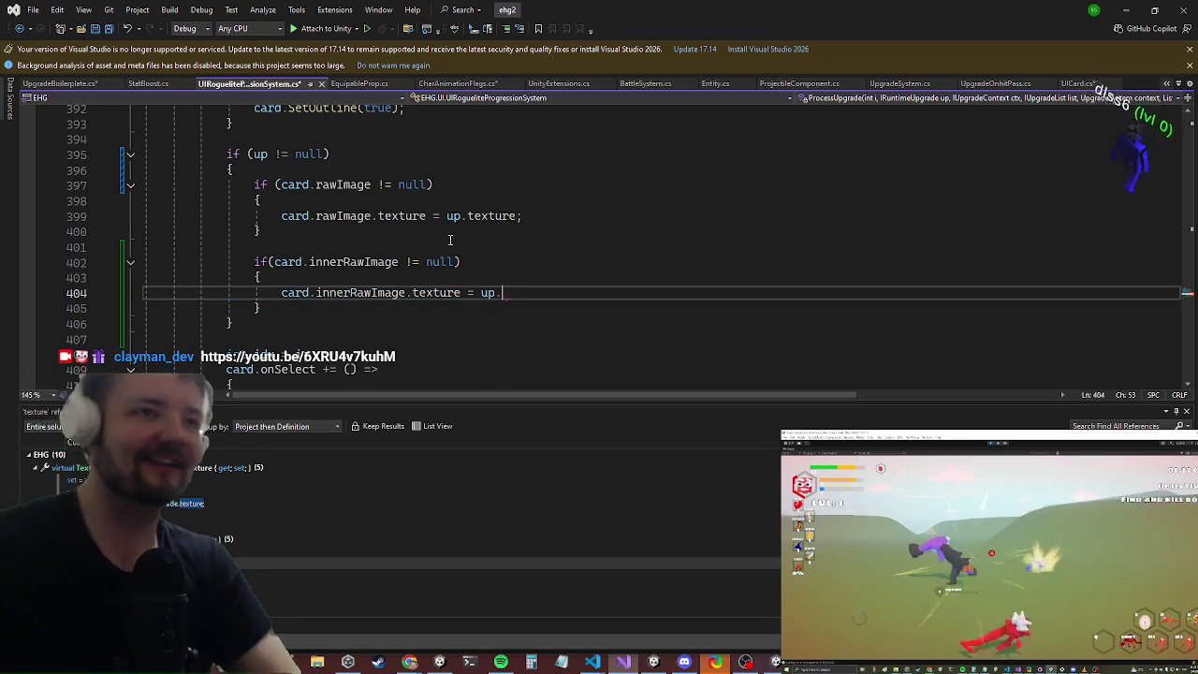
pyautogui.hotkey('ctrl', 'space')
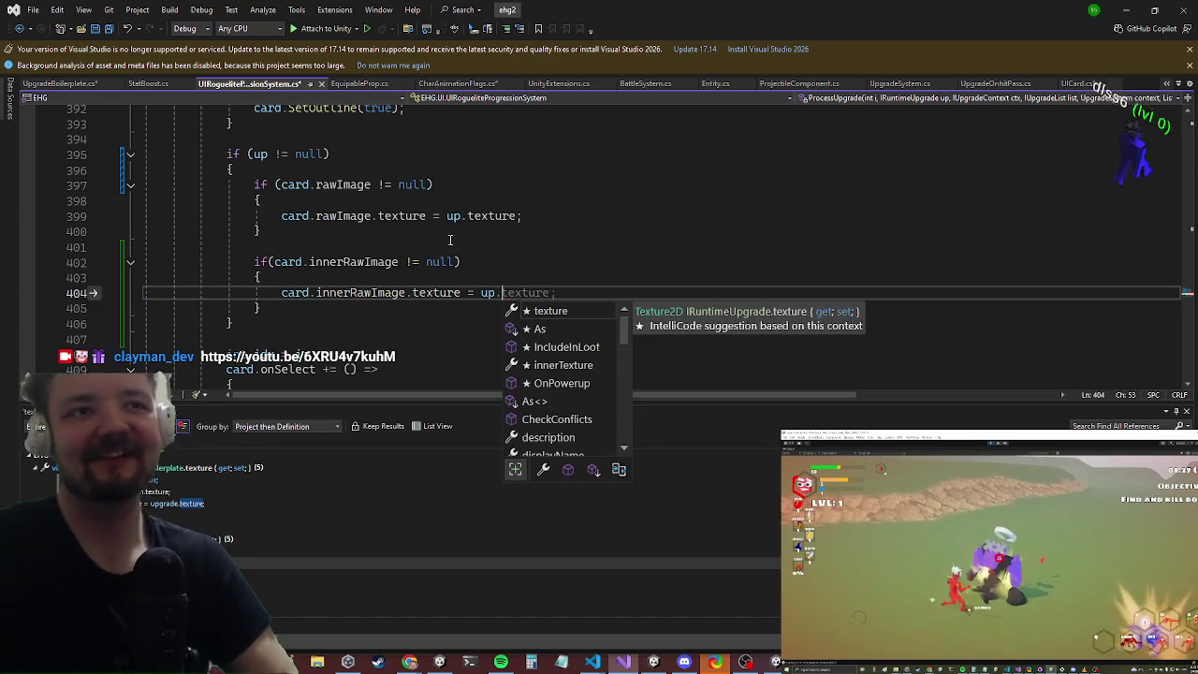
pyautogui.write('tex')
pyautogui.press('Down')
pyautogui.press('Down')
pyautogui.press('Tab')
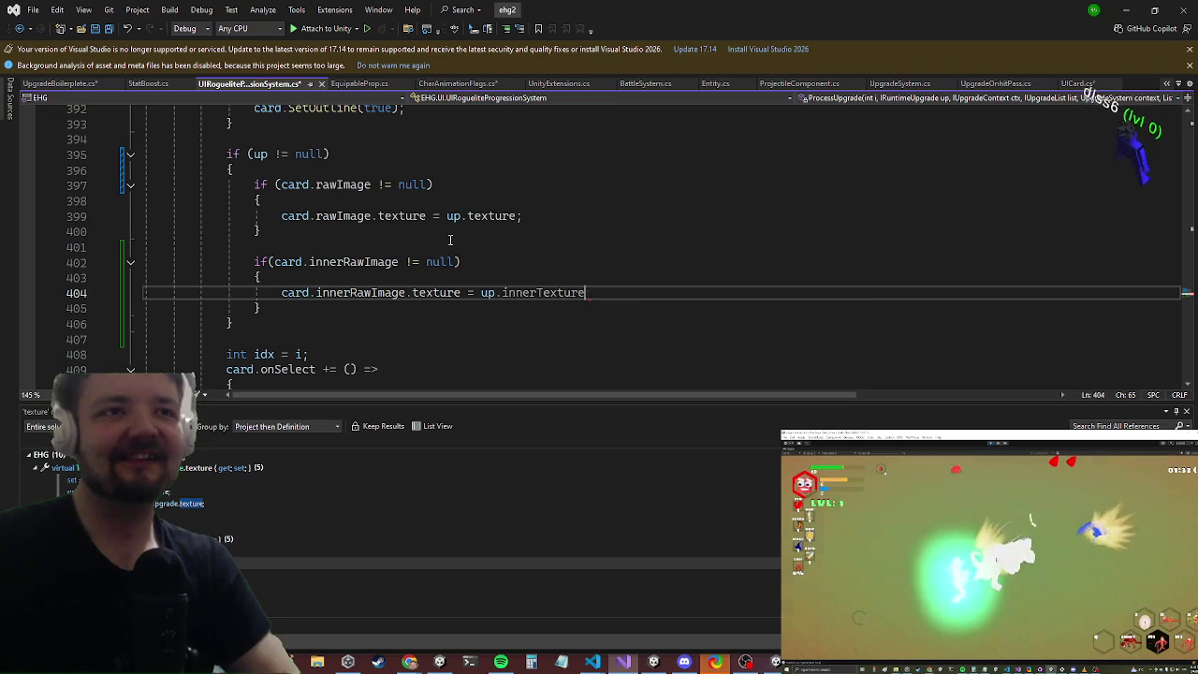
pyautogui.write(';')
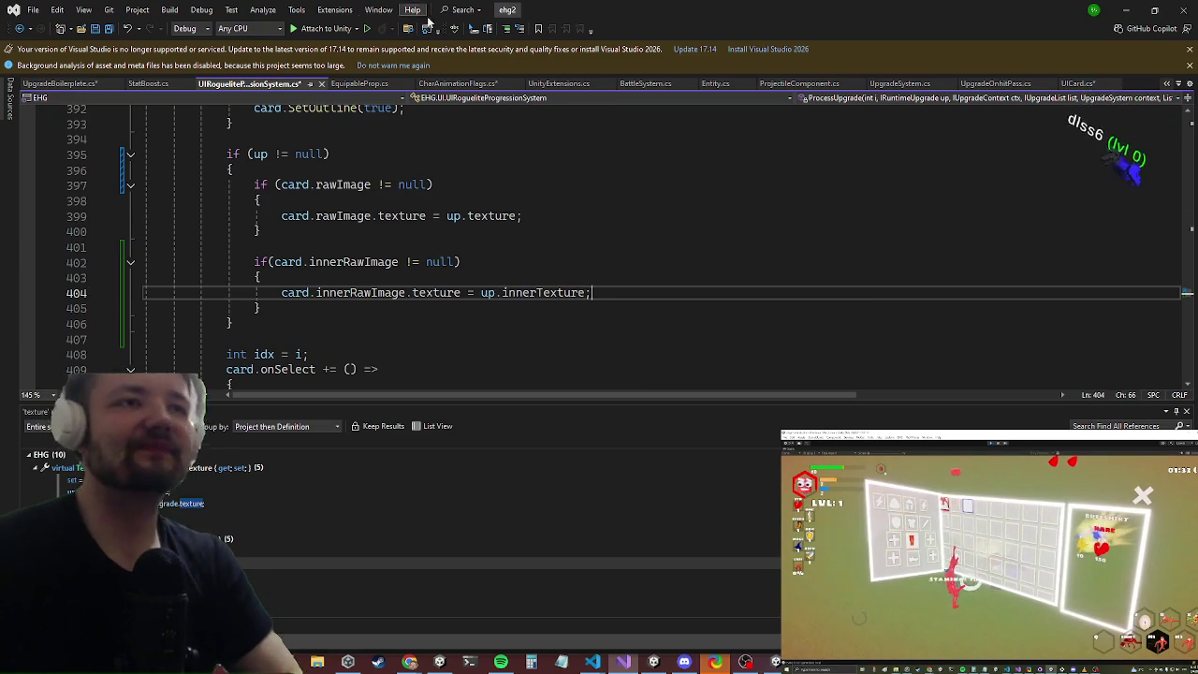
# Step: Add 'card.innerRawImage.gameObject.SetActive(up.innerTexture);' above the assignment and save the script
pyautogui.press('Down')
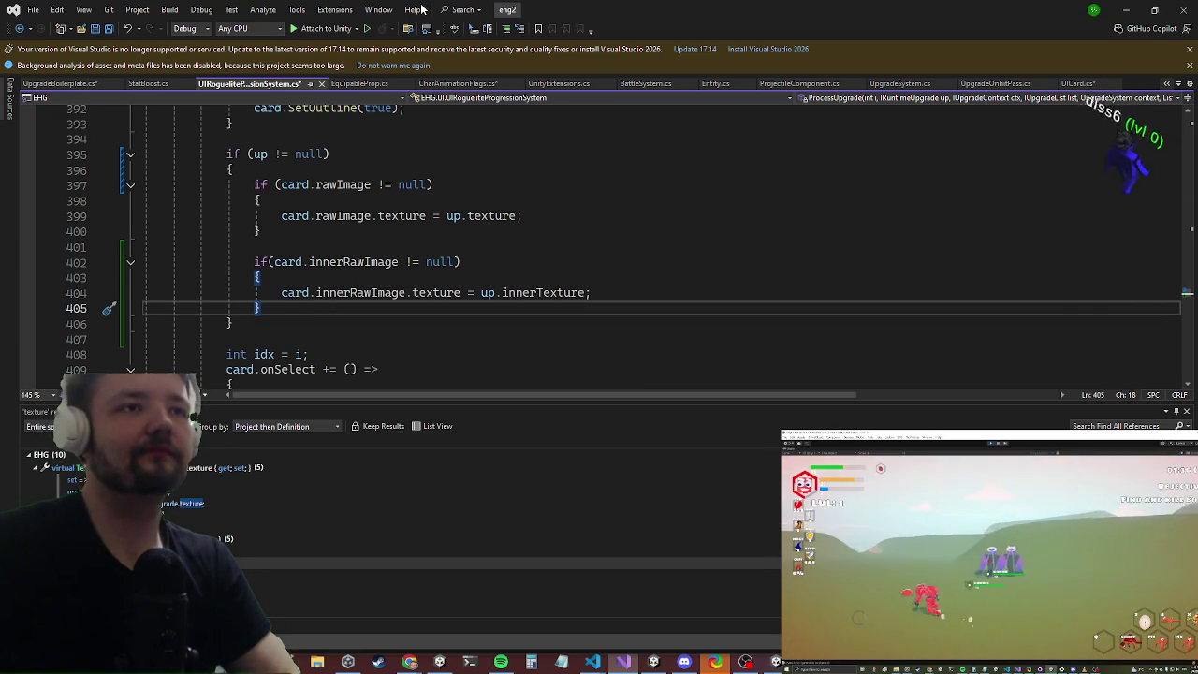
pyautogui.press('Up')
pyautogui.press('Up')
pyautogui.press('Return')
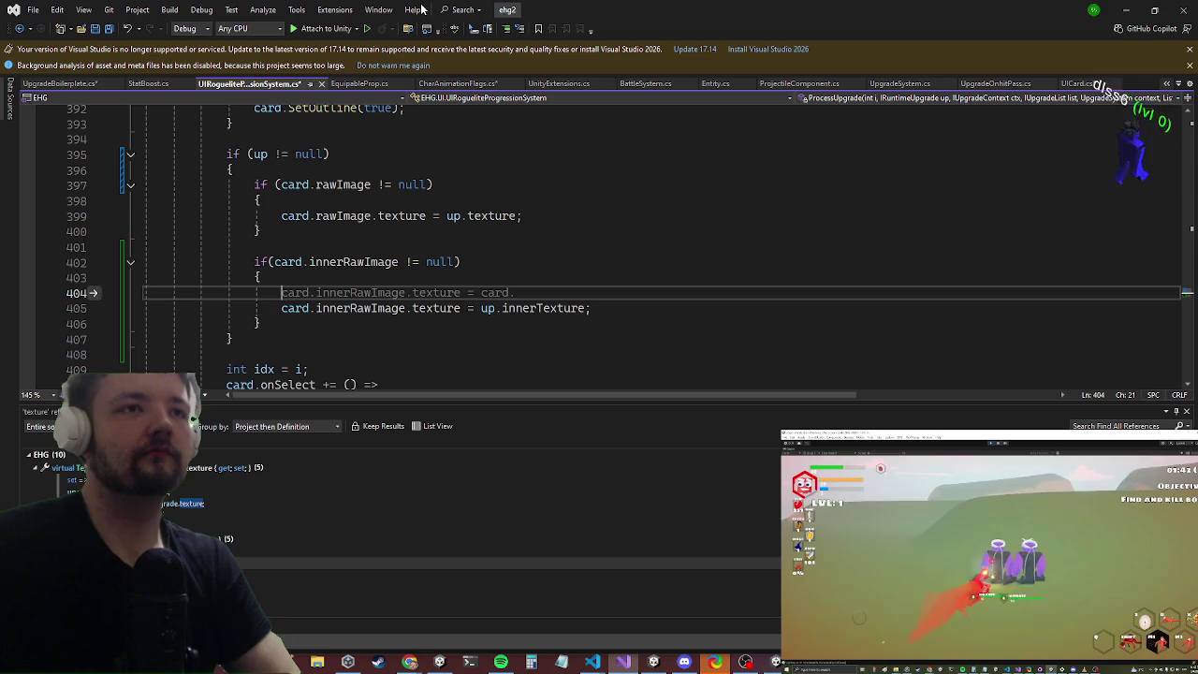
pyautogui.write('card.in')
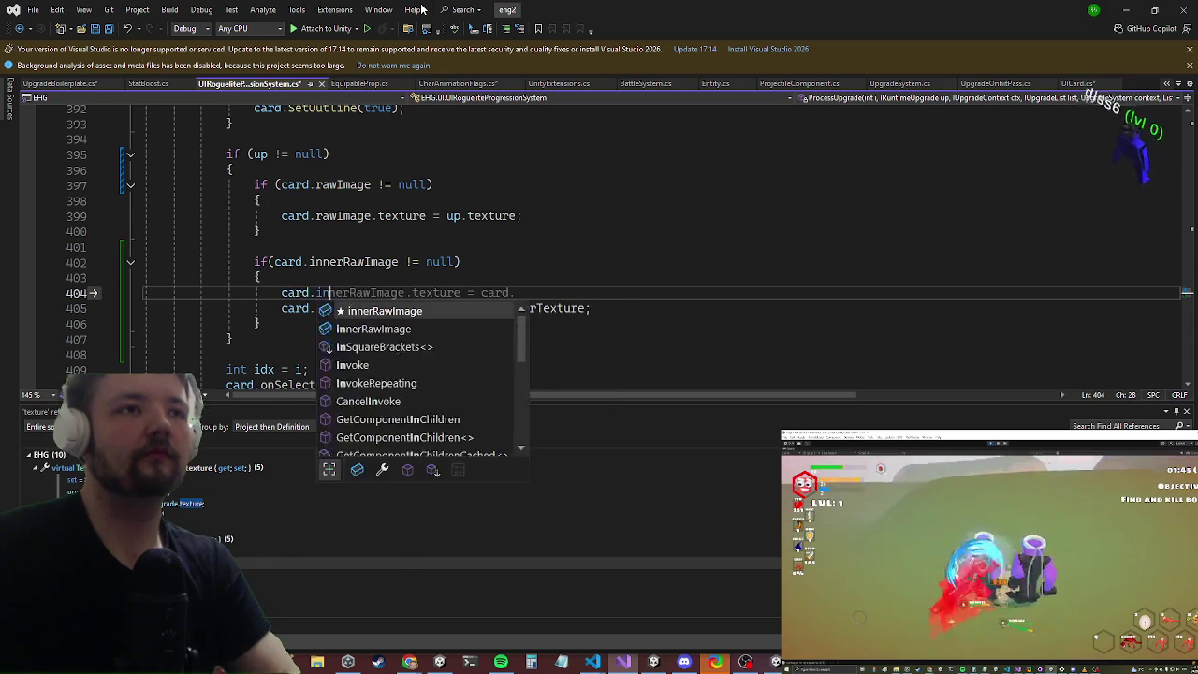
pyautogui.write('nerRawImage.gameObject.SetActive(up.')
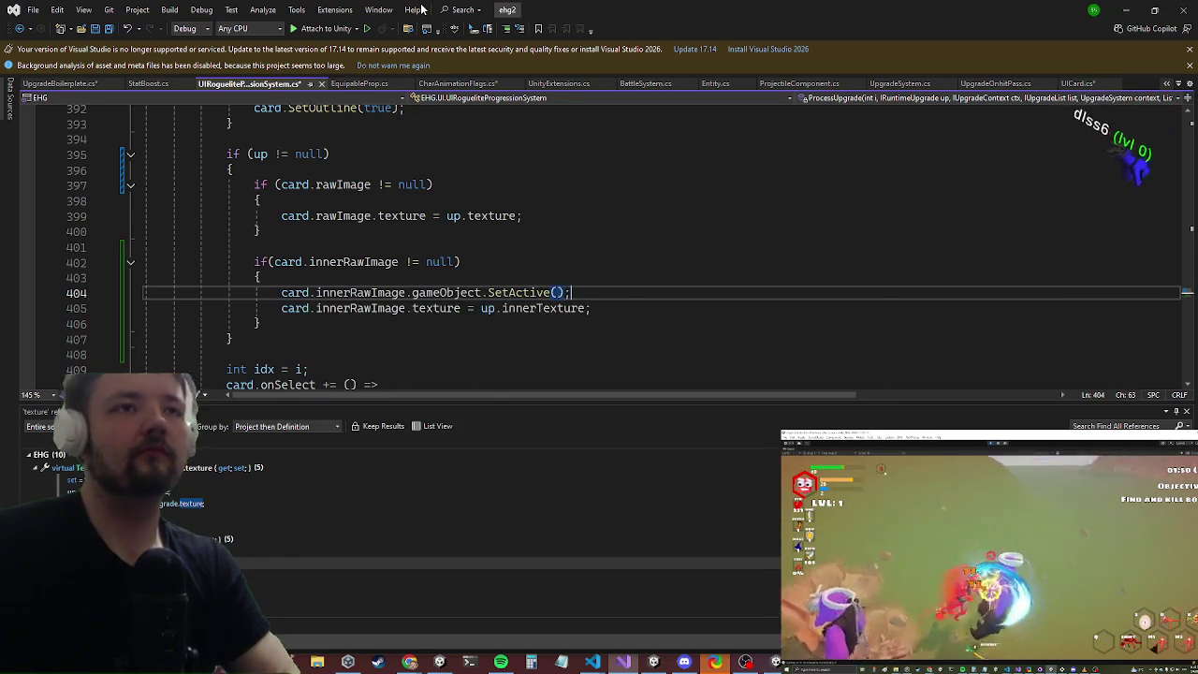
pyautogui.write('innerTexture')
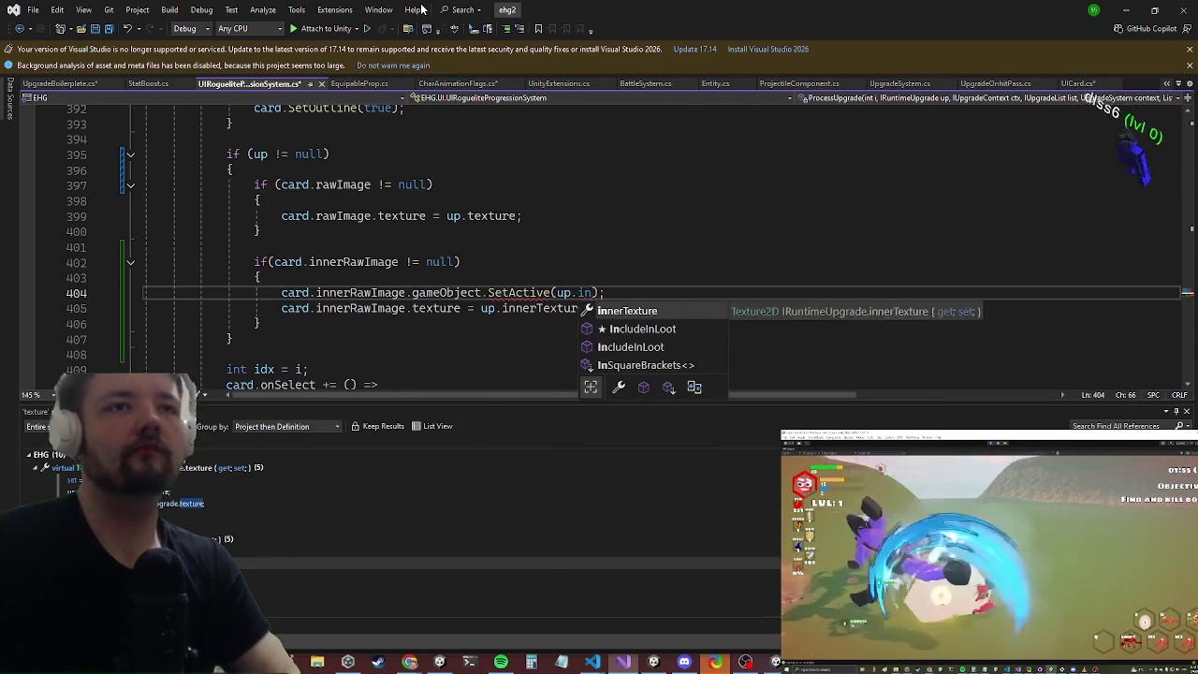
pyautogui.press('End')
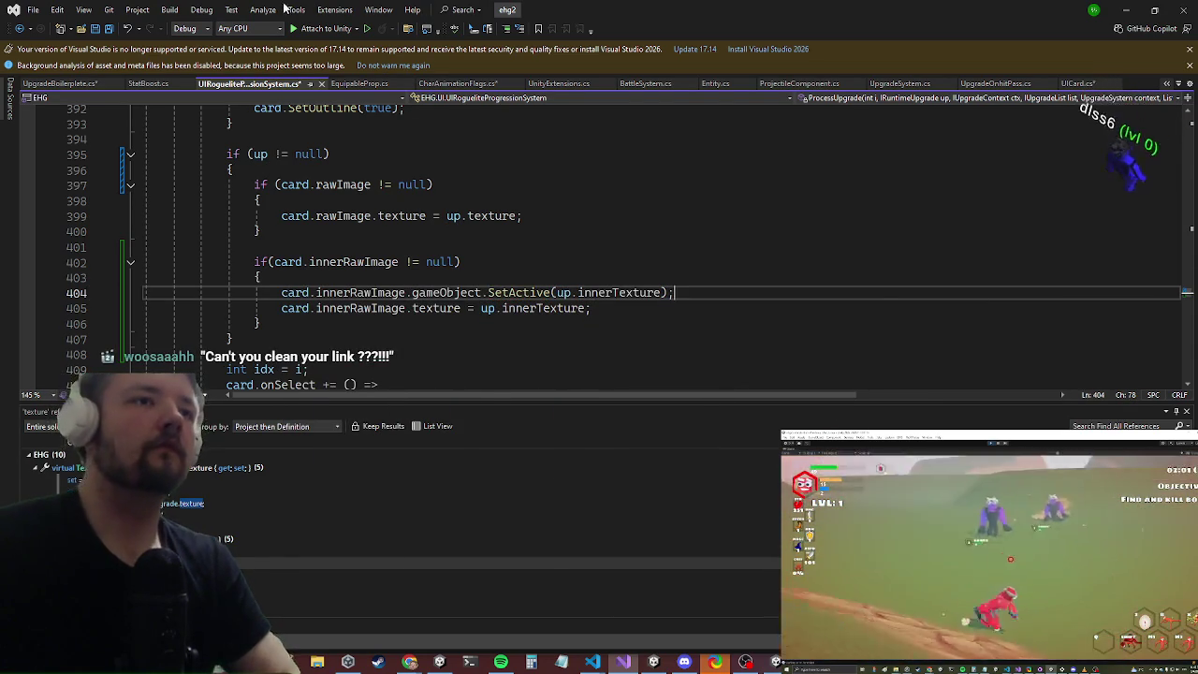
pyautogui.hotkey('ctrl', 's')
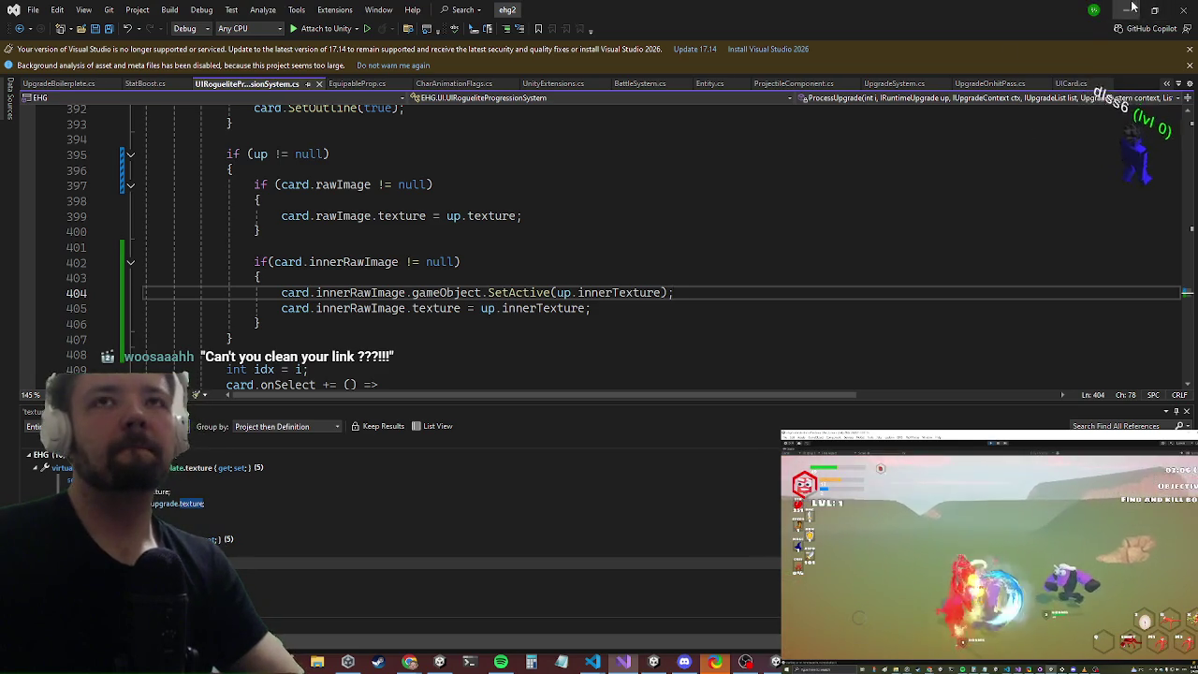
pyautogui.hotkey('alt', 'Tab')
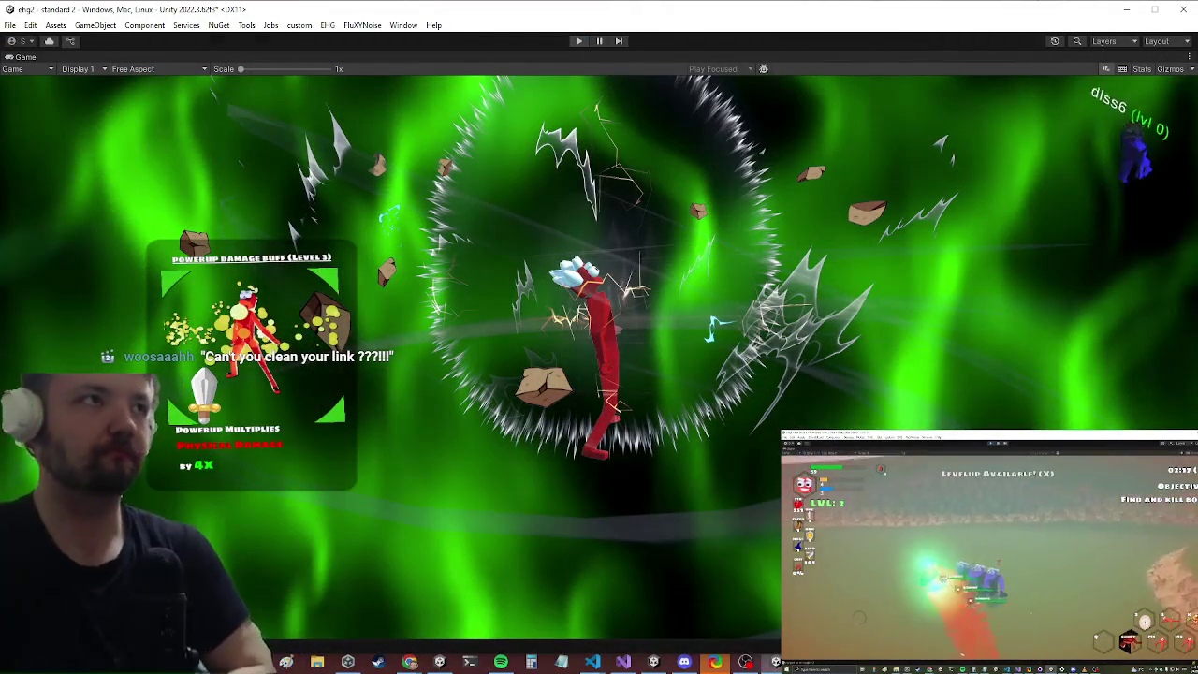
# Step: Exit Play mode with Ctrl+P so Unity recompiles, then return to Visual Studio
pyautogui.hotkey('ctrl', 'p')
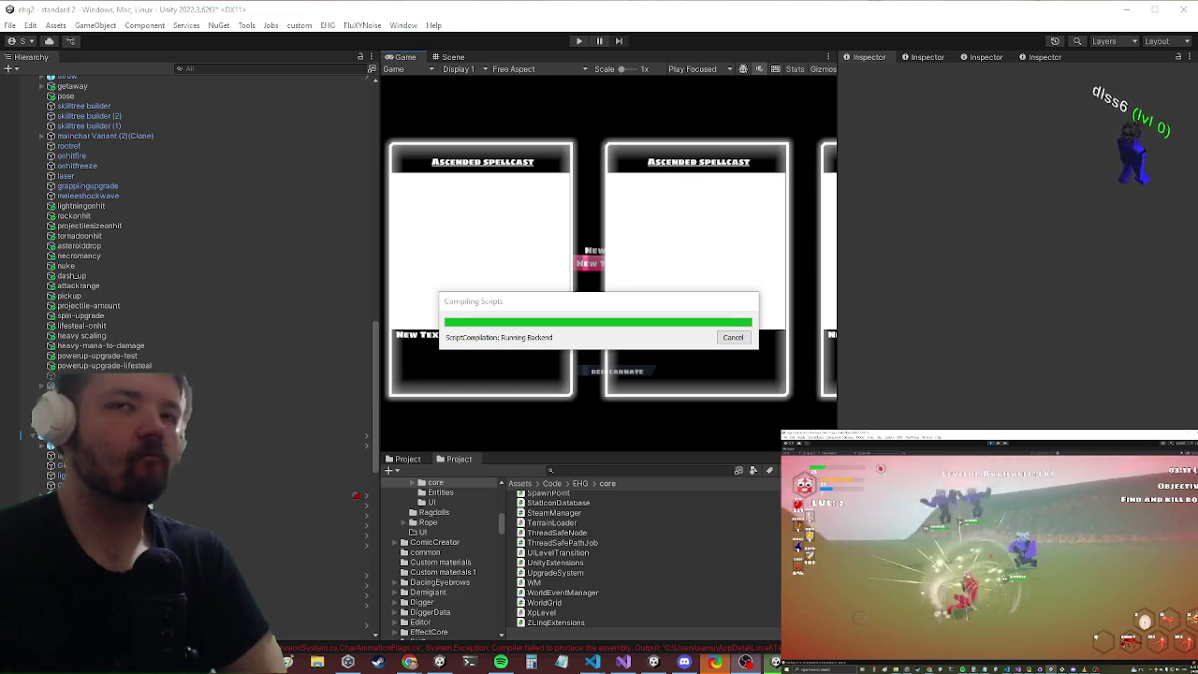
pyautogui.click(621, 663)
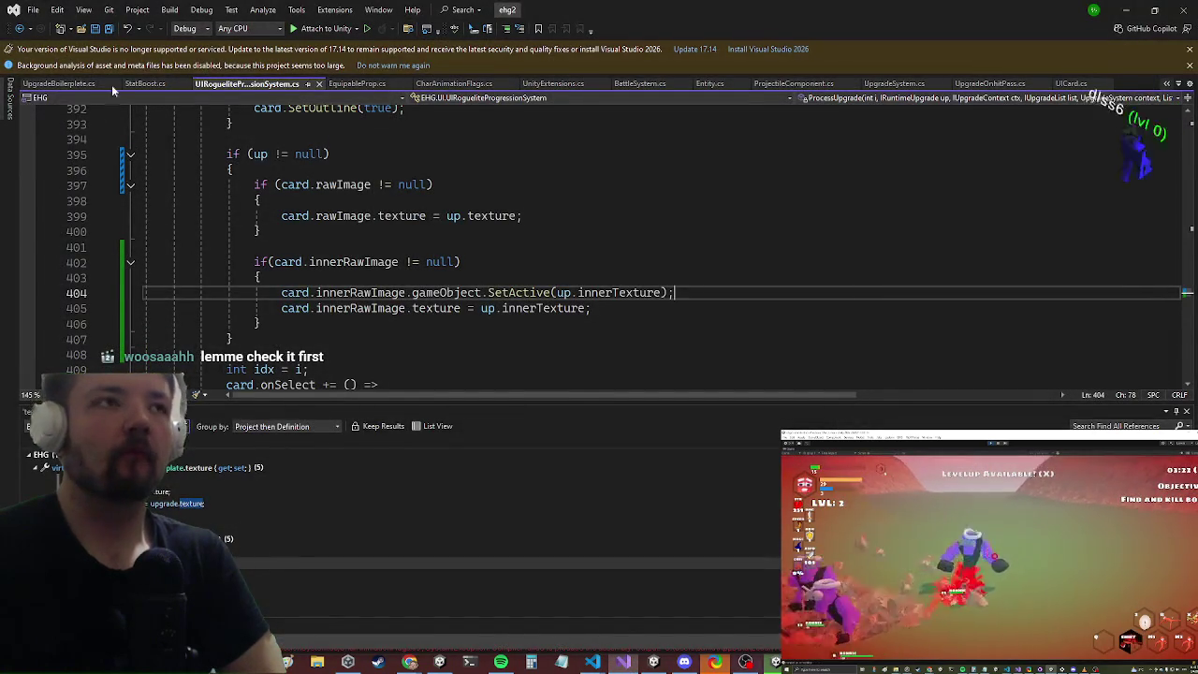
# Step: In StatBoost.cs, duplicate the texture property block directly below the original
pyautogui.click(145, 83)
pyautogui.scroll(-4, 405, 217)
pyautogui.scroll(3, 404, 217)
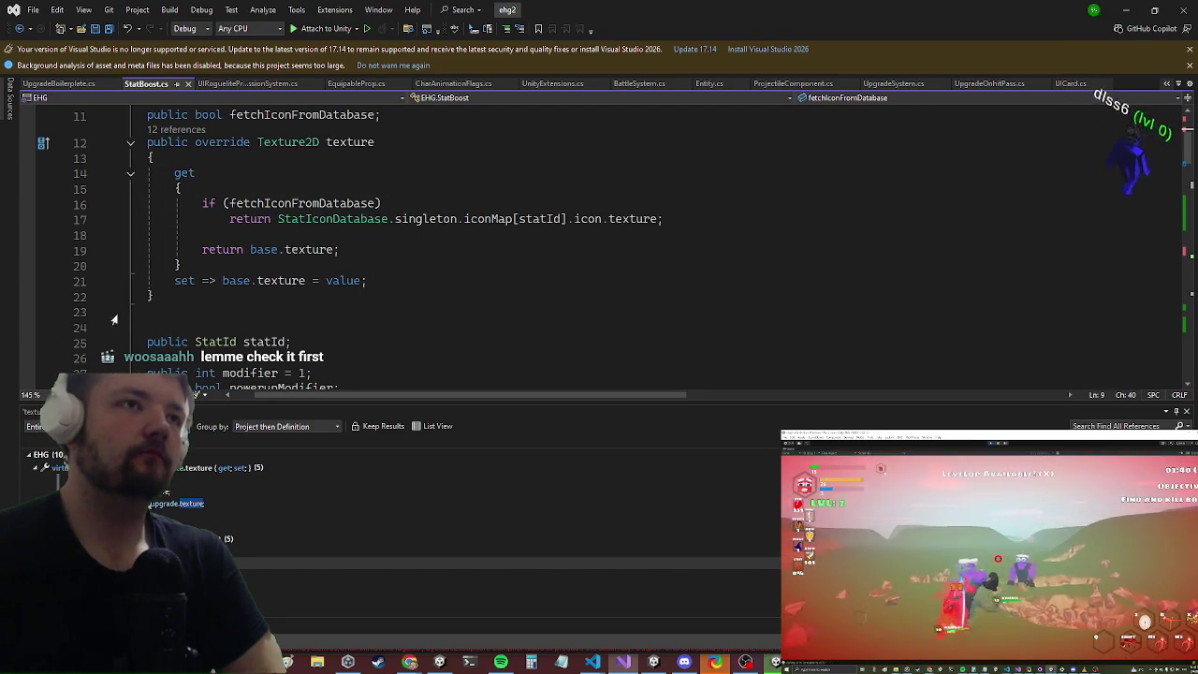
pyautogui.moveTo(188, 301); pyautogui.dragTo(149, 143)
pyautogui.hotkey('ctrl', 'c')
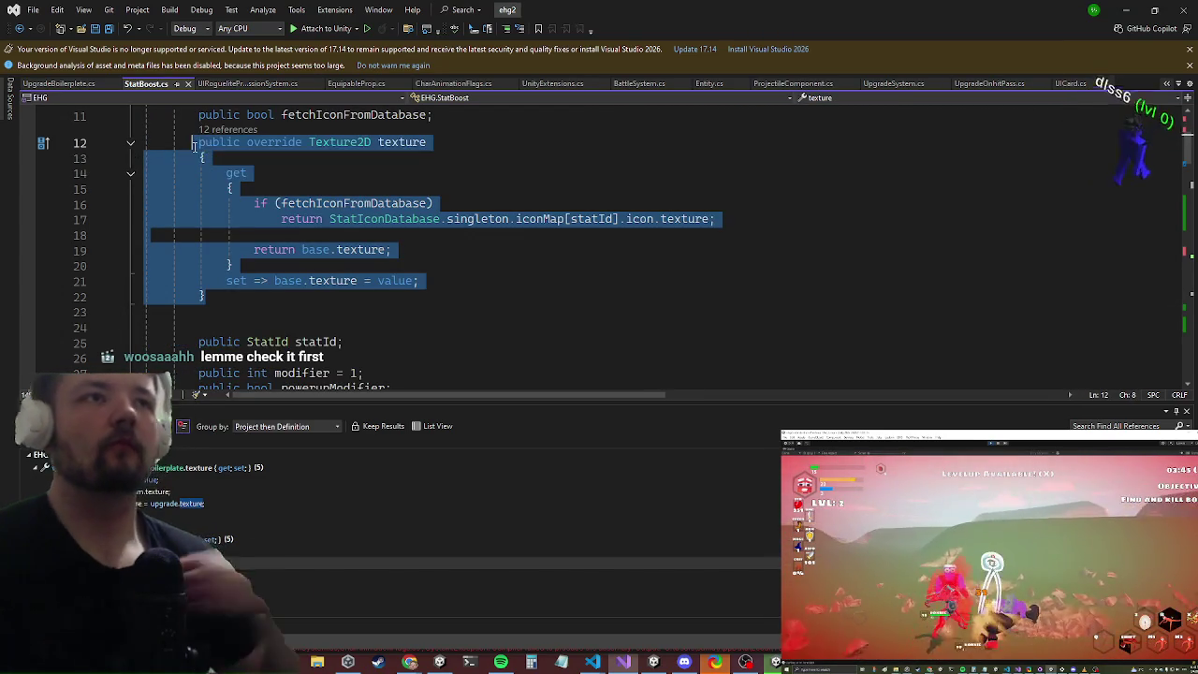
pyautogui.scroll(4, 118, 105)
pyautogui.scroll(-4, 253, 258)
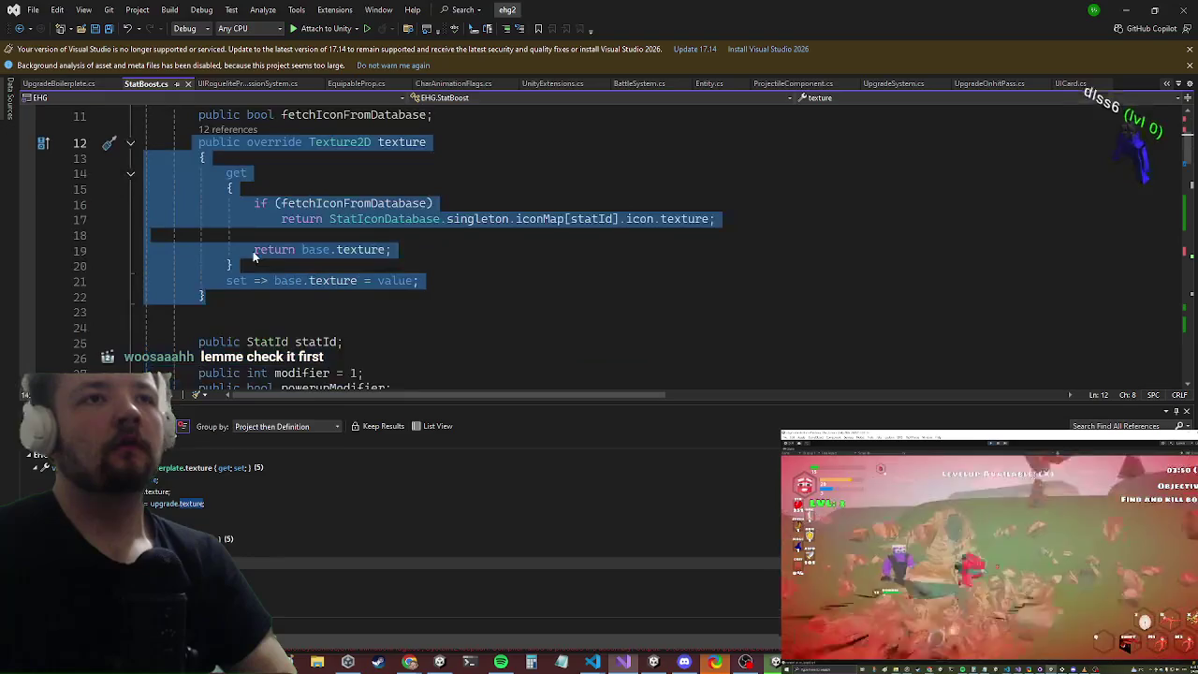
pyautogui.scroll(2, 253, 254)
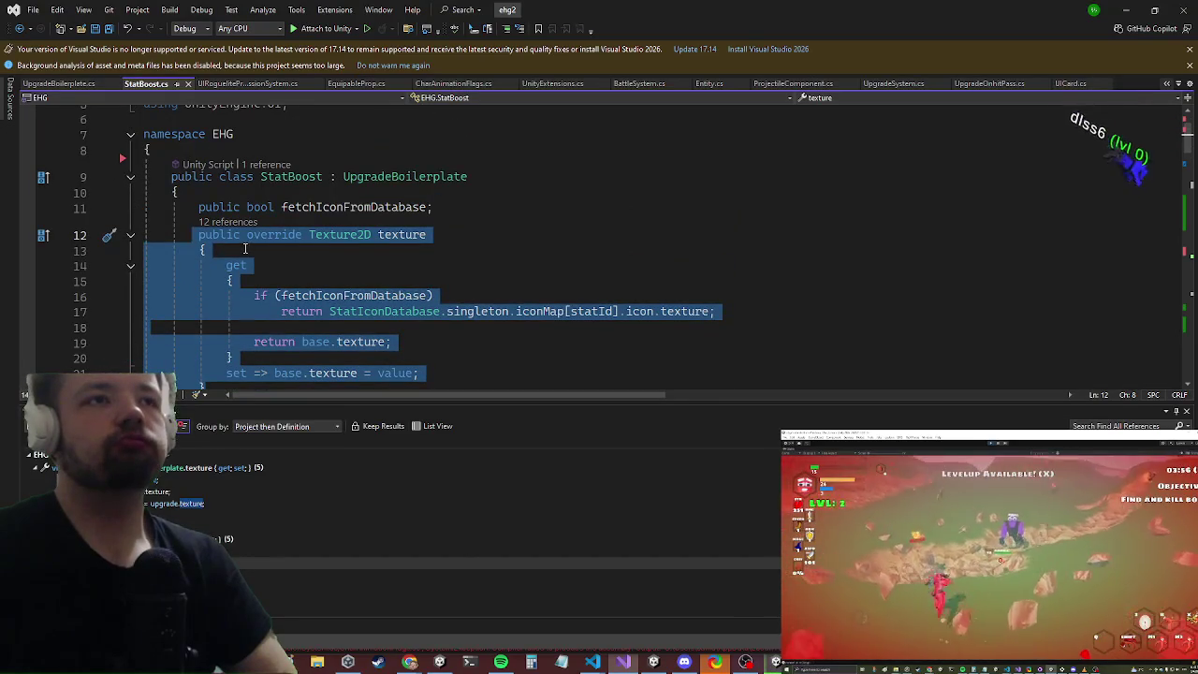
pyautogui.scroll(-3, 241, 248)
pyautogui.keyDown('shift'); pyautogui.click(248, 218); pyautogui.keyUp('shift')
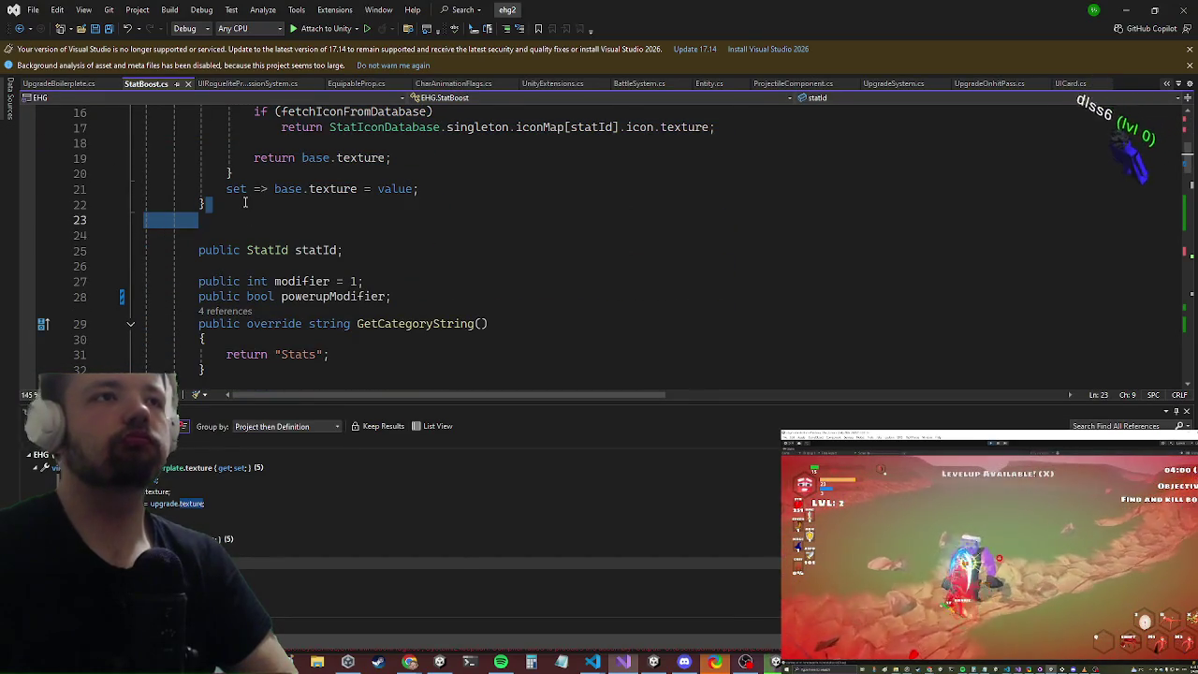
pyautogui.press('Return')
pyautogui.hotkey('ctrl', 'v')
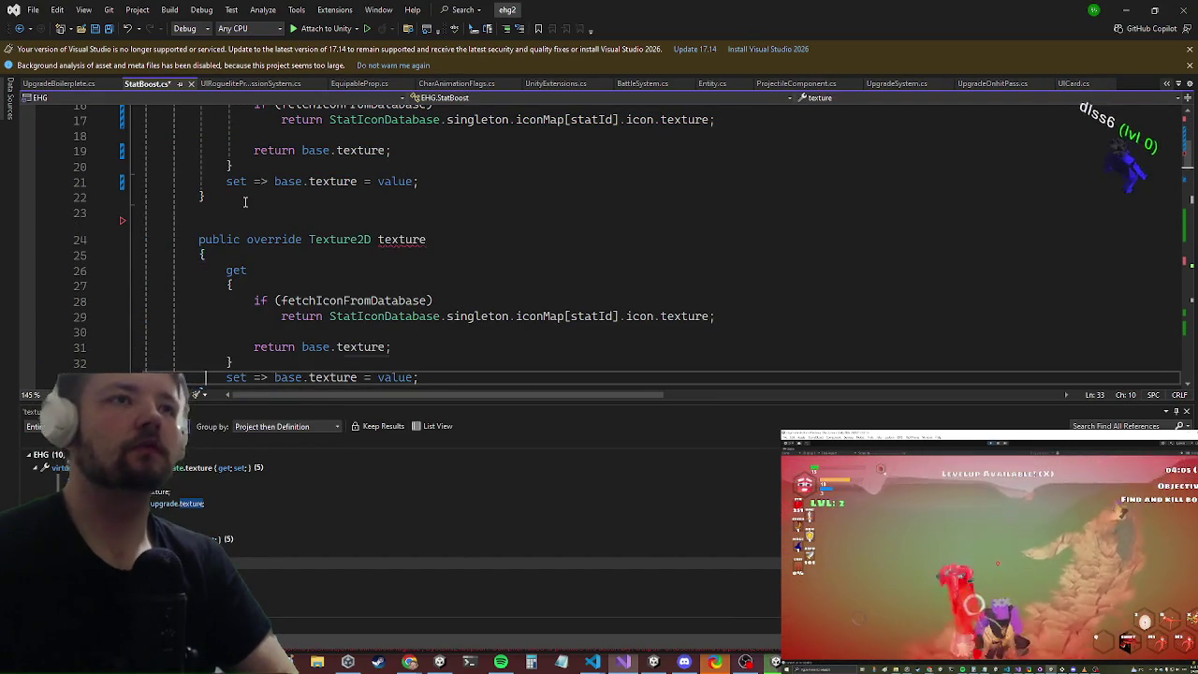
# Step: Strip the copy's fetchIconFromDatabase condition and base.texture fallback, leaving only the icon return
pyautogui.press('Up')
pyautogui.press('Up')
pyautogui.press('End')
pyautogui.hotkey('shift', 'Up')
pyautogui.hotkey('shift', 'Up')
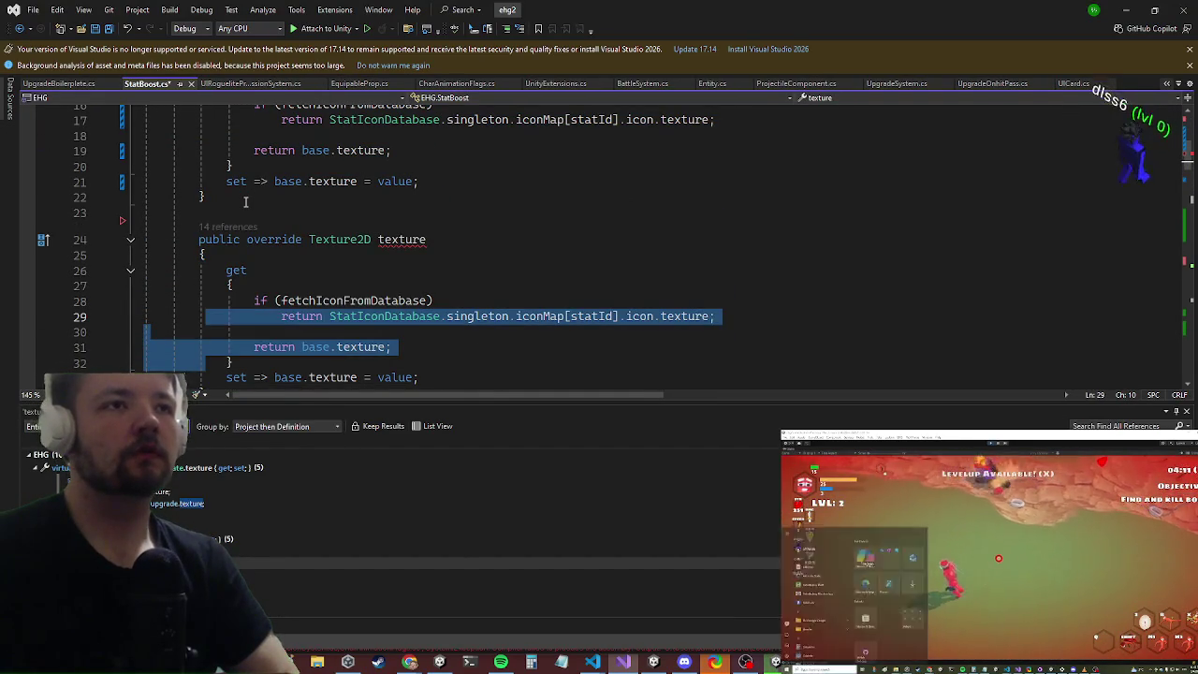
pyautogui.hotkey('shift', 'Down')
pyautogui.press('Delete')
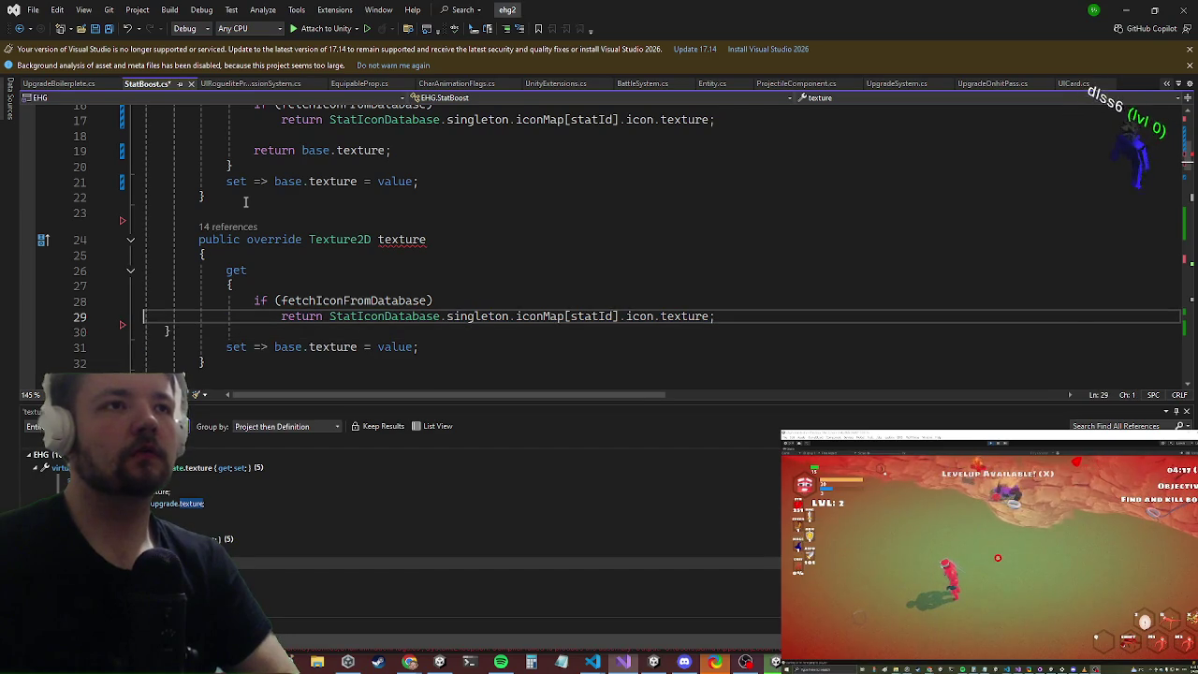
pyautogui.hotkey('shift', 'Up')
pyautogui.press('Delete')
pyautogui.hotkey('shift', 'Tab')
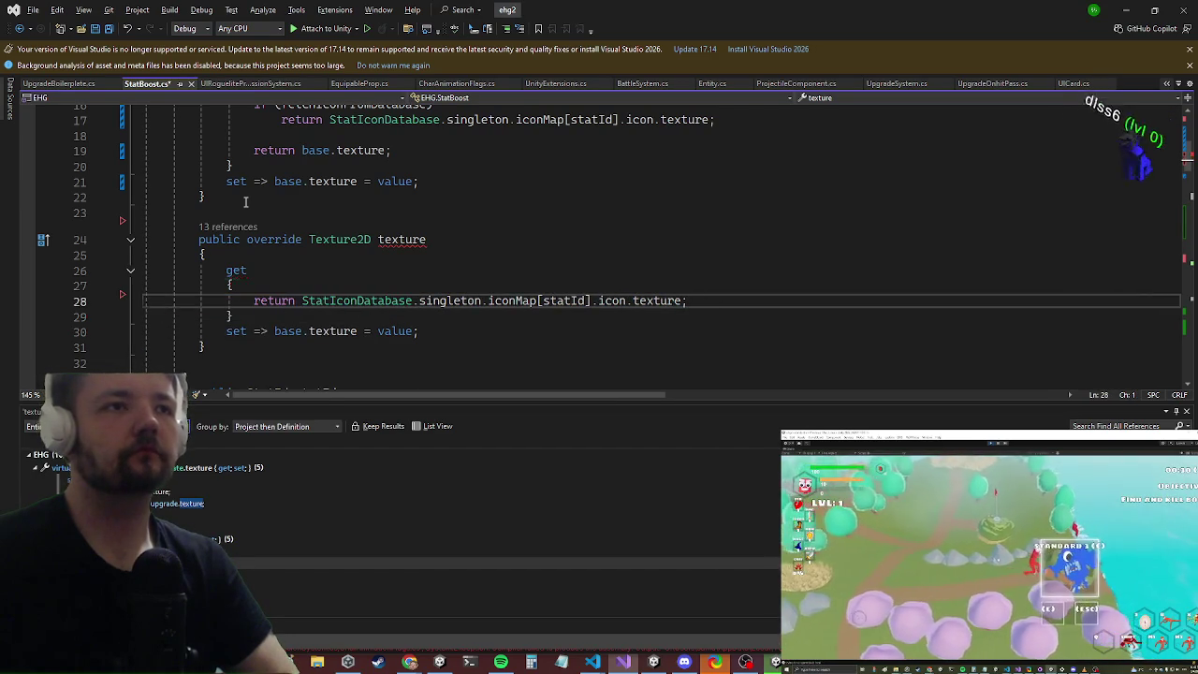
pyautogui.press('Down')
pyautogui.press('Down')
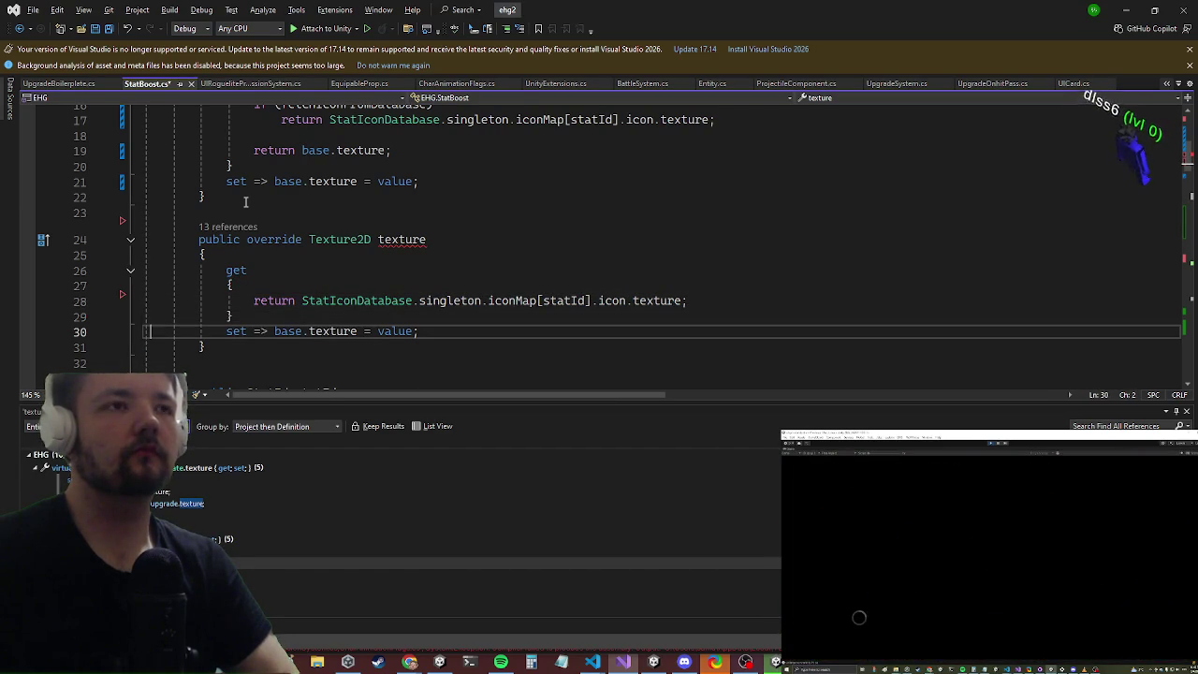
# Step: Rename the copied property to innerTexture and remove the auto-generated one-line accessors
pyautogui.click(313, 331)
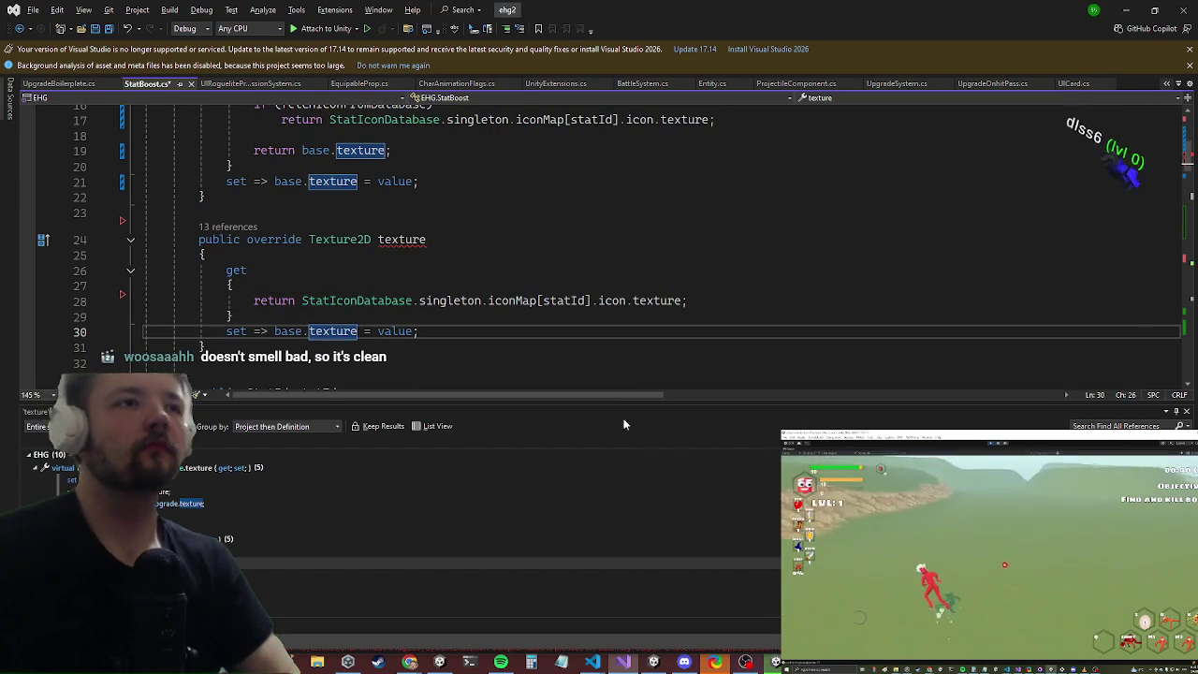
pyautogui.click(378, 240)
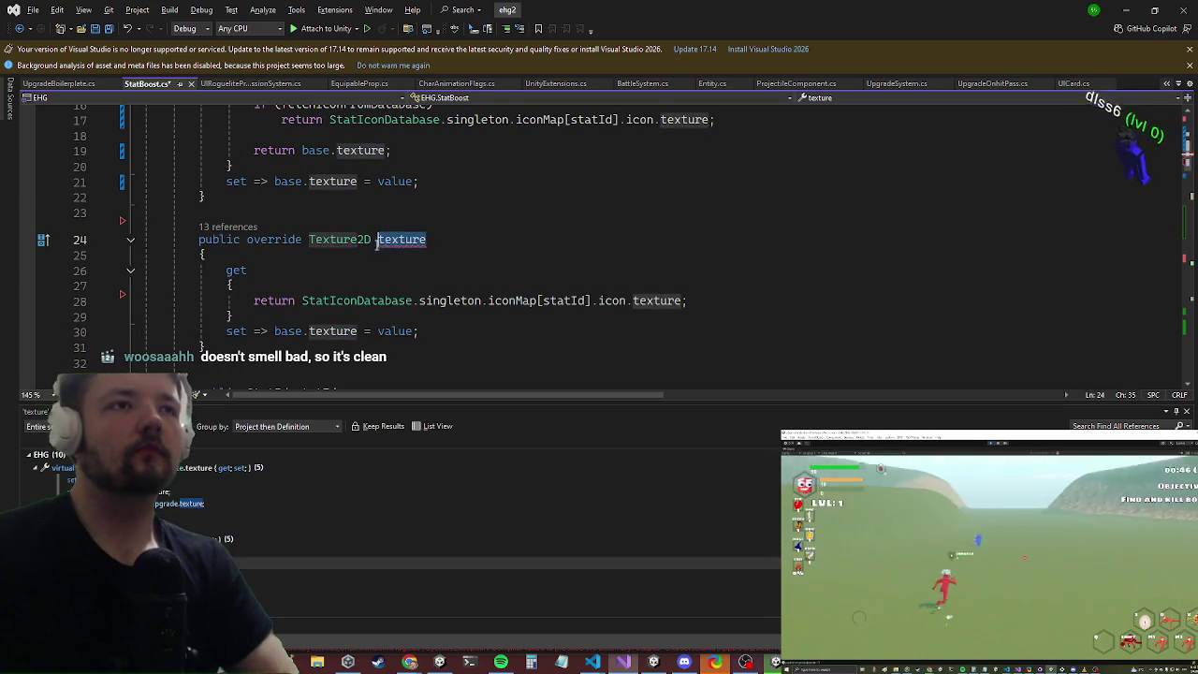
pyautogui.hotkey('ctrl', 'Delete')
pyautogui.write('in')
pyautogui.press('Tab')
pyautogui.press('Down')
pyautogui.hotkey('ctrl', 'z')
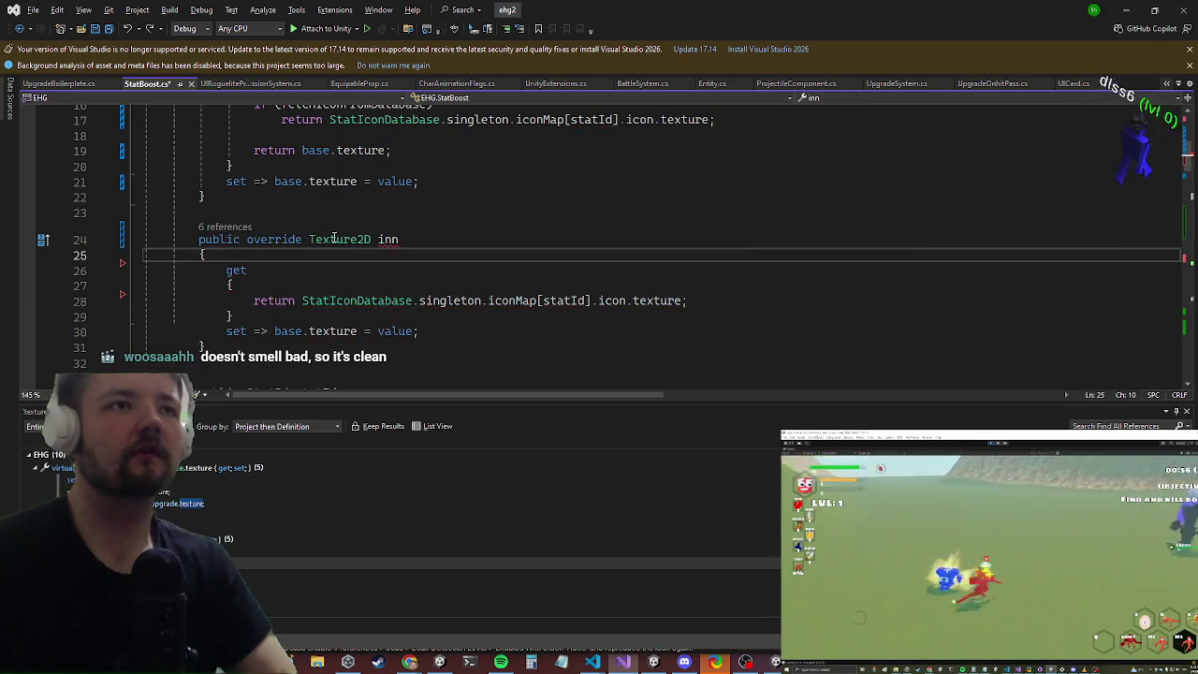
pyautogui.press('Up')
pyautogui.hotkey('ctrl', 'Right')
pyautogui.hotkey('ctrl', 'Right')
pyautogui.hotkey('ctrl', 'Right')
pyautogui.press('Right')
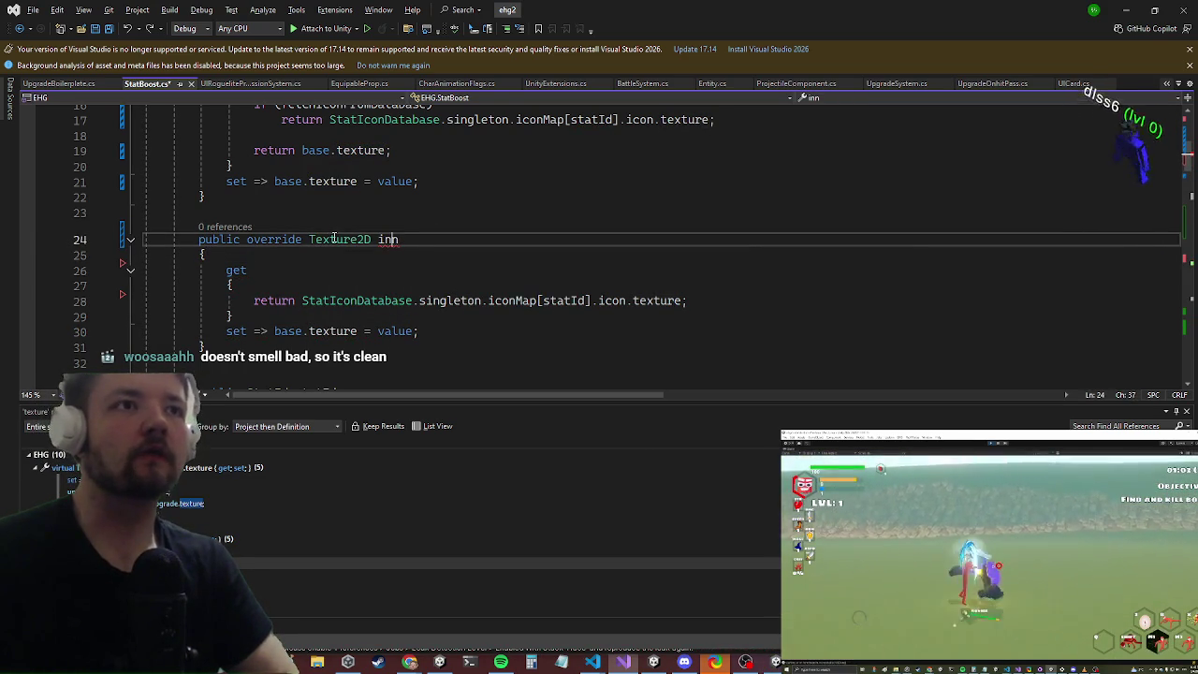
pyautogui.write('i')
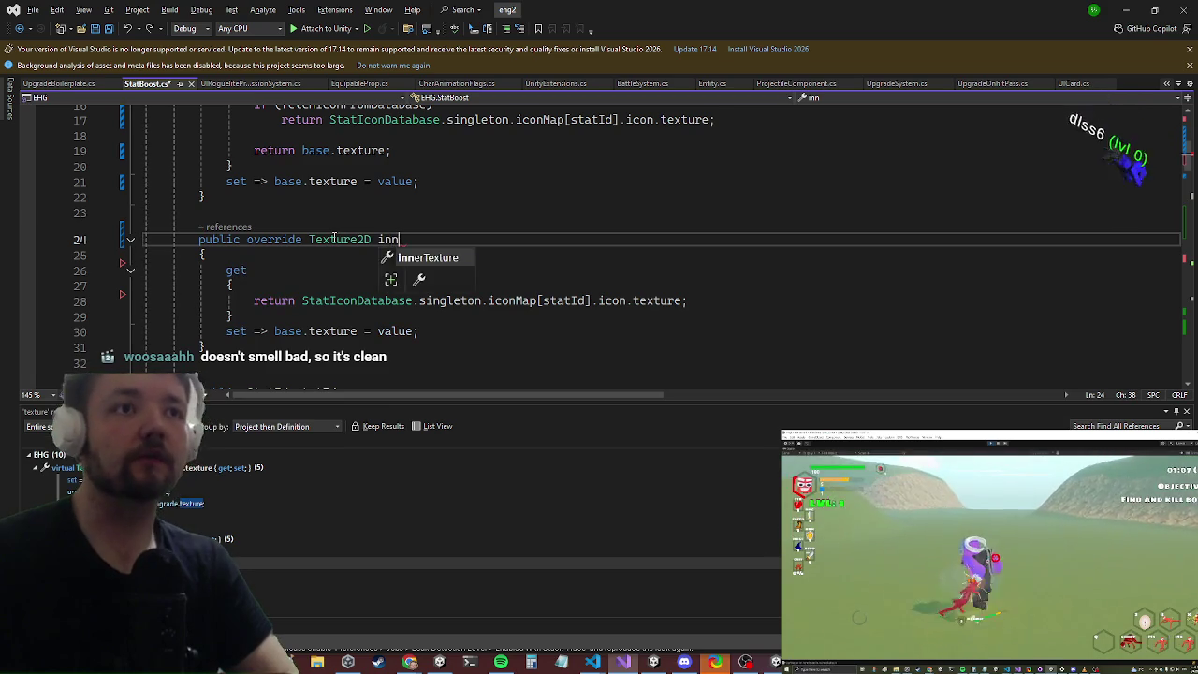
pyautogui.press('Tab')
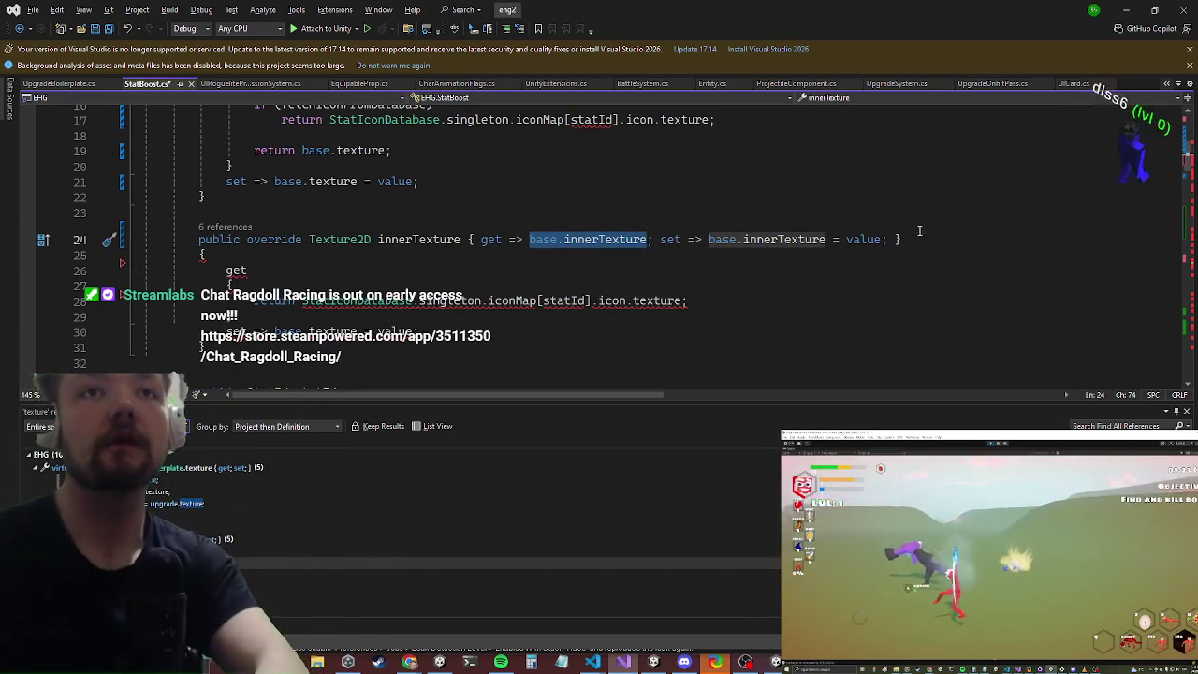
pyautogui.moveTo(912, 239); pyautogui.dragTo(540, 285)
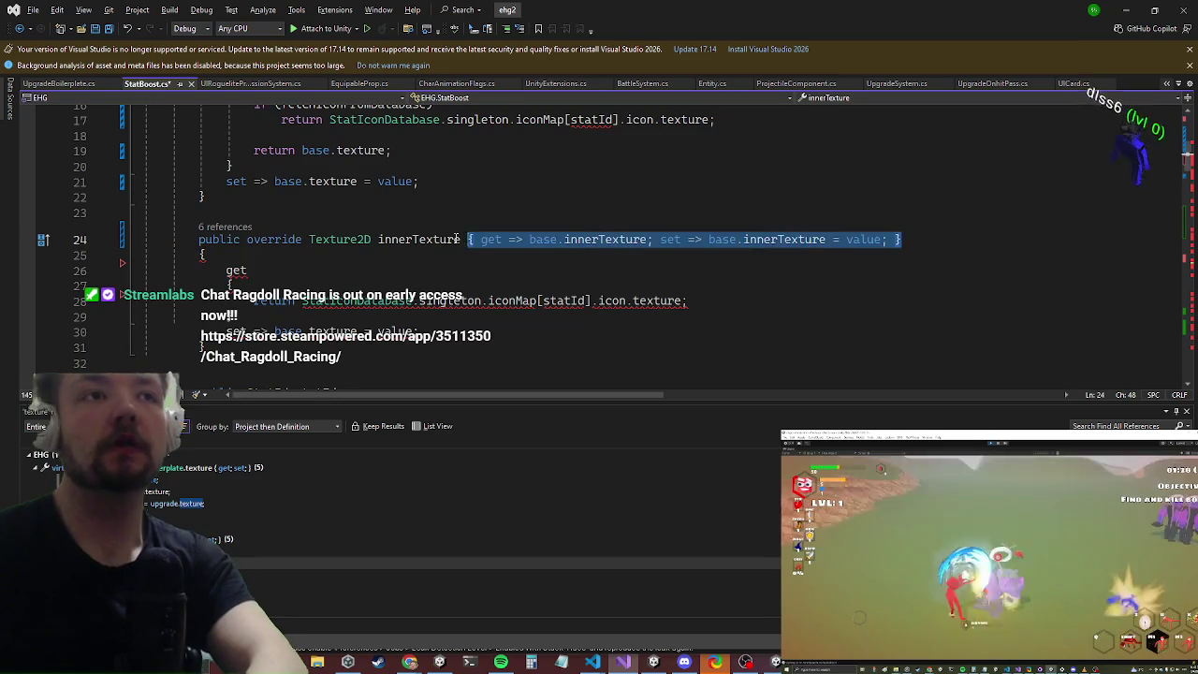
pyautogui.press('BackSpace')
# Step: Make the getter return the stat icon texture if powerupModifier is set, otherwise null
pyautogui.click(240, 281)
pyautogui.press('Return')
pyautogui.write('if (ret')
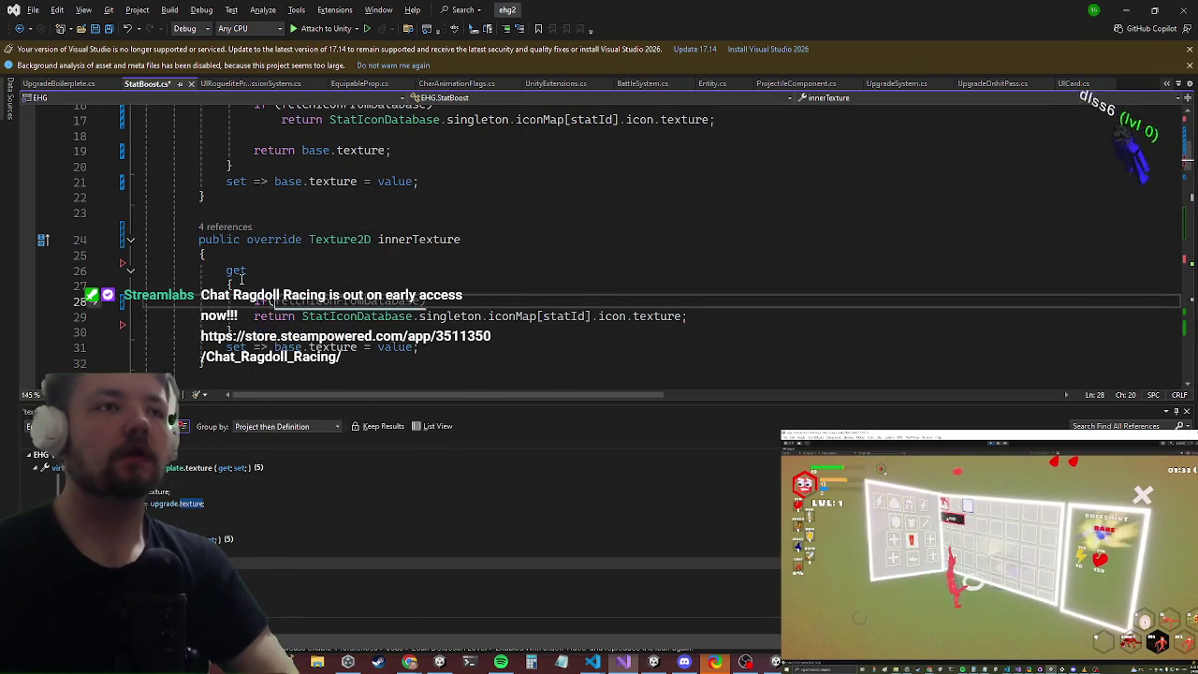
pyautogui.write('power')
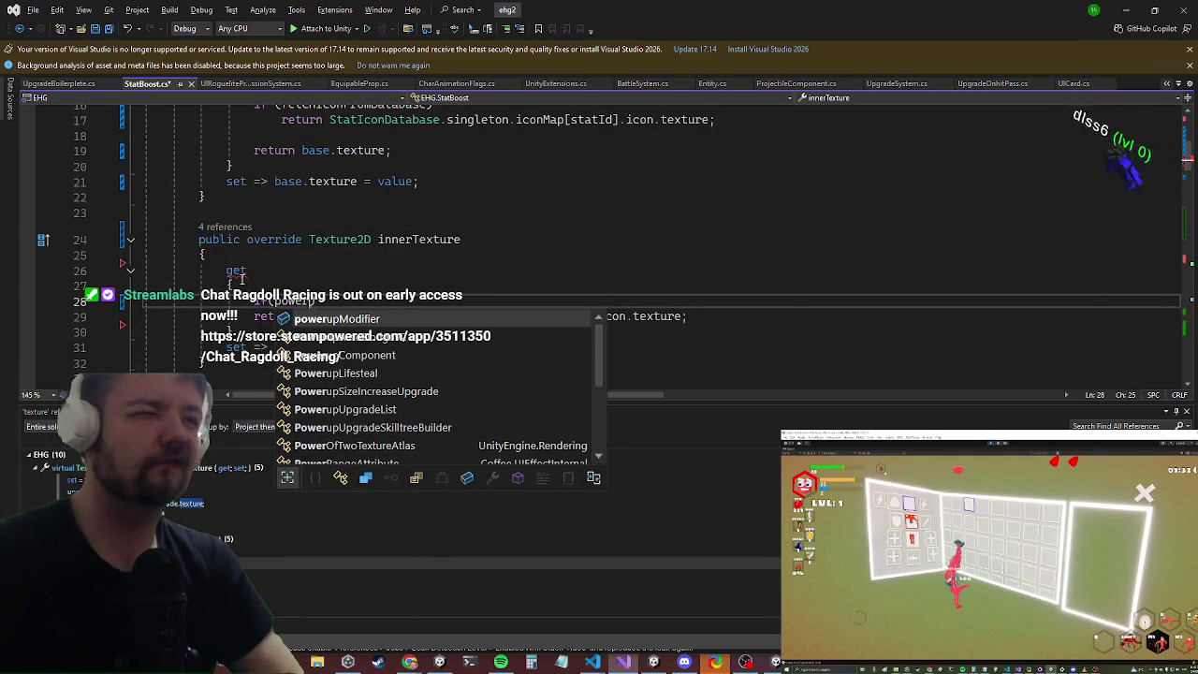
pyautogui.press('Tab')
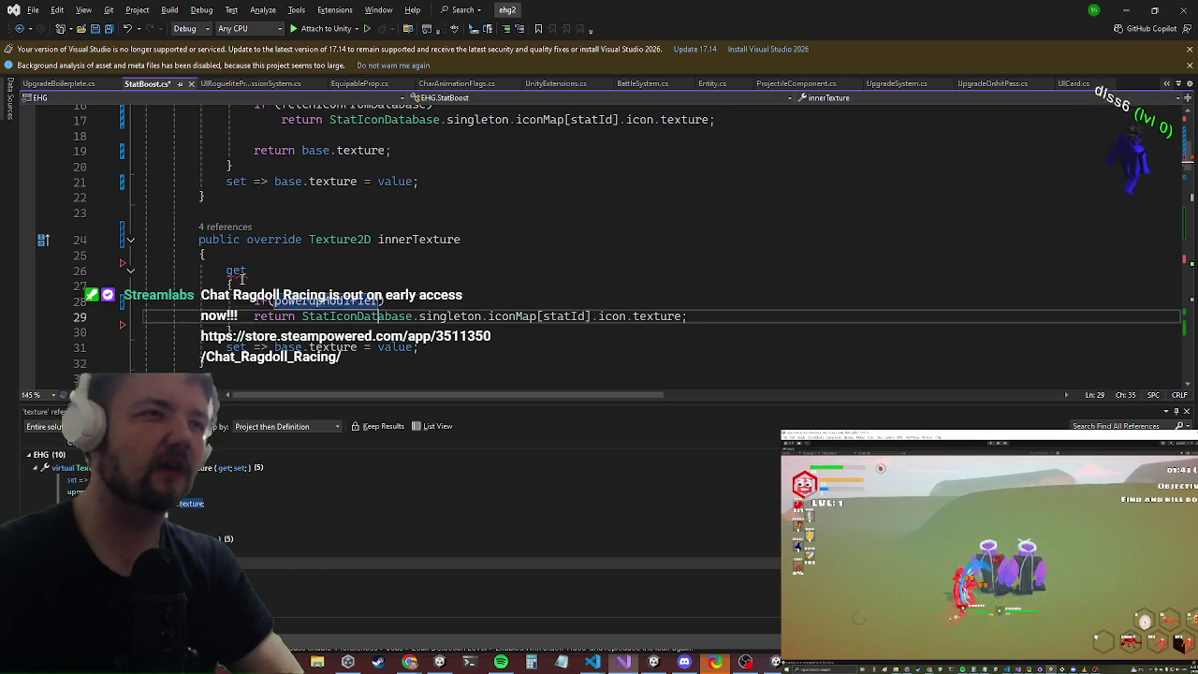
pyautogui.press('Down')
pyautogui.press('End')
pyautogui.press('Return')
pyautogui.write('return')
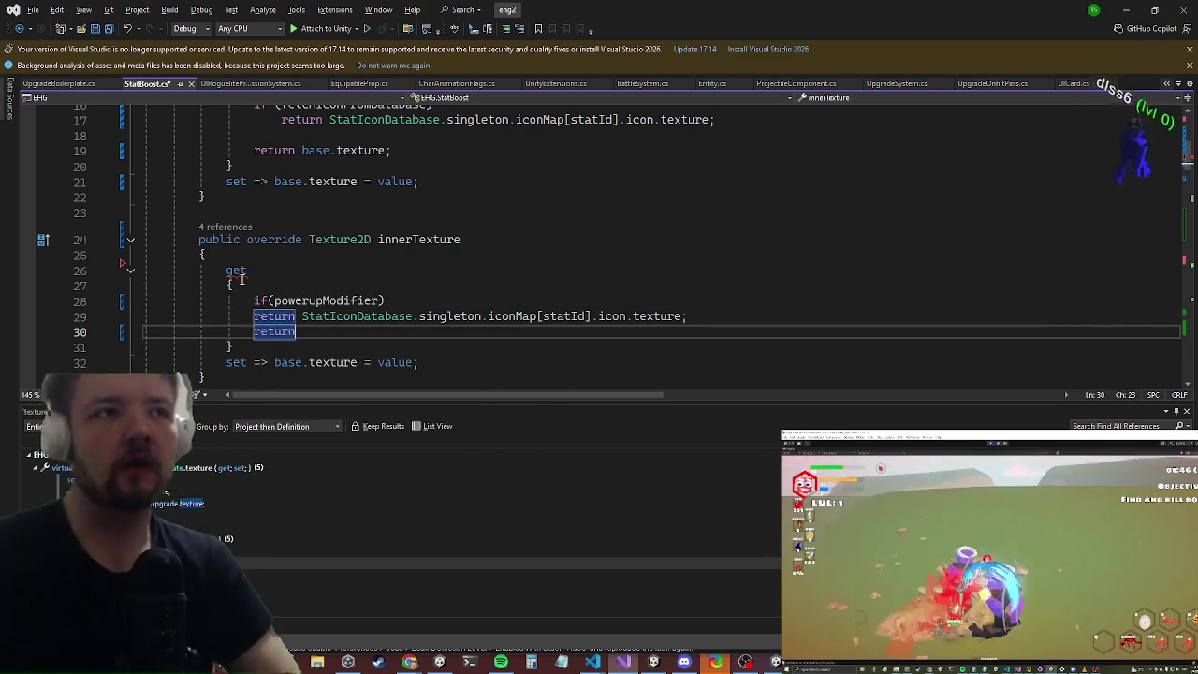
pyautogui.press('BackSpace')
pyautogui.press('BackSpace')
pyautogui.write('null;')
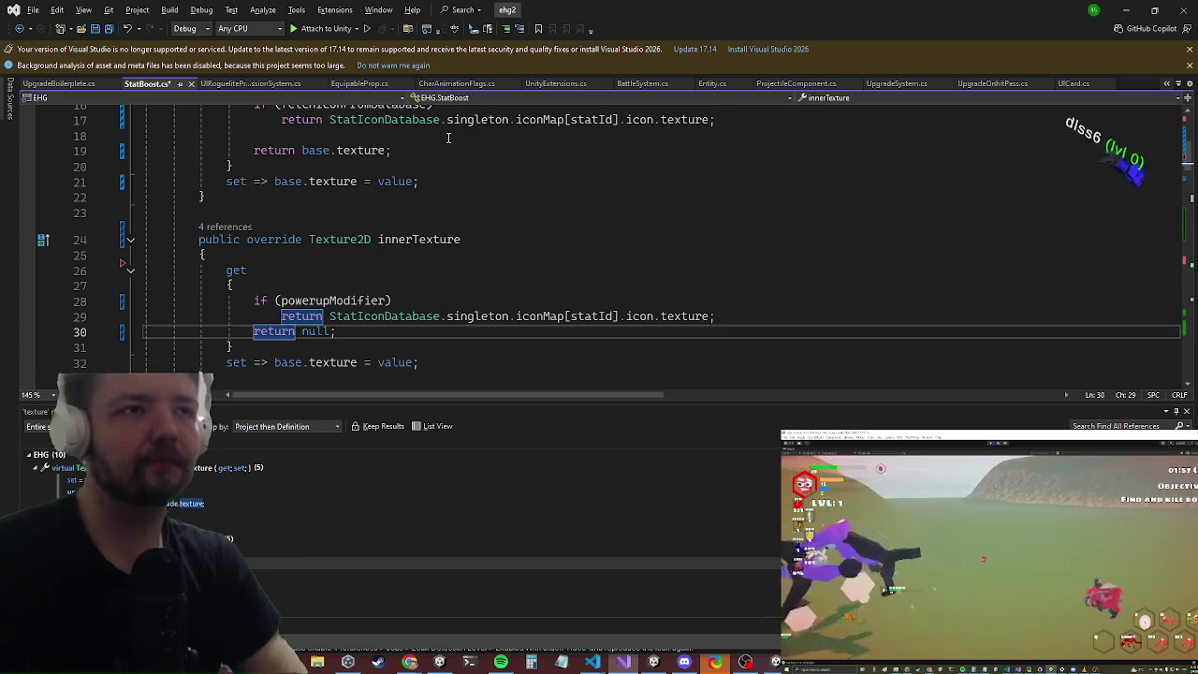
pyautogui.click(592, 227)
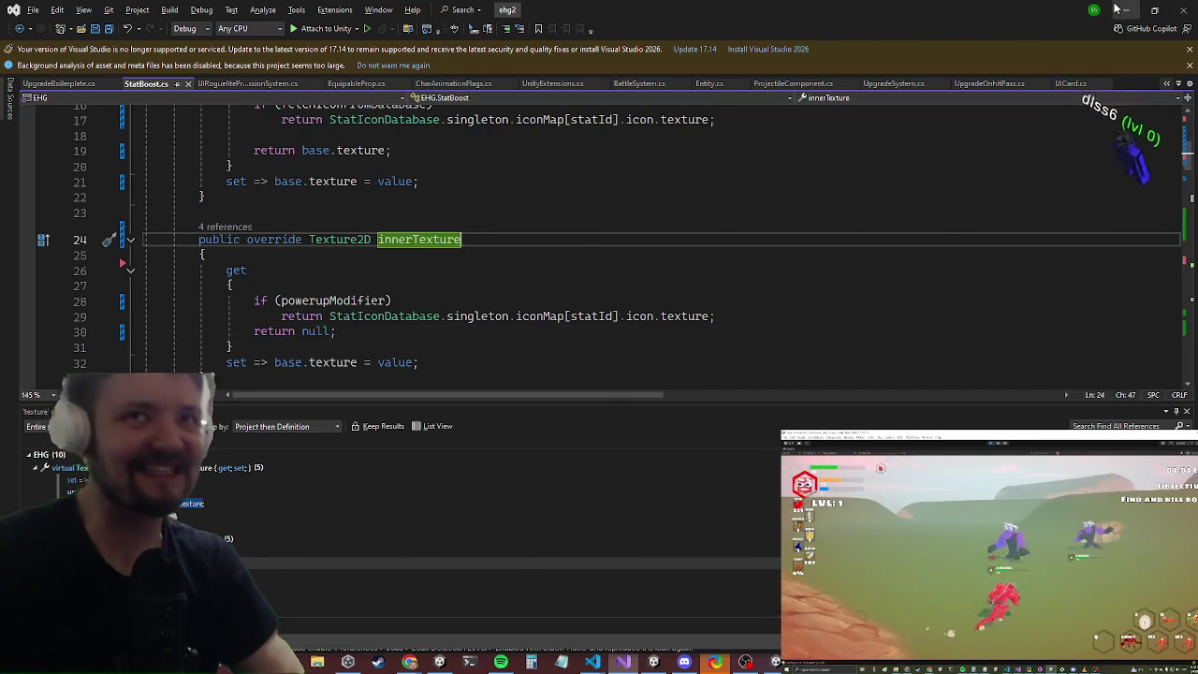
pyautogui.hotkey('alt', 'Tab')
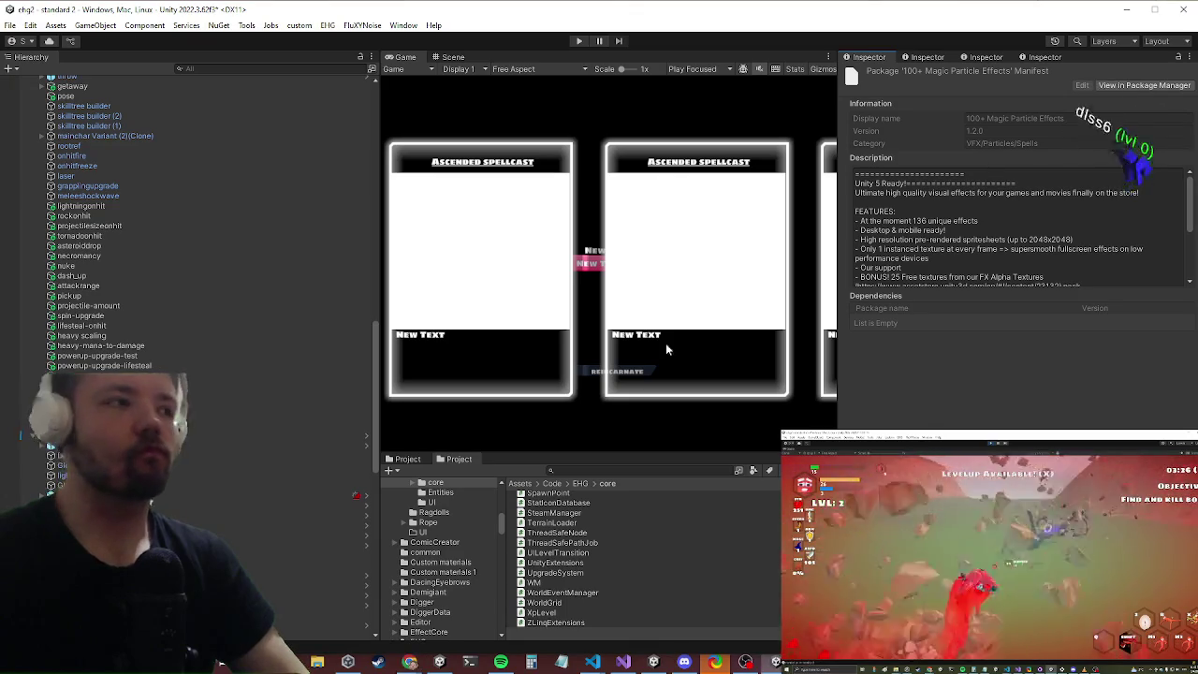
# Step: Return to the Unity editor and press Play to run the game
pyautogui.hotkey('alt', 'Tab')
pyautogui.hotkey('alt', 'Tab')
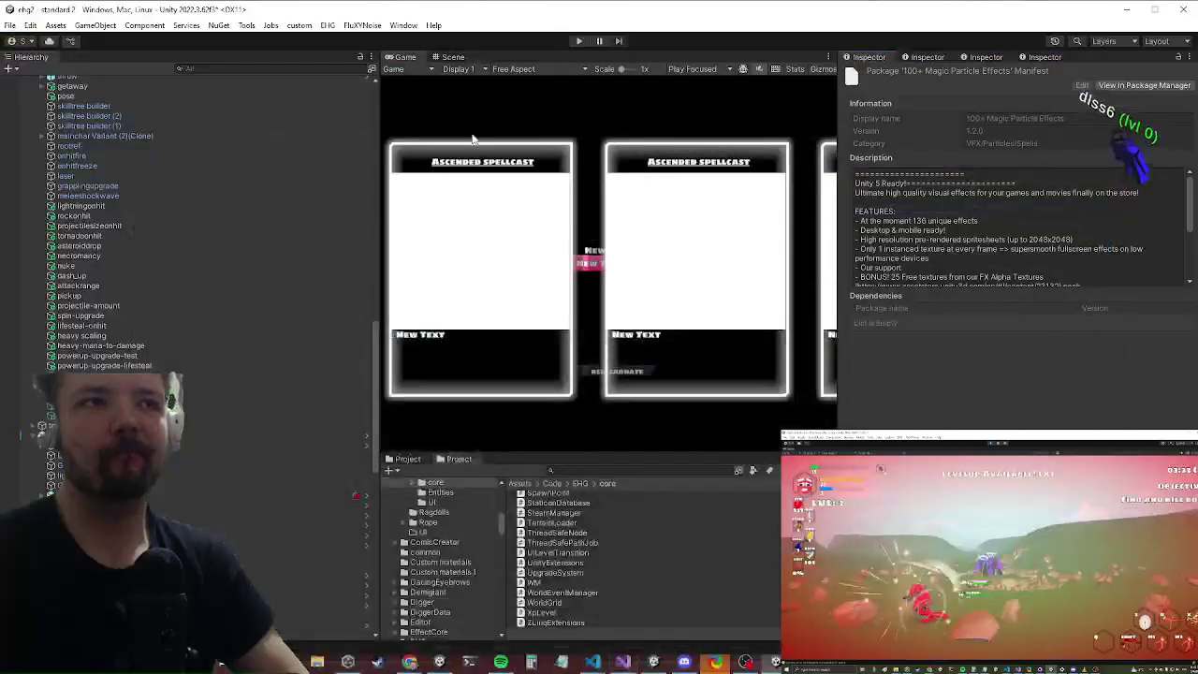
pyautogui.click(578, 42)
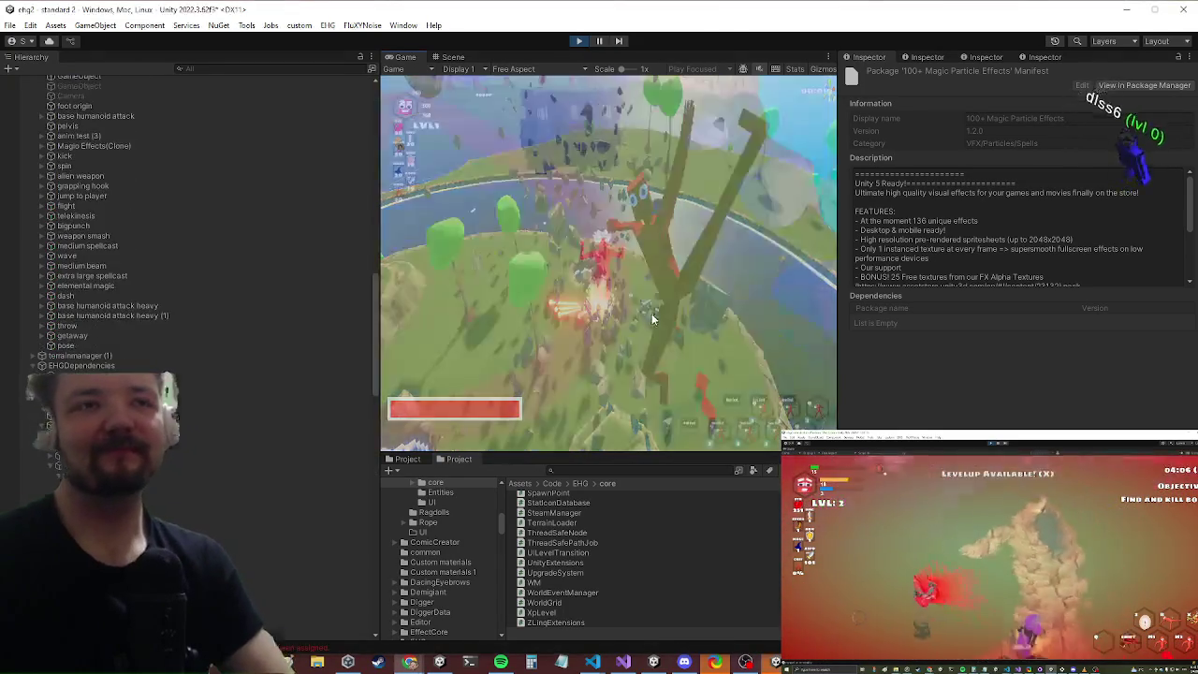
# Step: Maximize the Game view, walk until a level-up, open the powerup cards with X, then stop play
pyautogui.hotkey('shift', 'space')
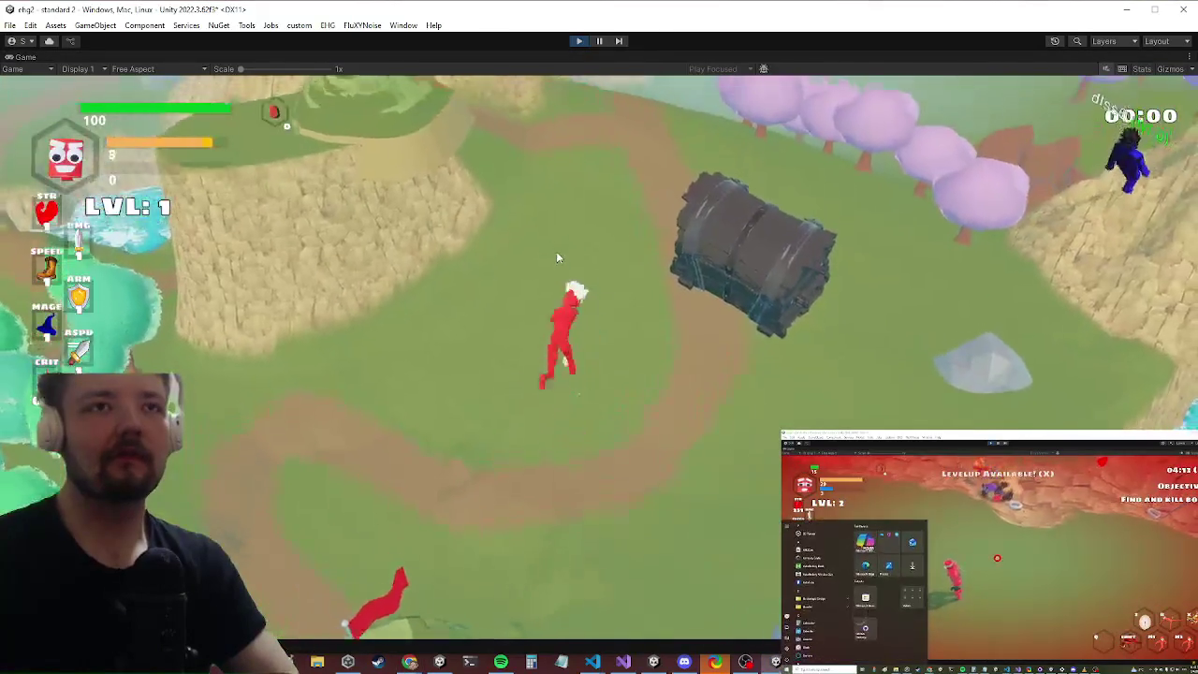
pyautogui.press('w')
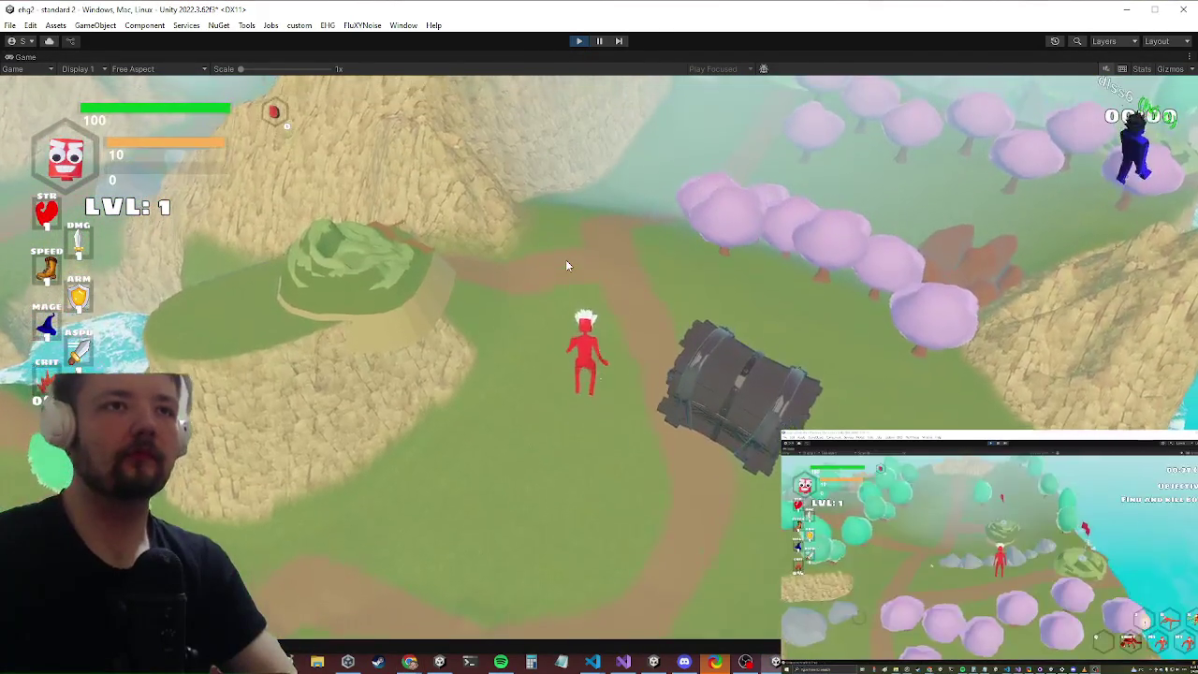
pyautogui.press('w')
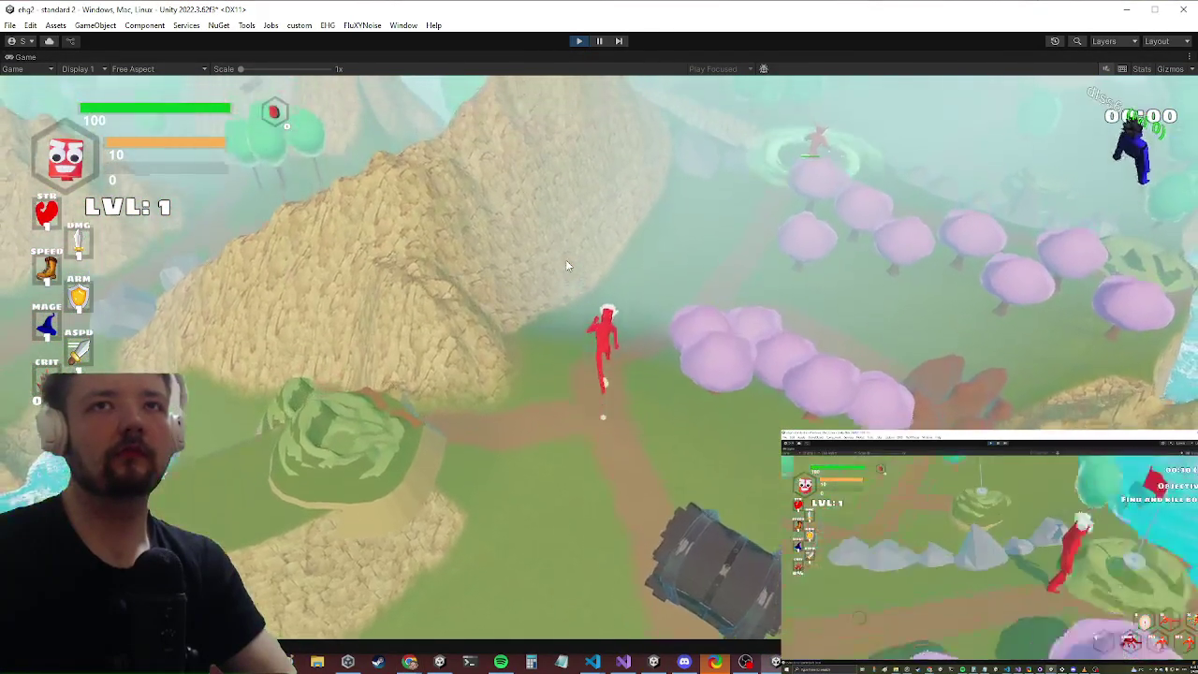
pyautogui.press('w')
pyautogui.press('w')
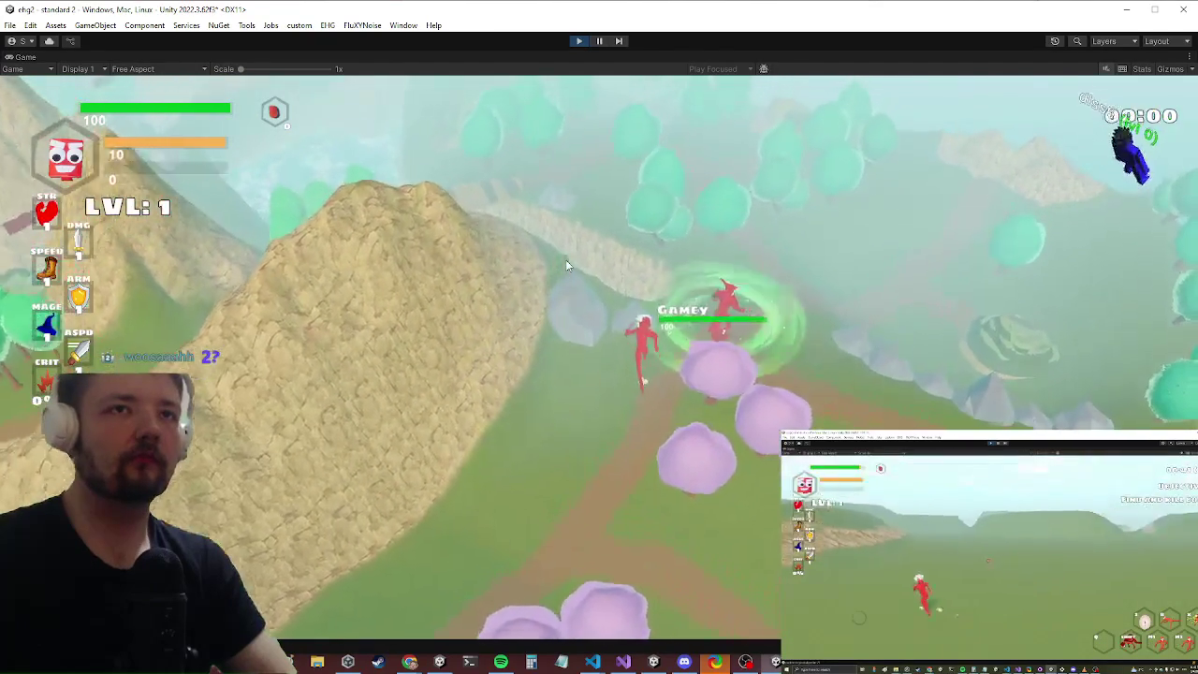
pyautogui.press('w')
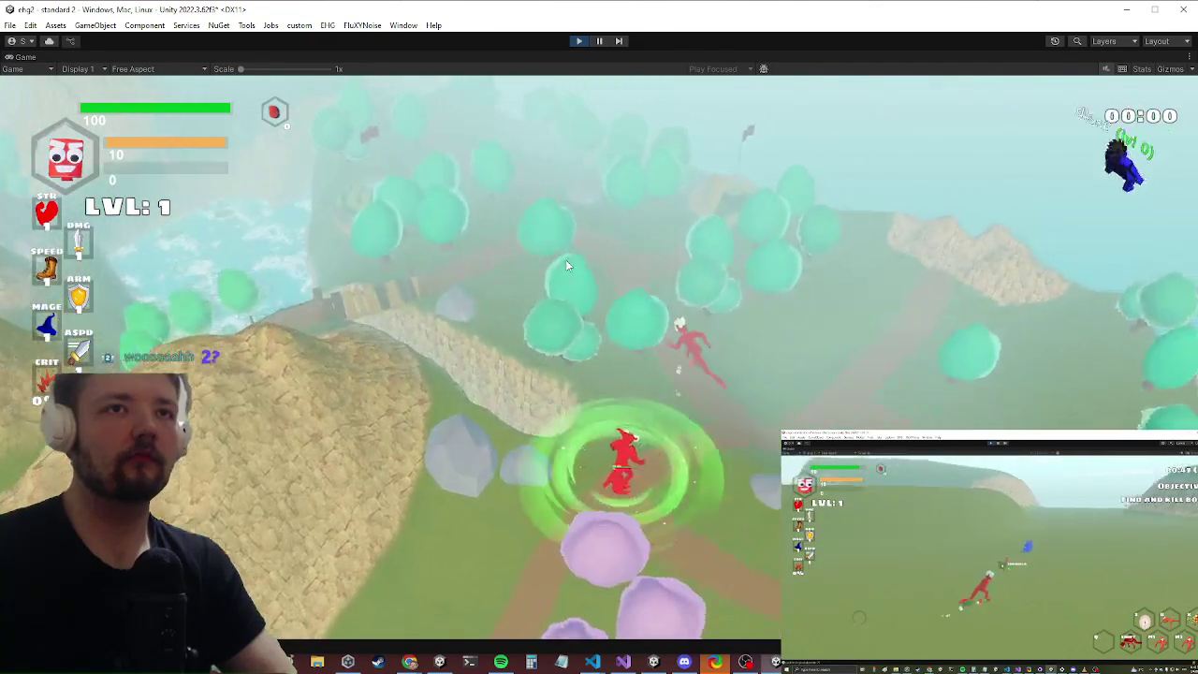
pyautogui.press('w')
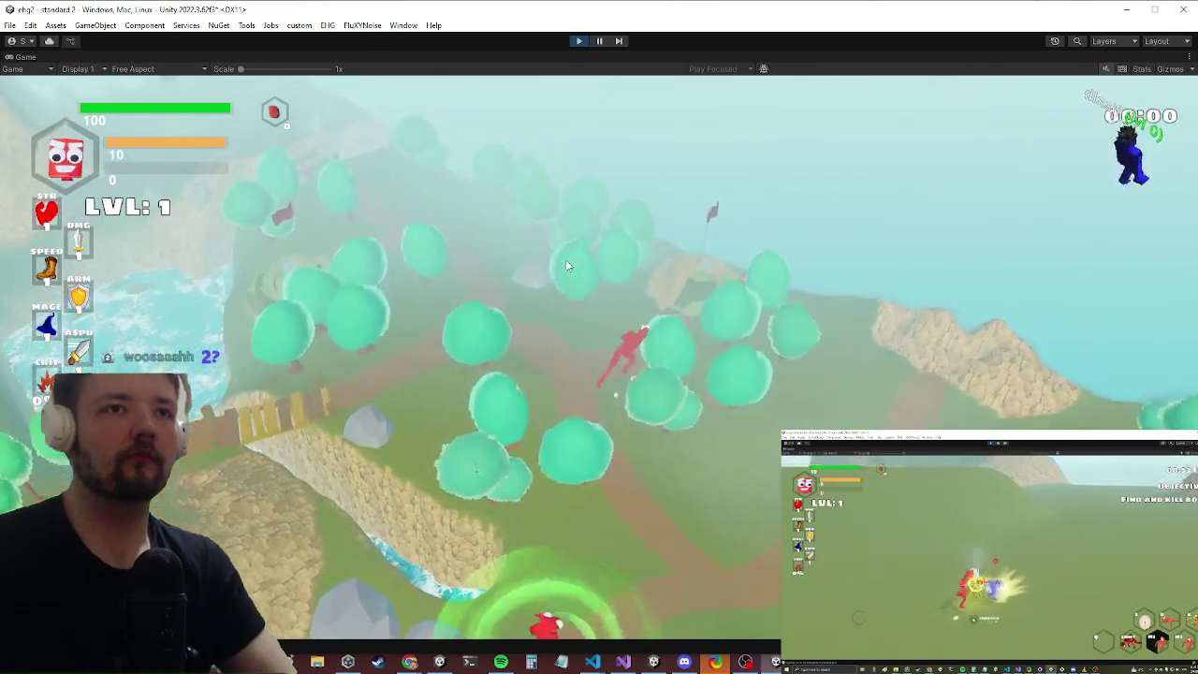
pyautogui.press('w')
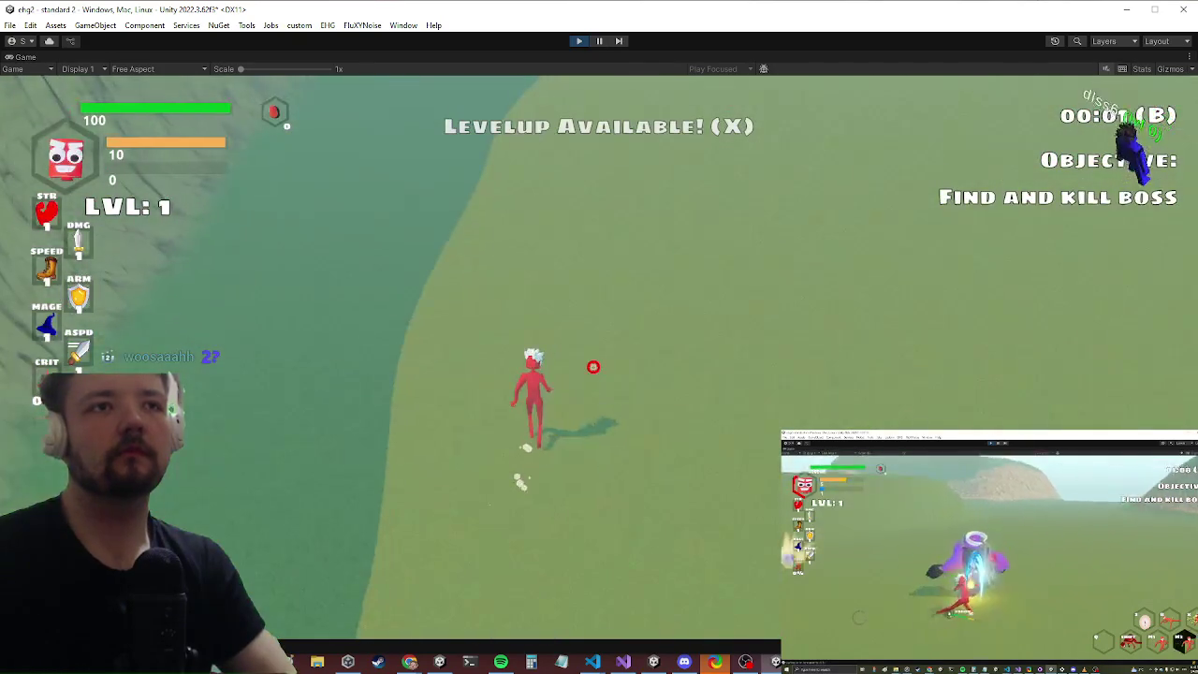
pyautogui.press('x')
pyautogui.hotkey('alt', 'Tab')
pyautogui.hotkey('alt', 'Tab')
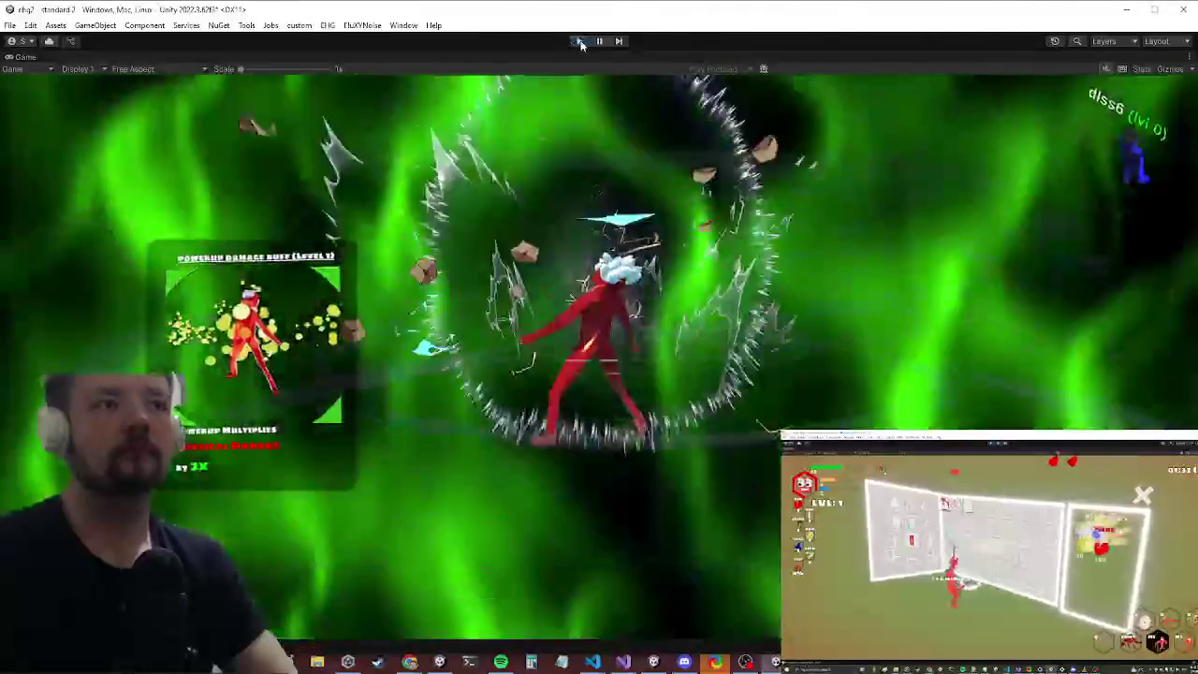
pyautogui.click(581, 42)
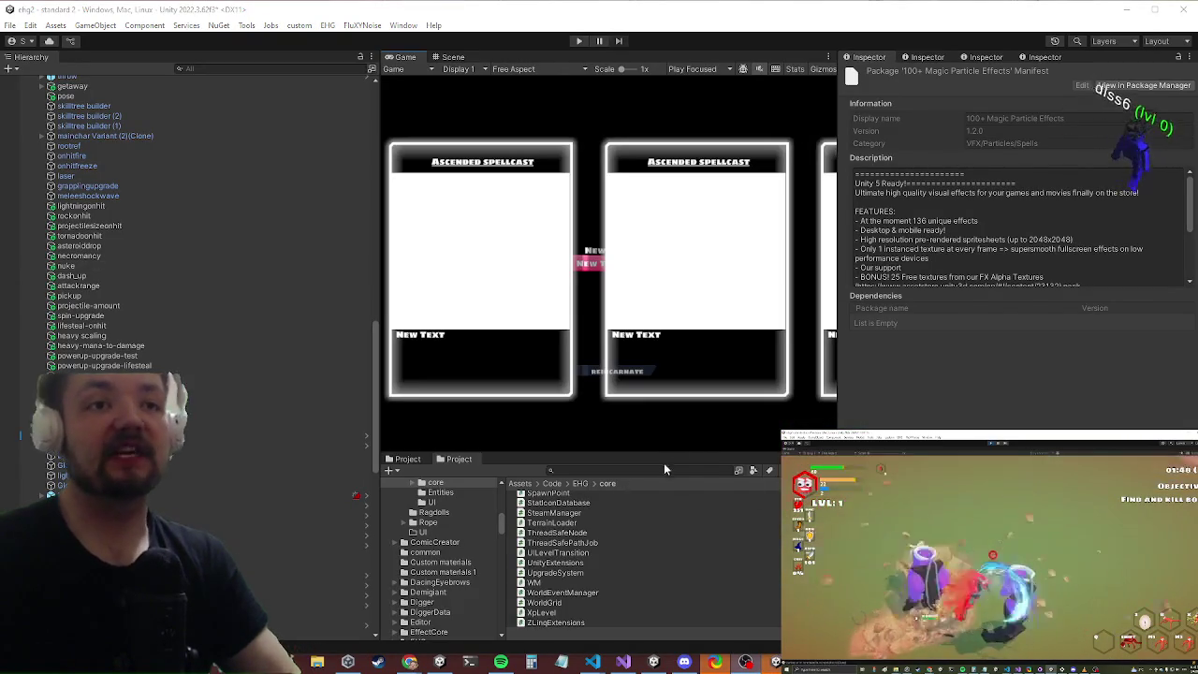
# Step: Search 'uicard', open the UICard prefab in Prefab Mode, and select its Card object in the Scene view
pyautogui.click(656, 471)
pyautogui.write('uicard')
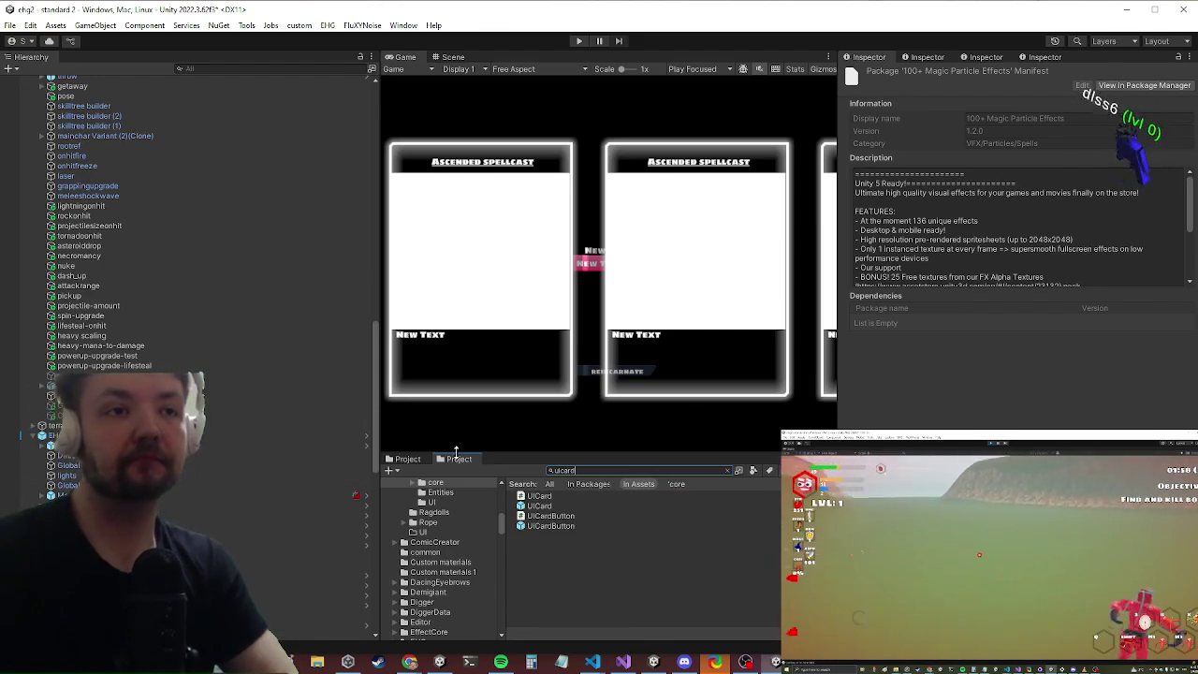
pyautogui.click(534, 497)
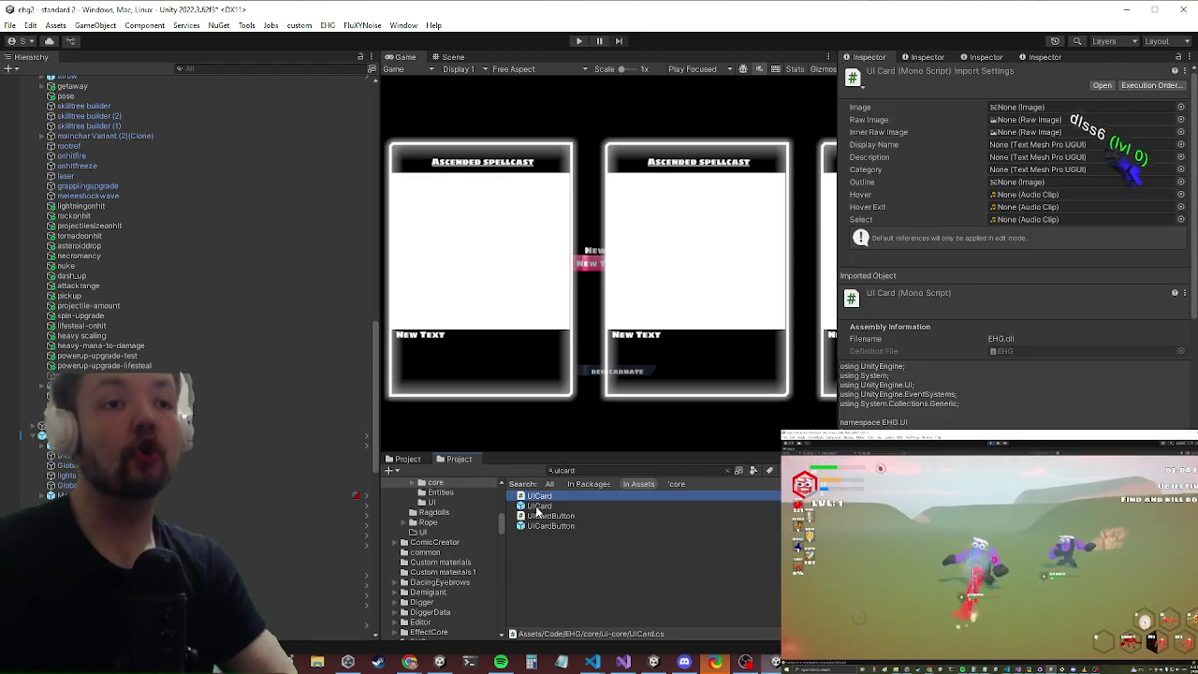
pyautogui.doubleClick(537, 498)
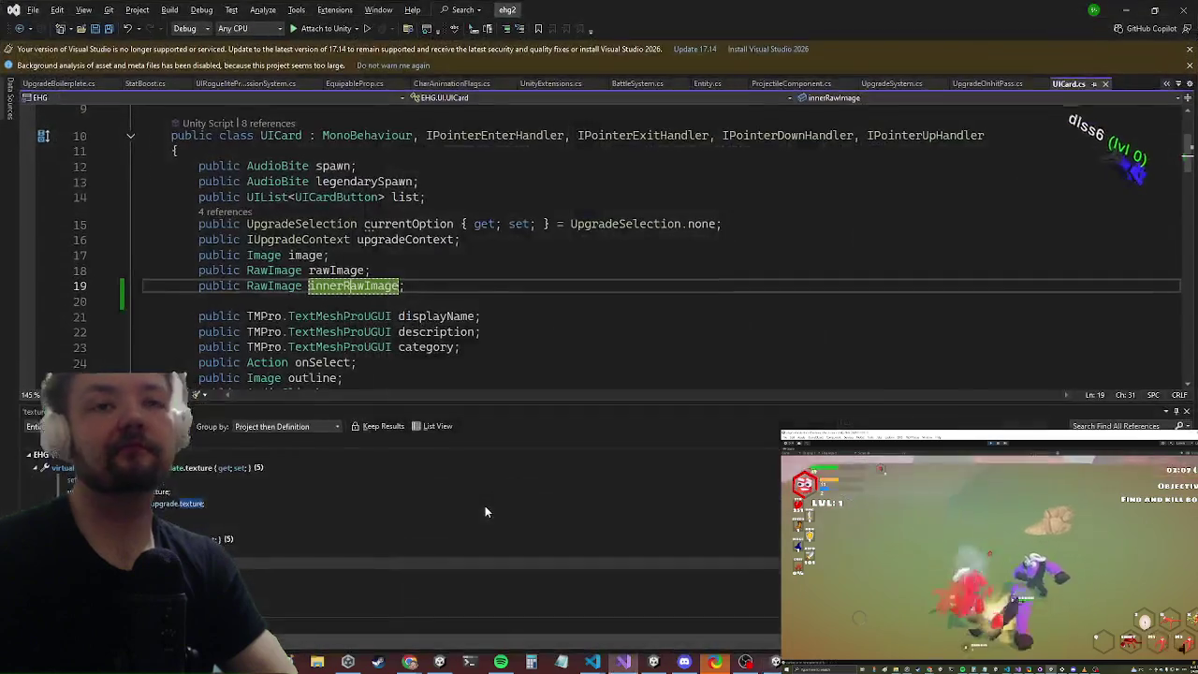
pyautogui.click(1125, 11)
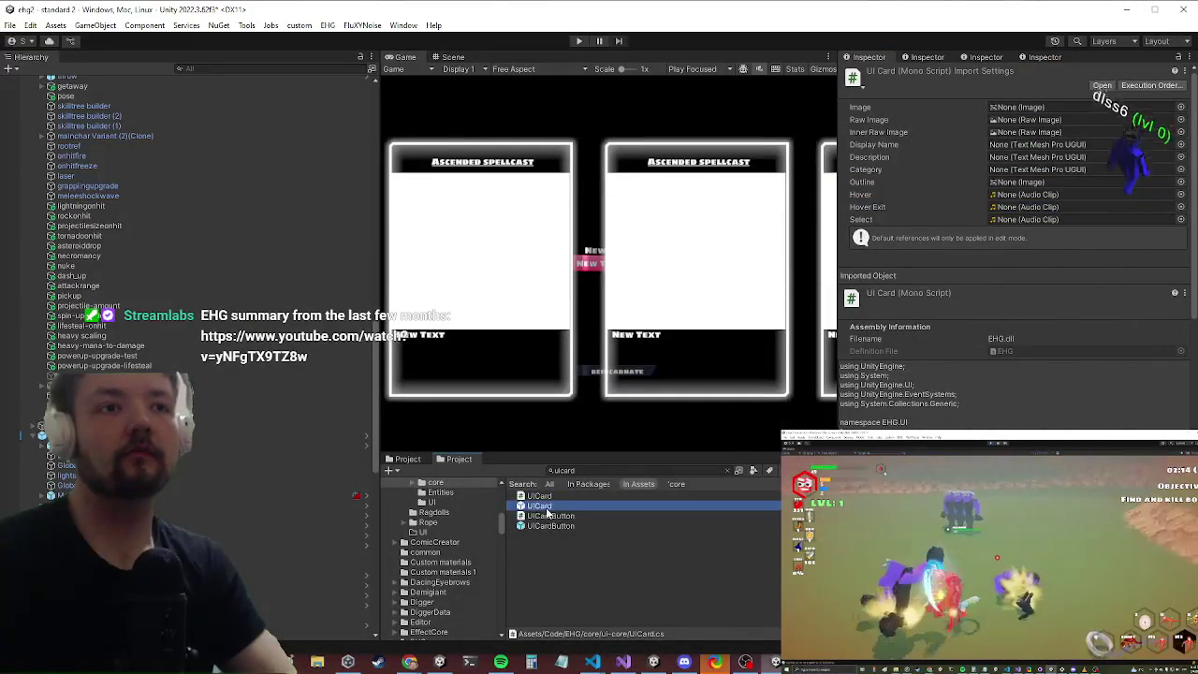
pyautogui.click(543, 506)
pyautogui.doubleClick(547, 508)
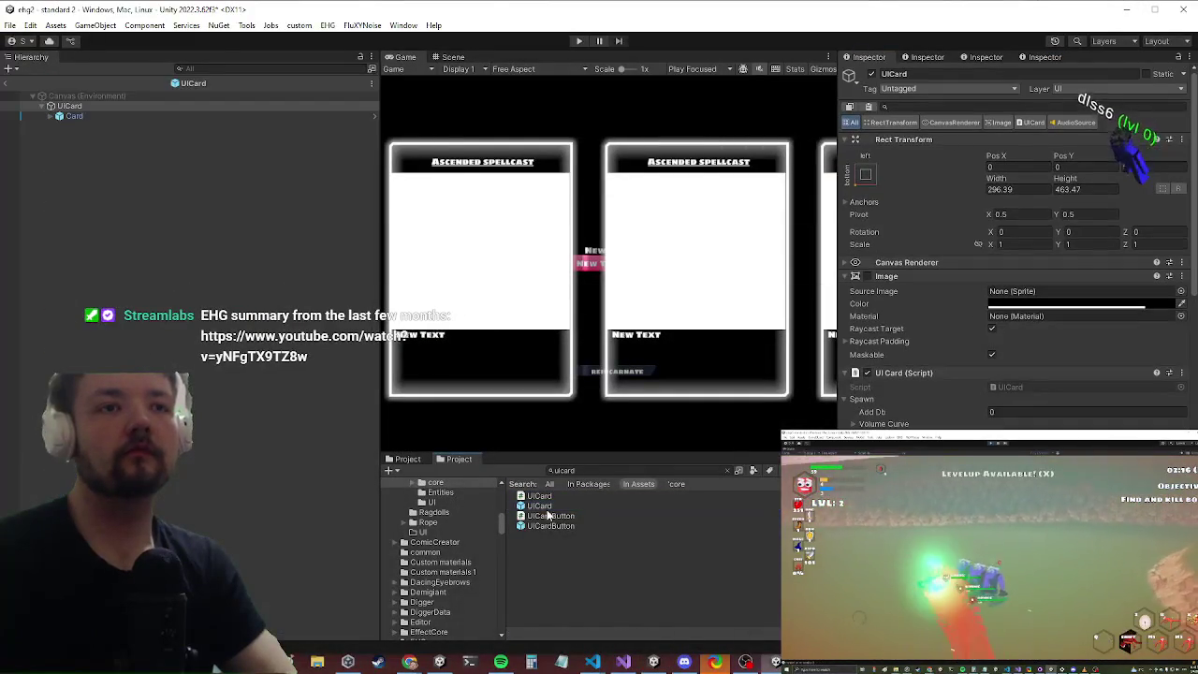
pyautogui.click(451, 57)
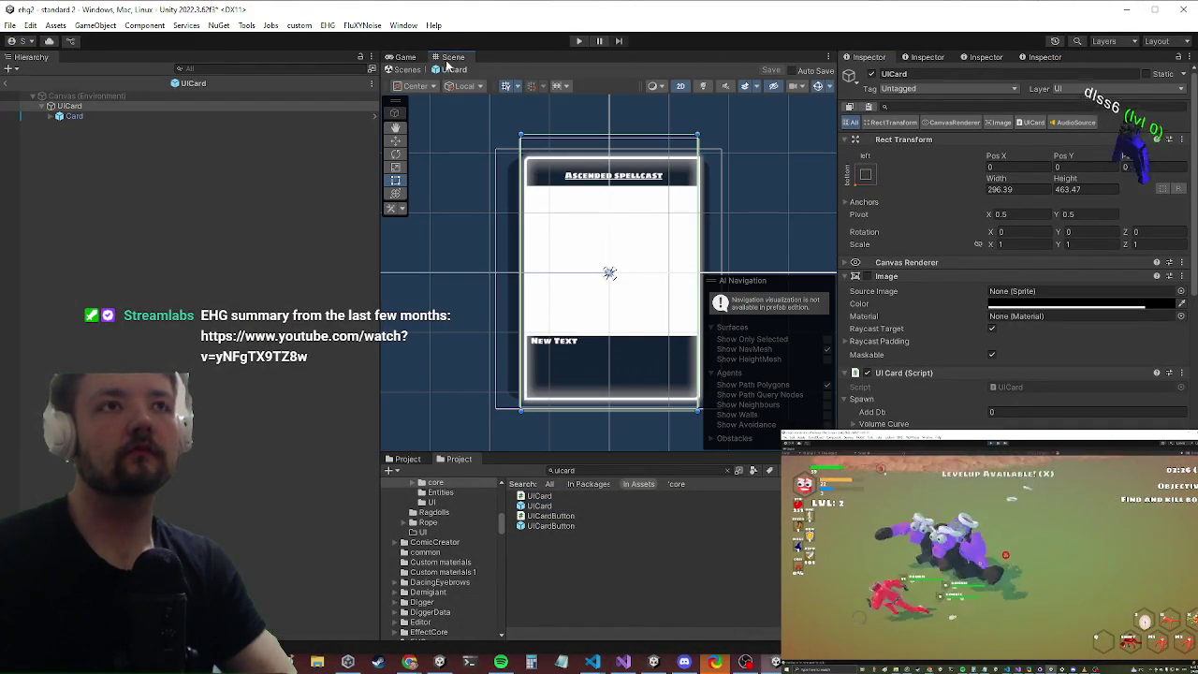
pyautogui.click(76, 116)
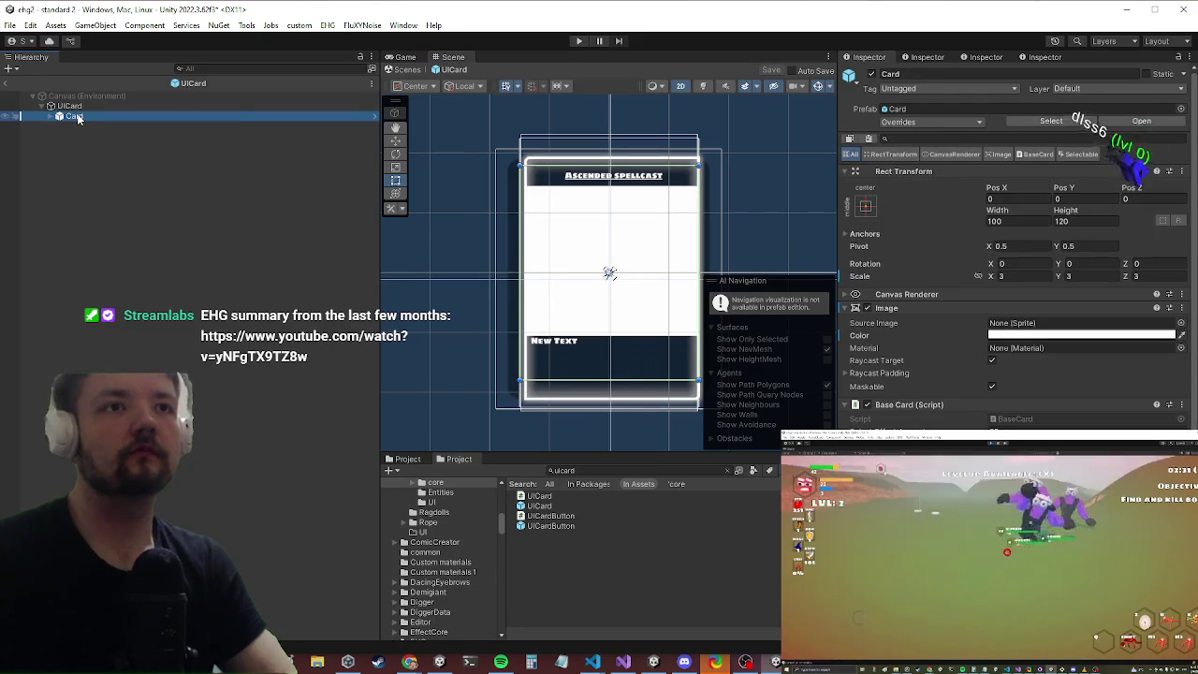
# Step: Add a Raw Image under Card with icon_sword-pirate_LP texture, bottom-left anchor, and 32×32 size
pyautogui.rightClick(79, 118)
pyautogui.moveTo(159, 387)
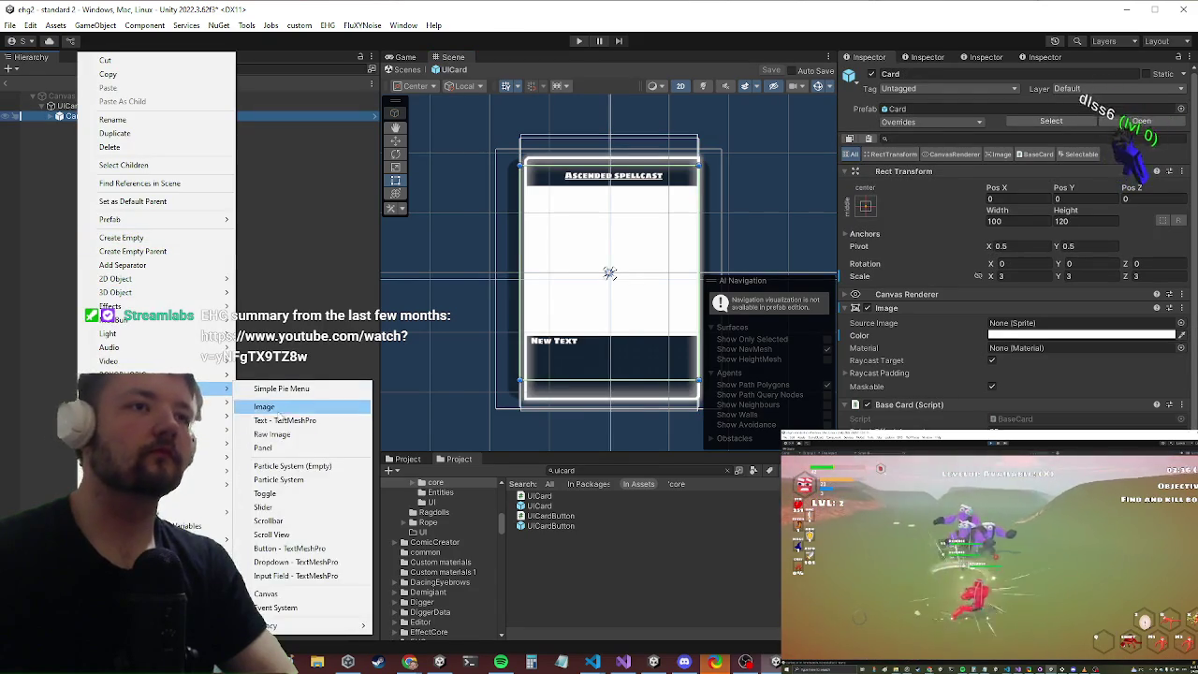
pyautogui.click(271, 427)
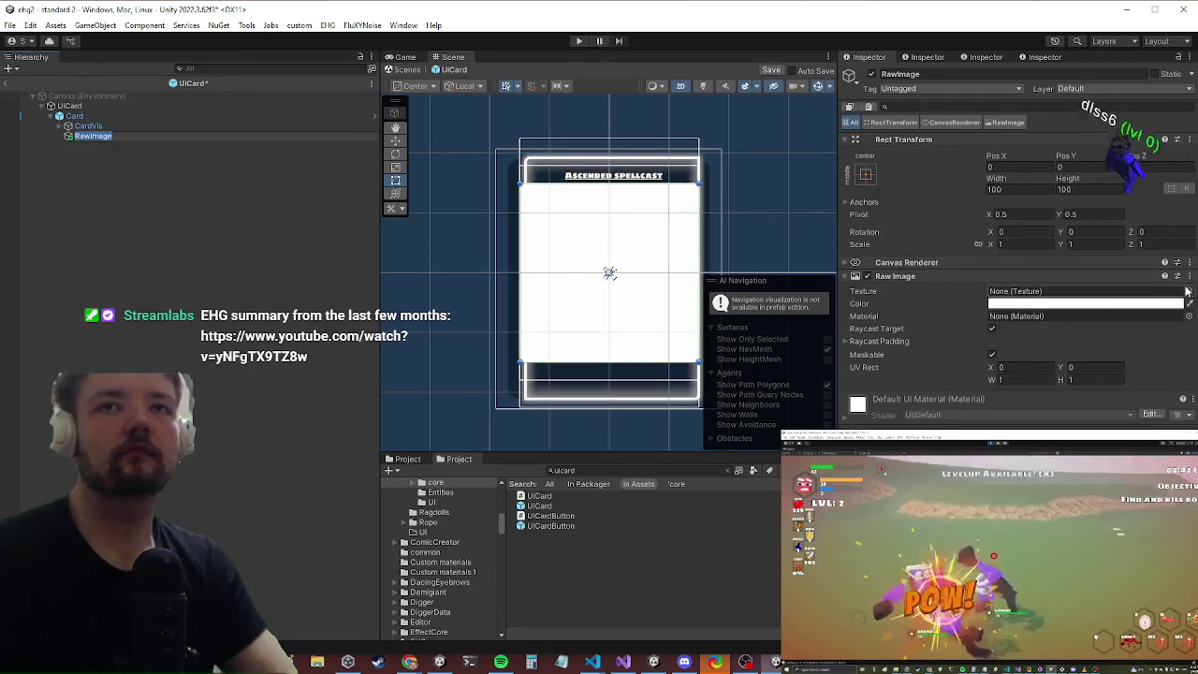
pyautogui.click(1188, 291)
pyautogui.write('wor')
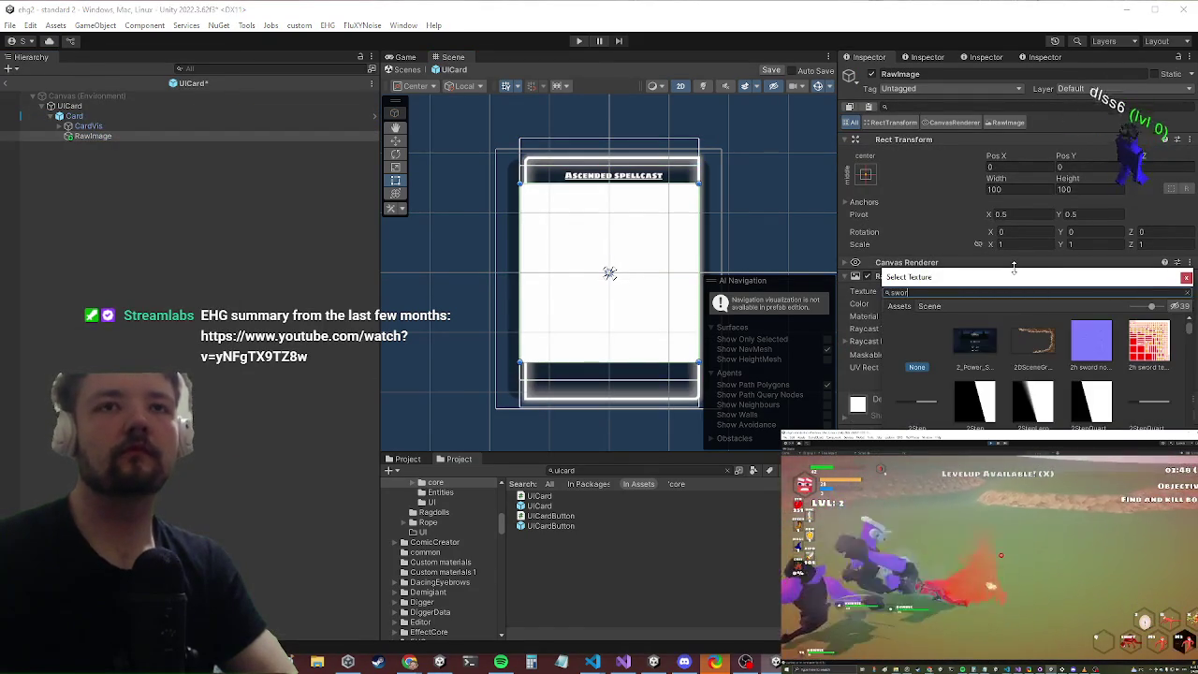
pyautogui.doubleClick(955, 410)
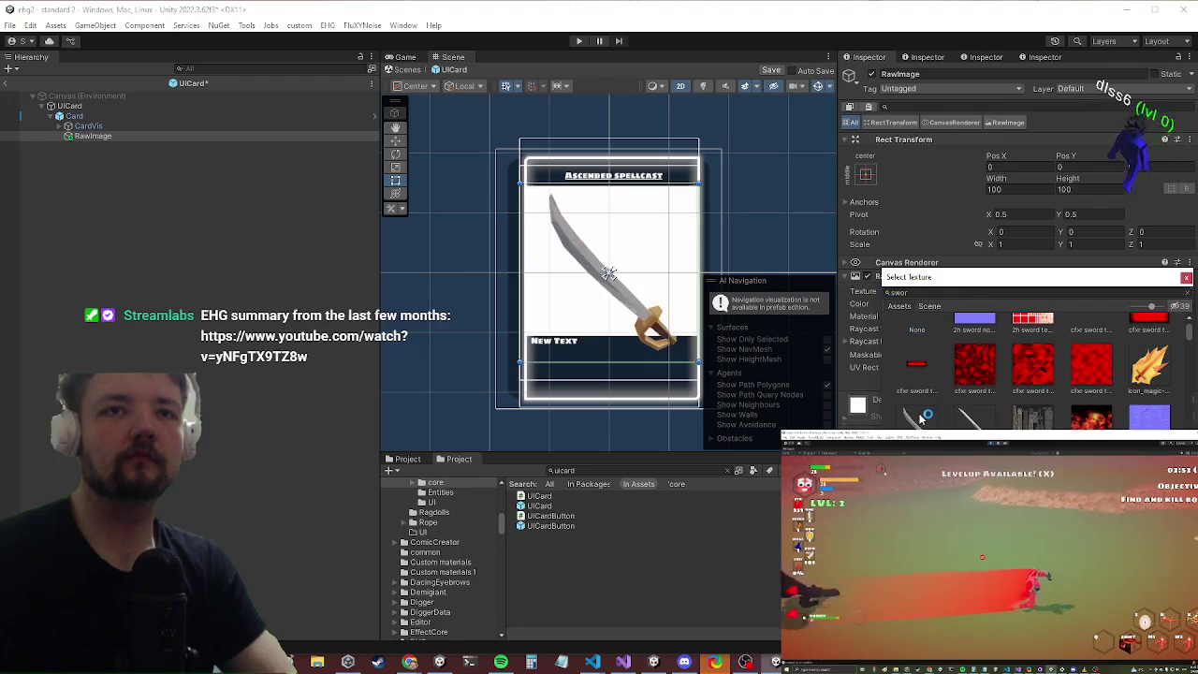
pyautogui.click(870, 171)
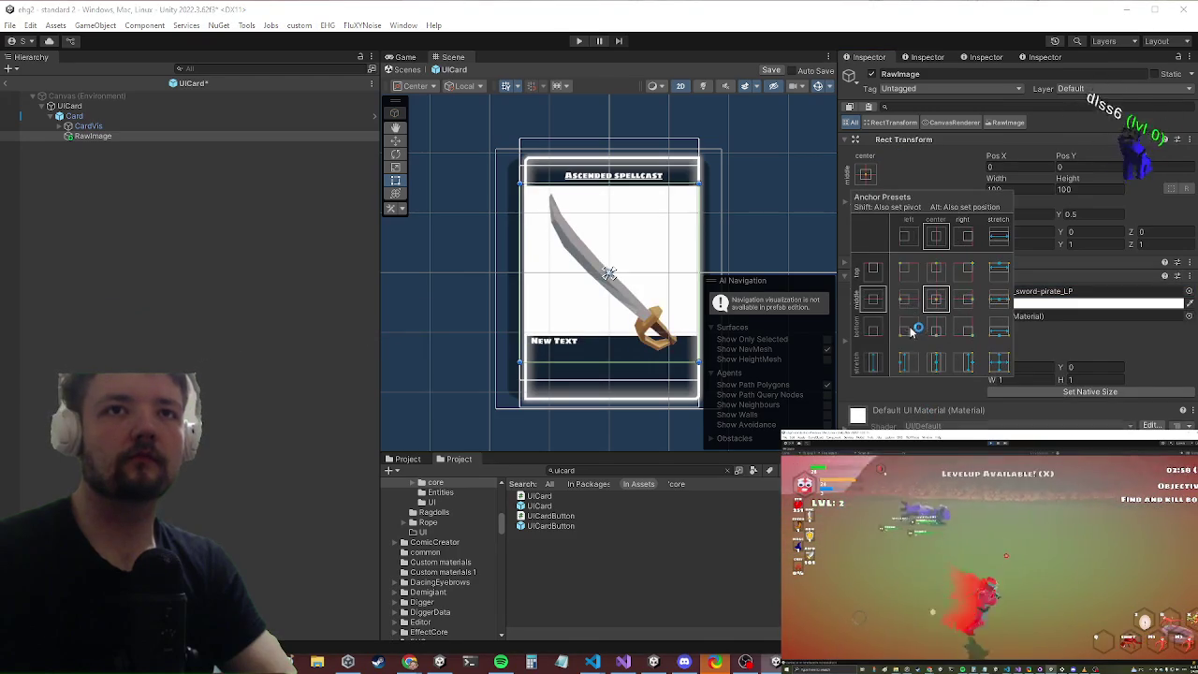
pyautogui.keyDown('alt'); pyautogui.keyDown('shift'); pyautogui.click(909, 331); pyautogui.keyUp('shift'); pyautogui.keyUp('alt')
pyautogui.click(1027, 186)
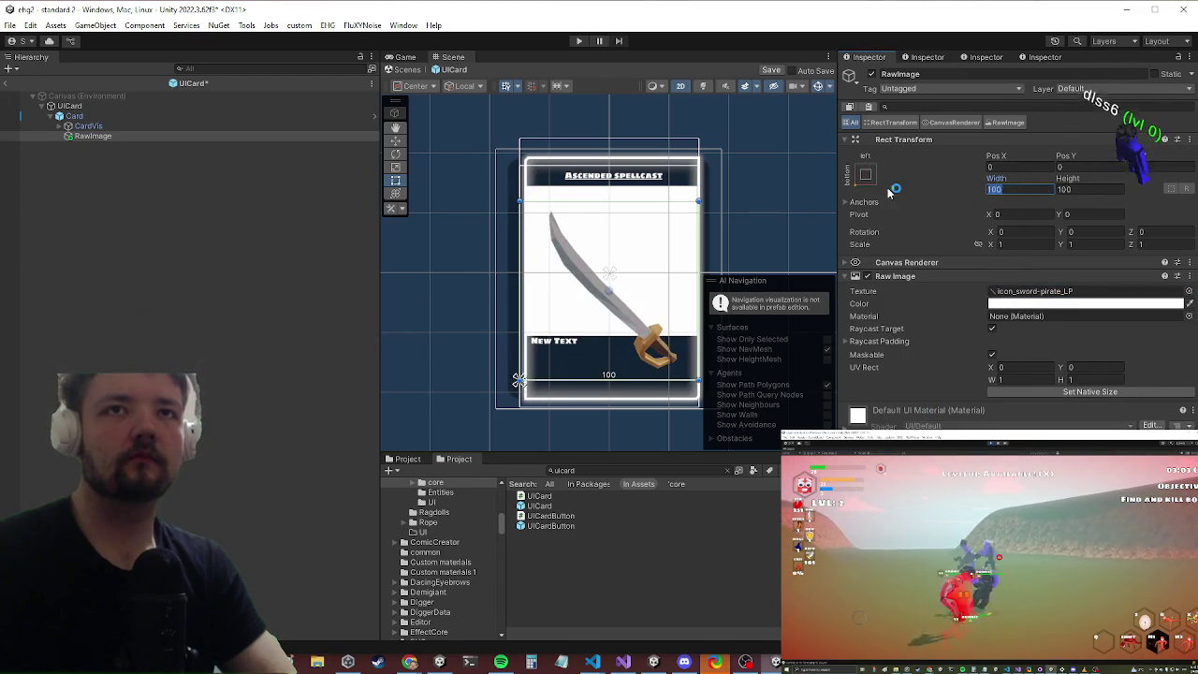
pyautogui.write('32')
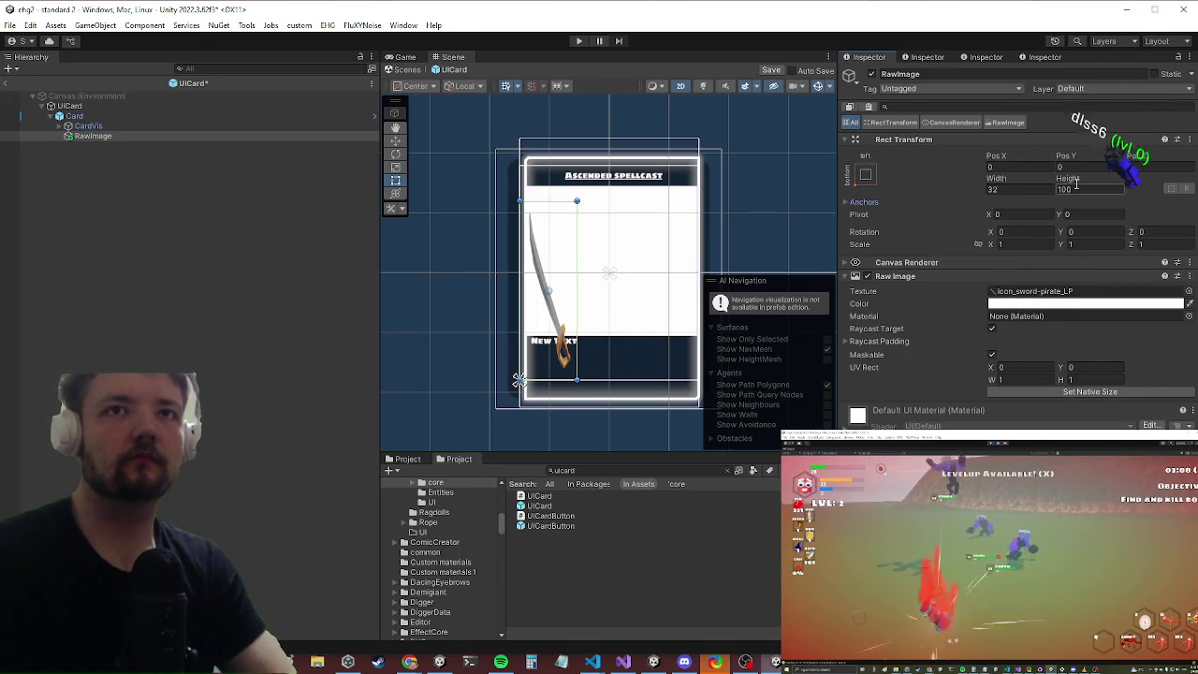
pyautogui.write('32')
# Step: Move the sword image into UICard, re-anchor it, and place it first under Image (3)
pyautogui.scroll(3, 602, 355)
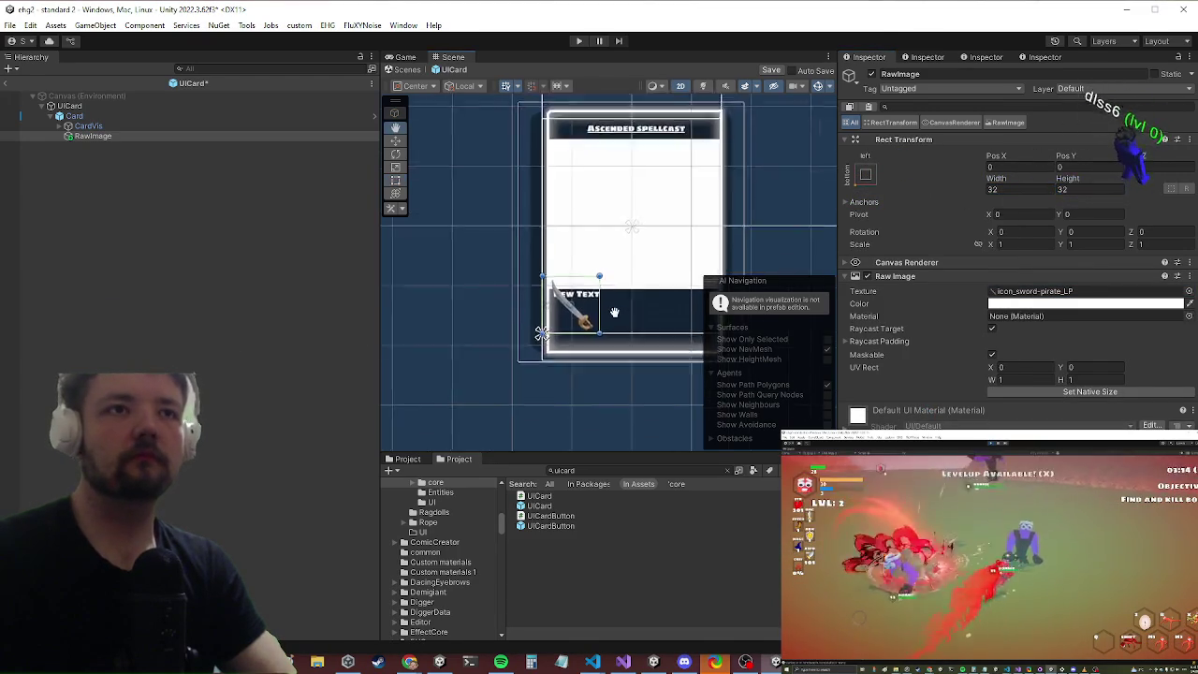
pyautogui.click(60, 126)
pyautogui.click(77, 136)
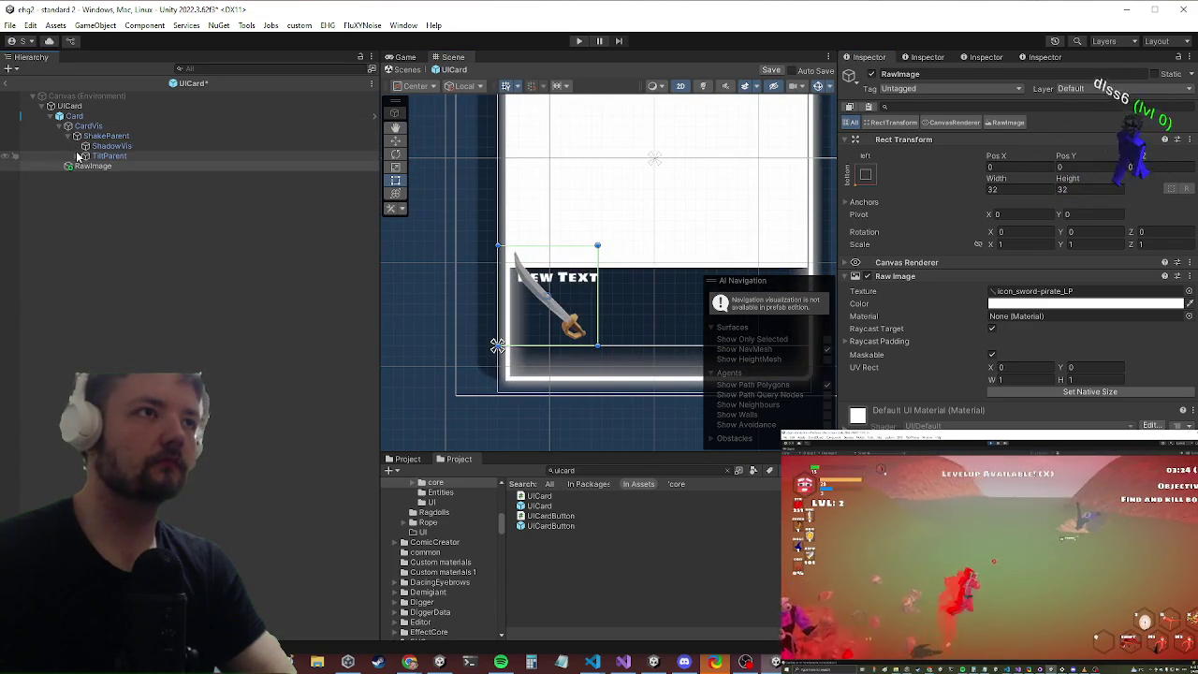
pyautogui.click(78, 156)
pyautogui.click(94, 175)
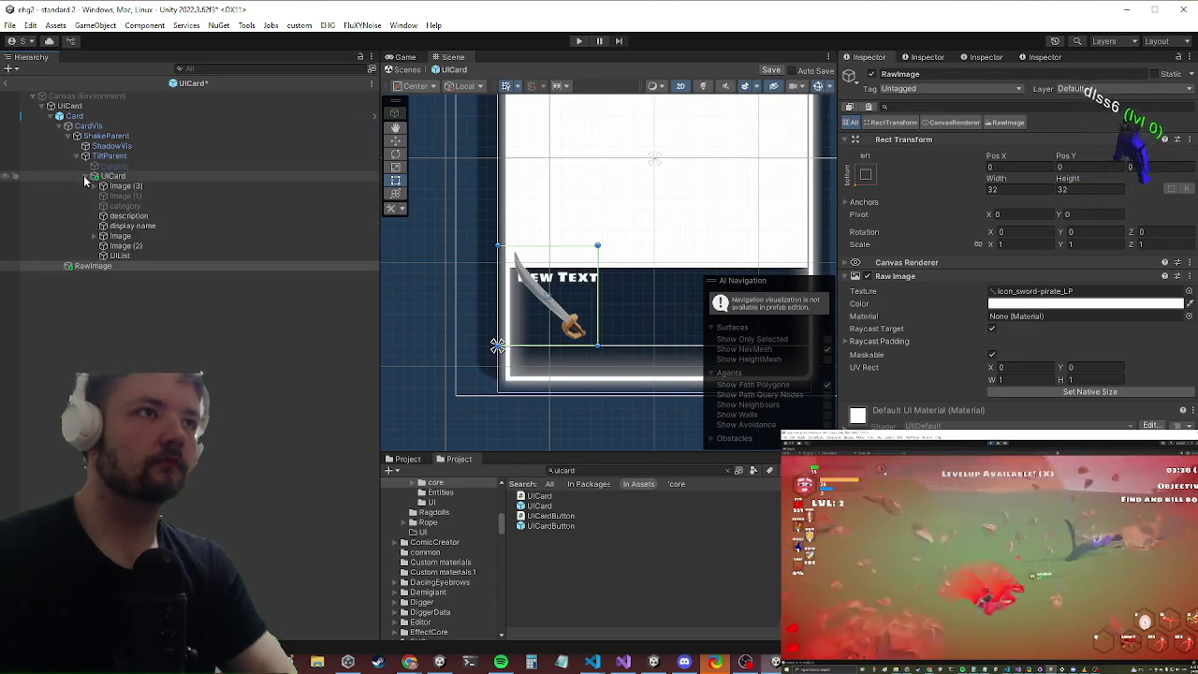
pyautogui.moveTo(91, 266); pyautogui.dragTo(129, 186)
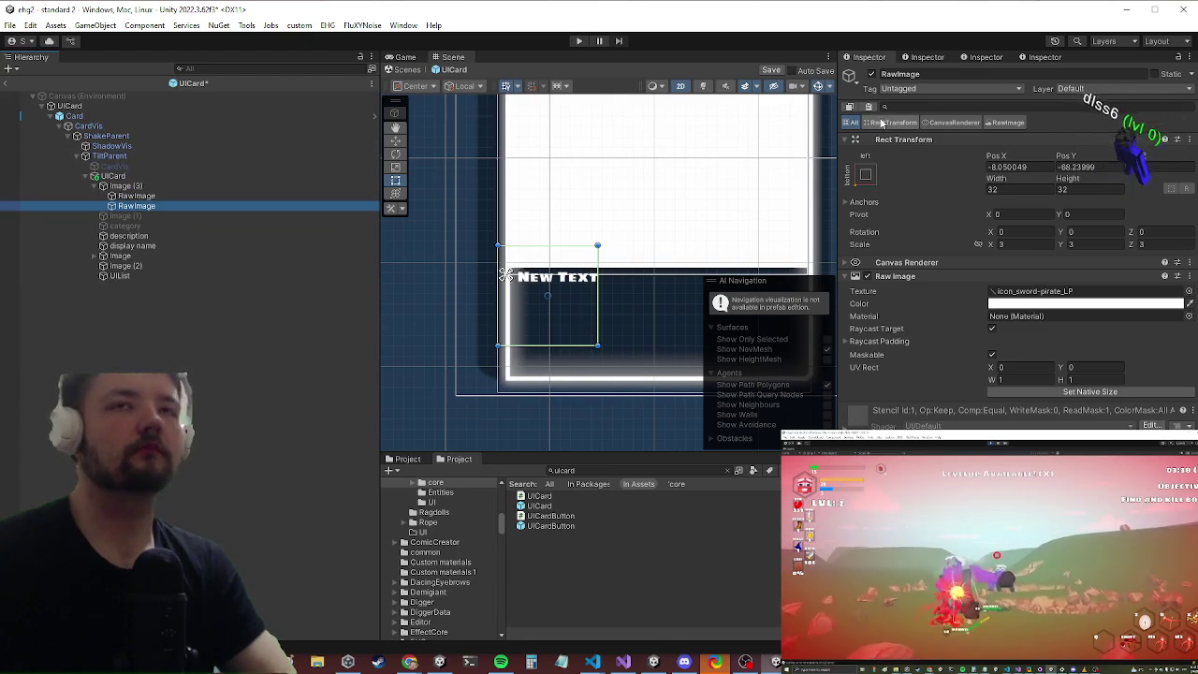
pyautogui.click(867, 175)
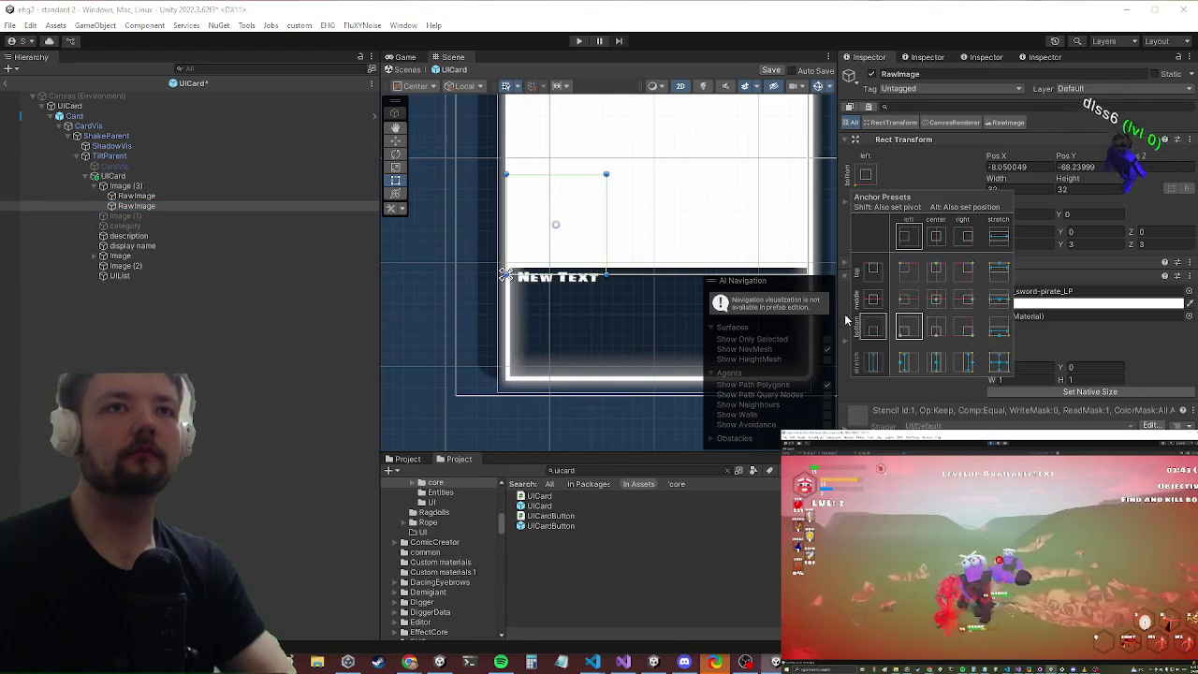
pyautogui.keyDown('alt'); pyautogui.click(890, 323); pyautogui.keyUp('alt')
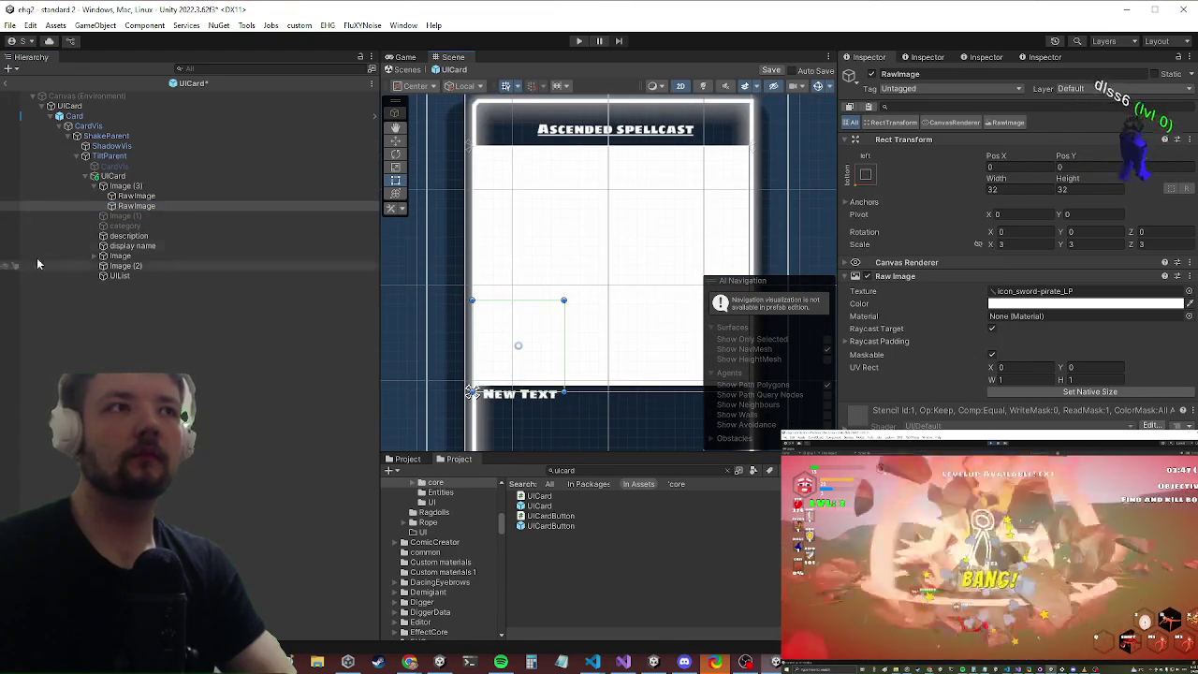
pyautogui.moveTo(137, 206); pyautogui.dragTo(120, 192)
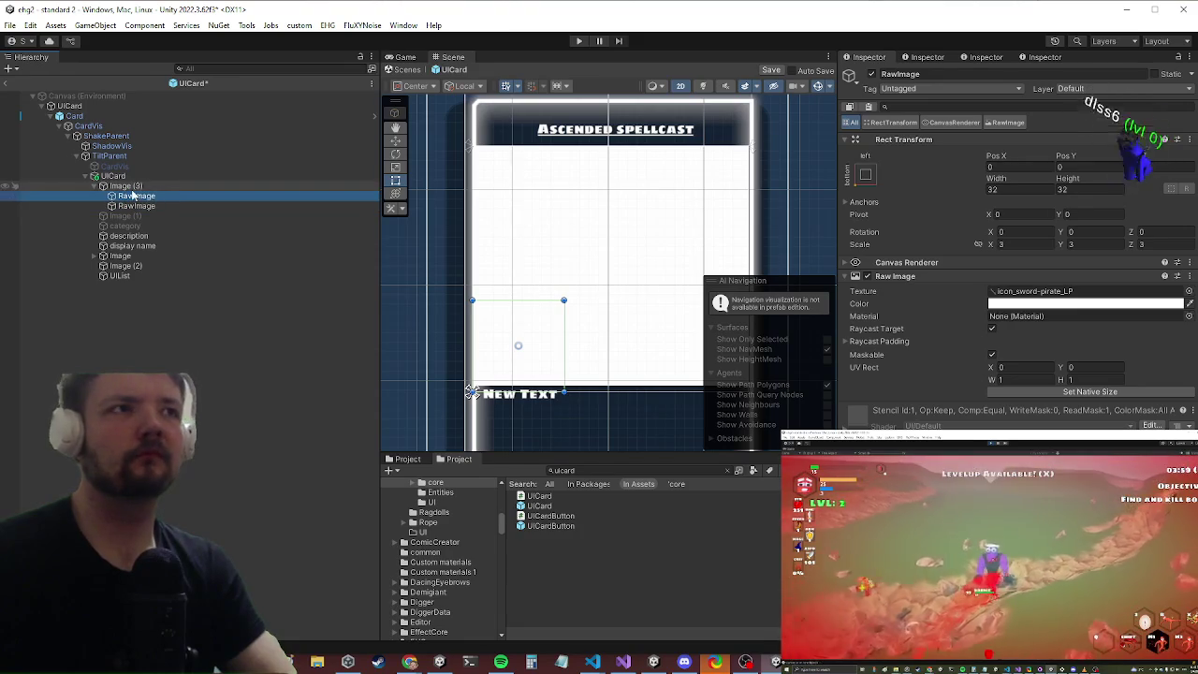
# Step: Check Image (3)'s masking by toggling it off and on, and inspect both raw images beneath it
pyautogui.click(131, 188)
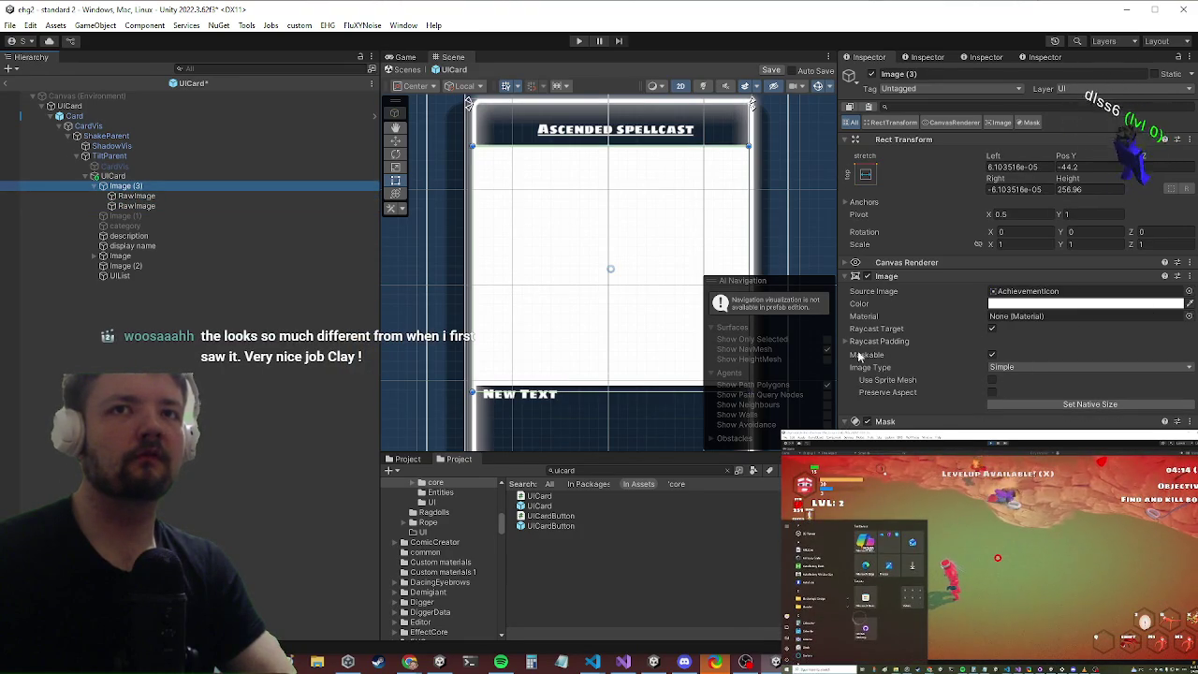
pyautogui.click(150, 195)
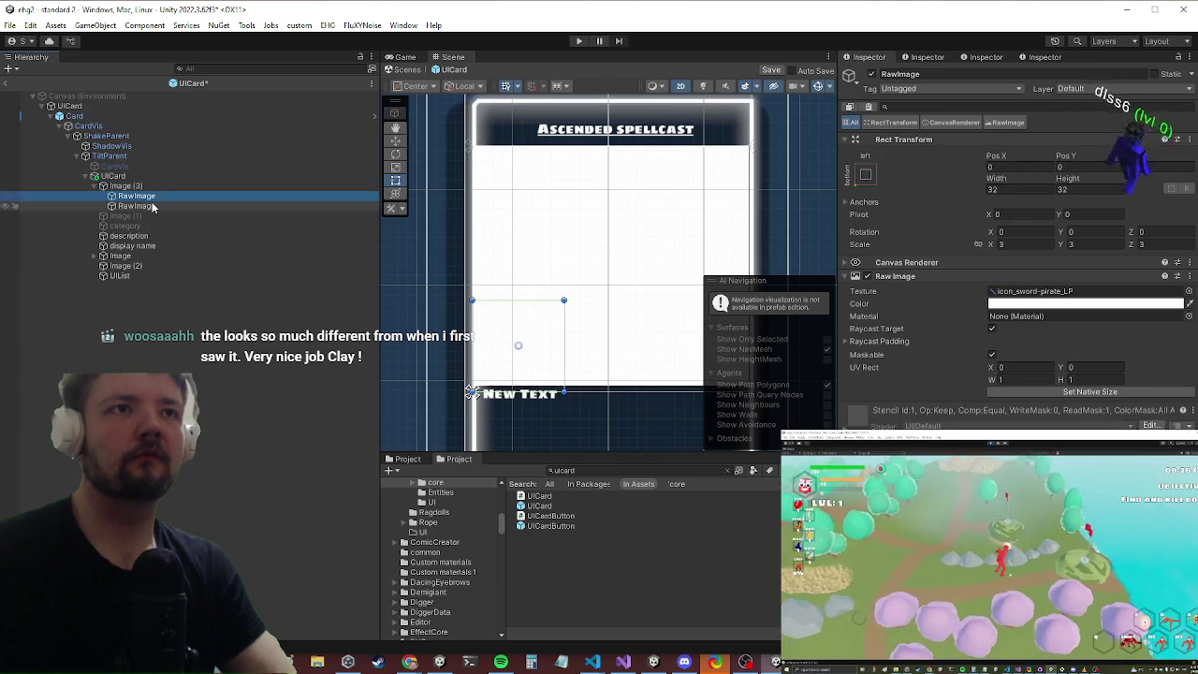
pyautogui.click(153, 206)
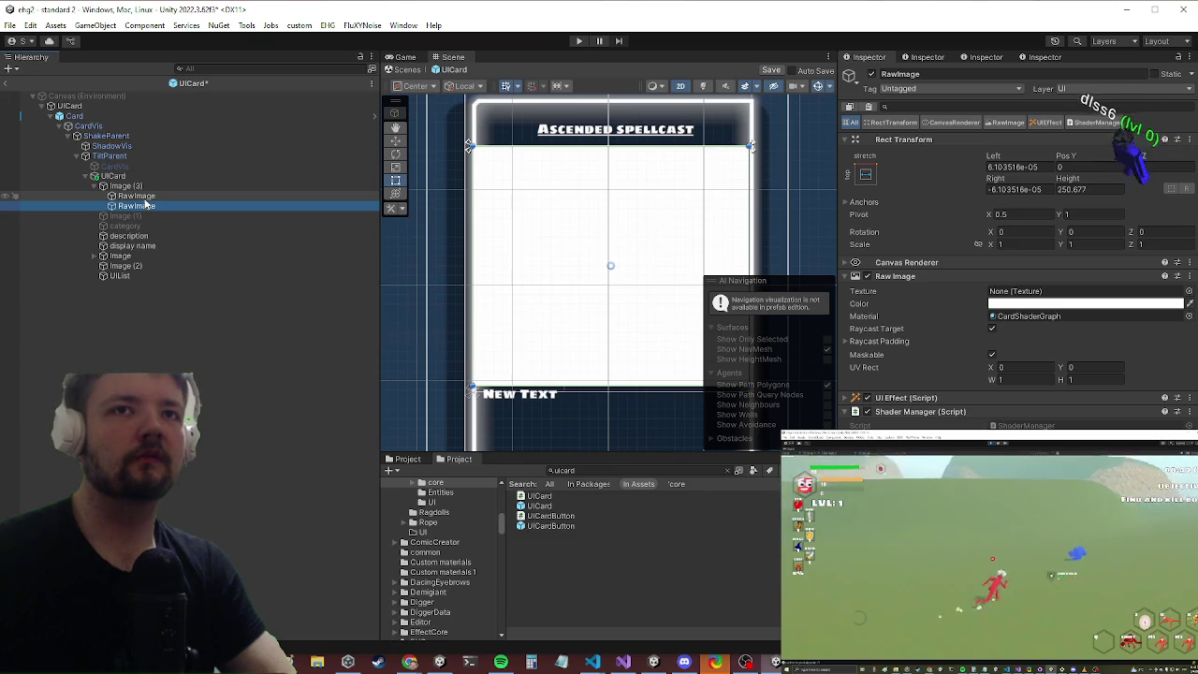
pyautogui.click(133, 197)
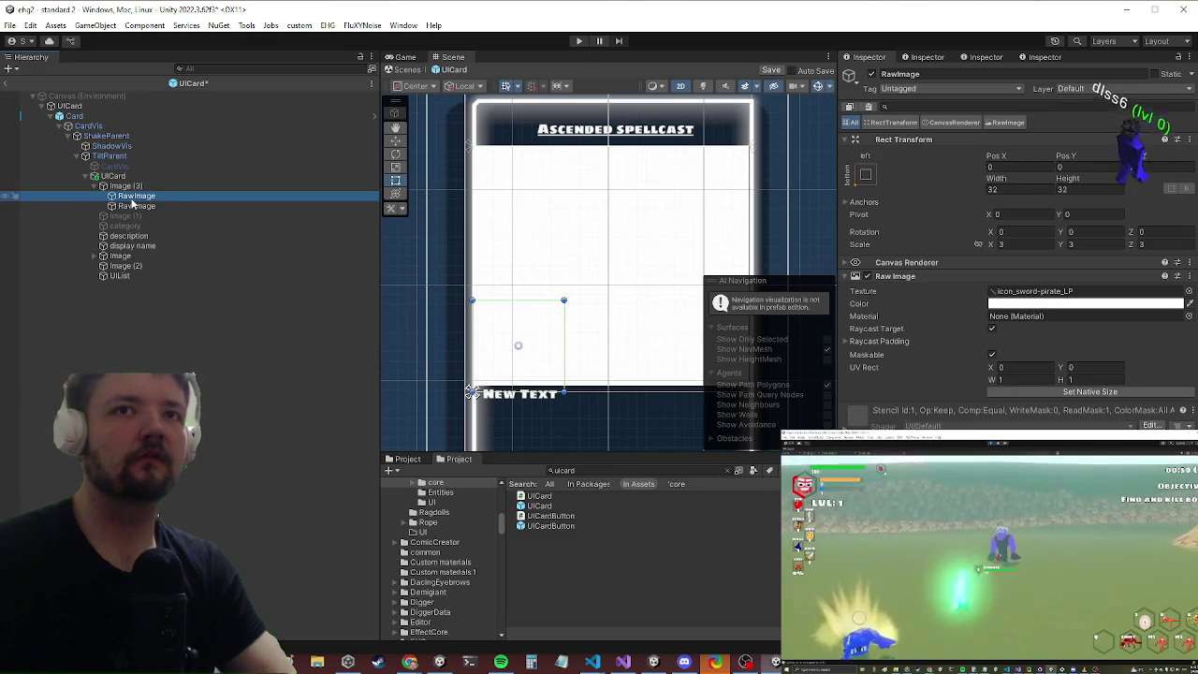
pyautogui.click(126, 186)
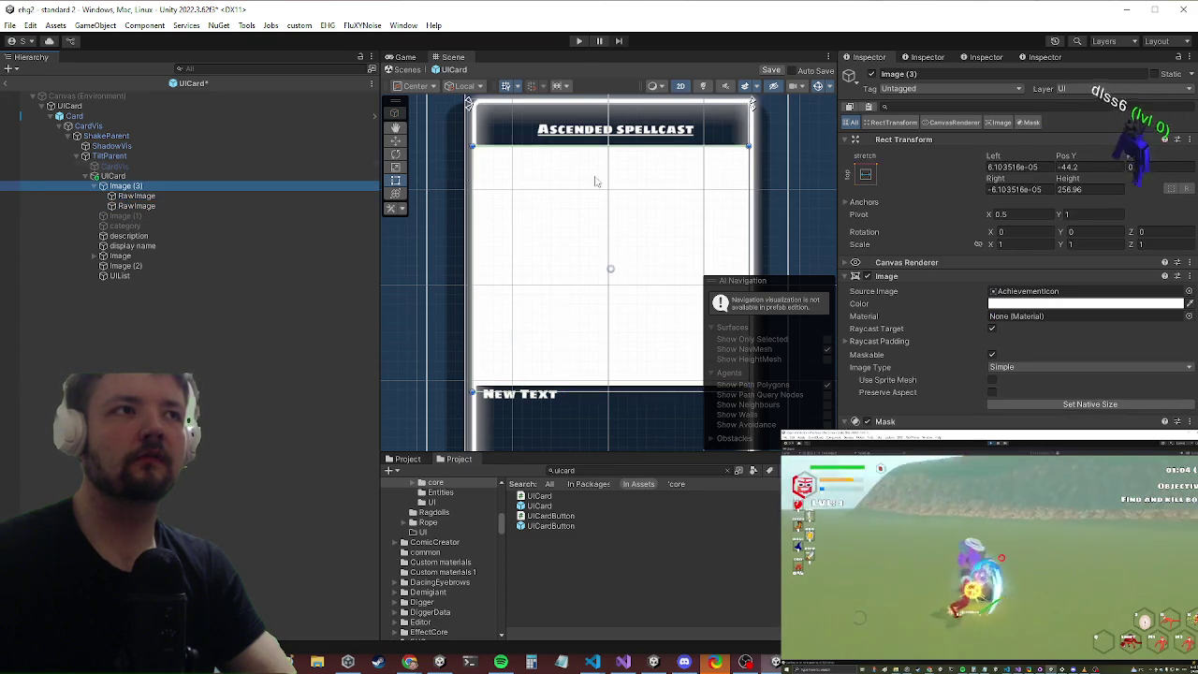
pyautogui.click(866, 278)
pyautogui.click(866, 277)
pyautogui.click(866, 277)
pyautogui.click(866, 277)
pyautogui.click(136, 195)
pyautogui.keyDown('shift'); pyautogui.click(136, 206); pyautogui.keyUp('shift')
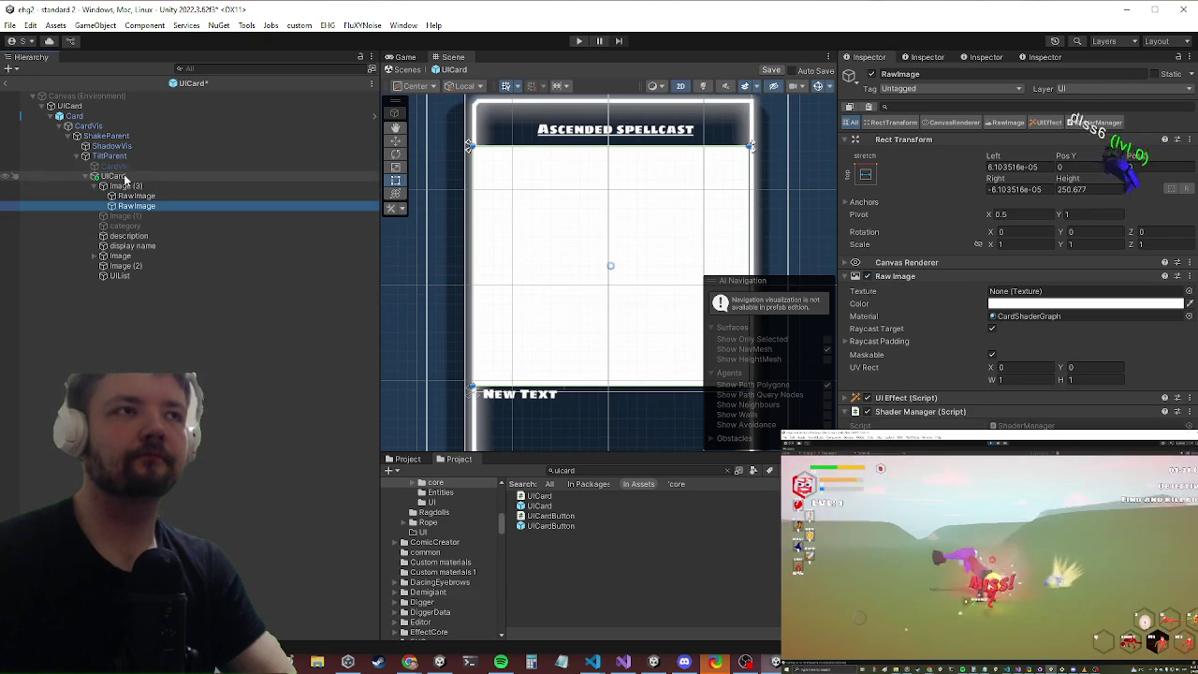
pyautogui.click(128, 175)
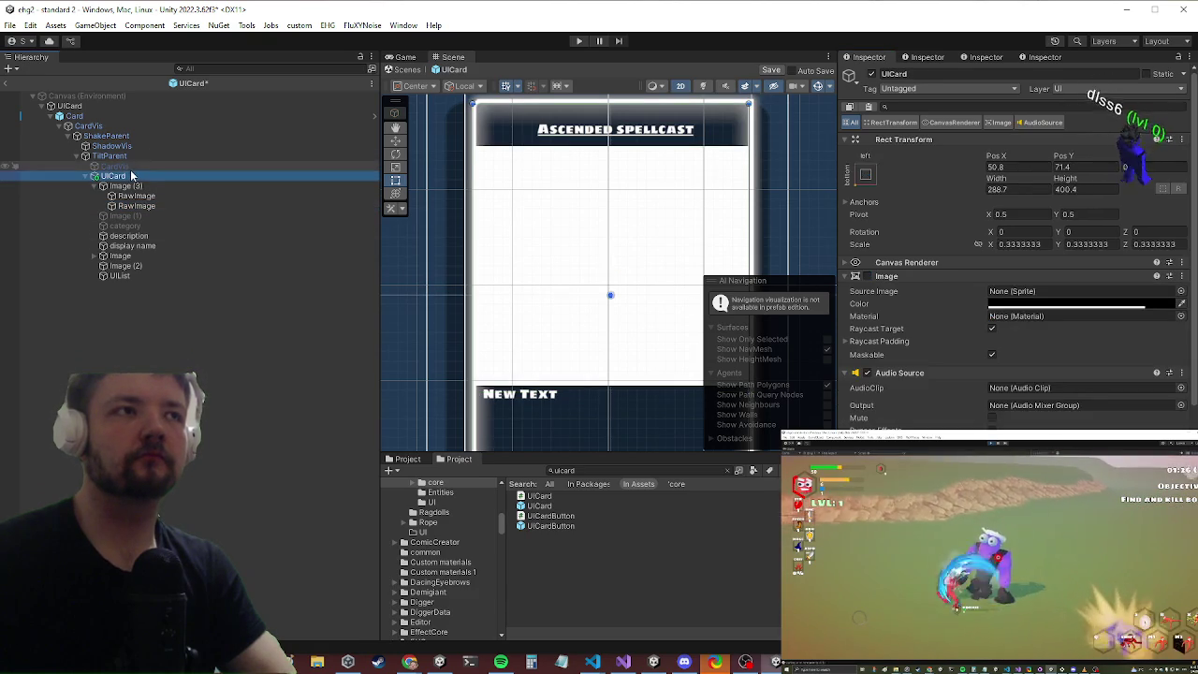
# Step: Pan the Scene view of the card, then press Play to start the game
pyautogui.moveTo(650, 259); pyautogui.dragTo(637, 240)
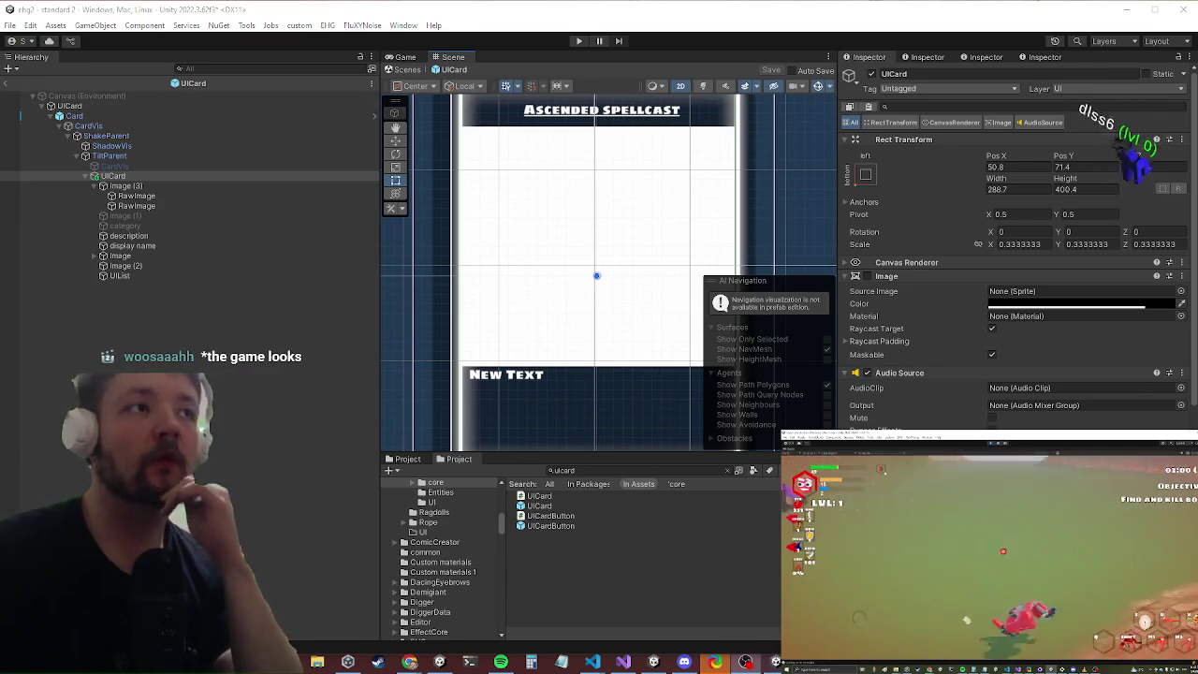
pyautogui.click(576, 41)
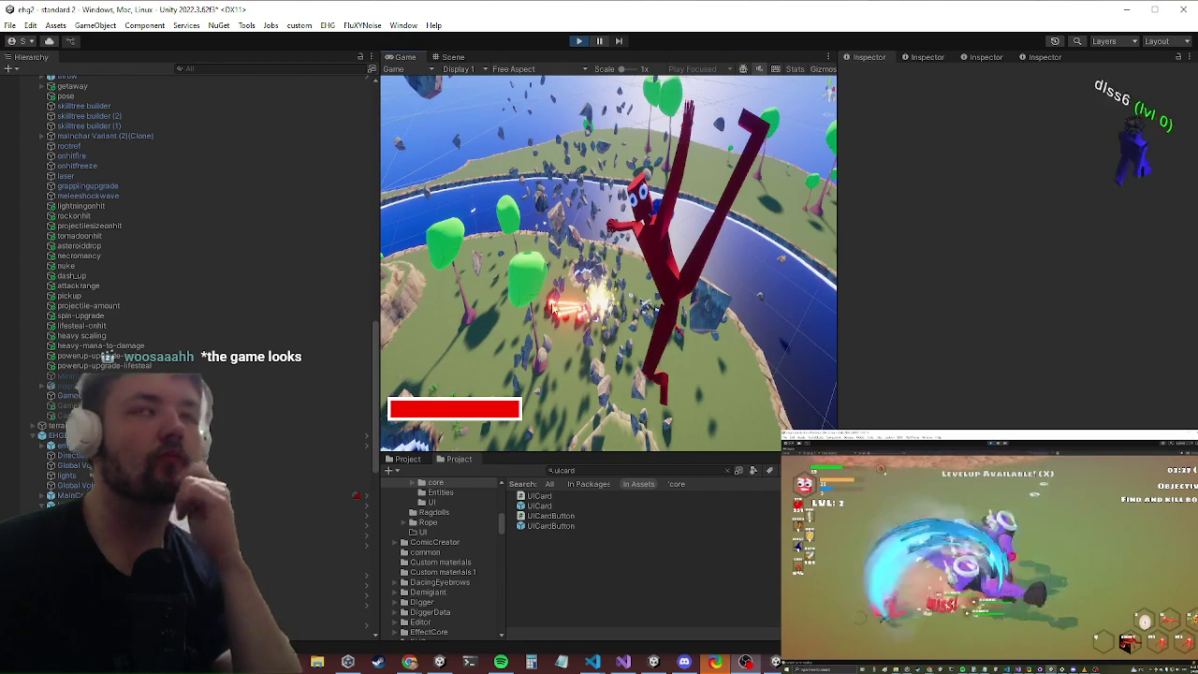
# Step: In a maximized Game view, open and close the chest inventory, walk around, then press X for the level-up card
pyautogui.hotkey('shift', 'space')
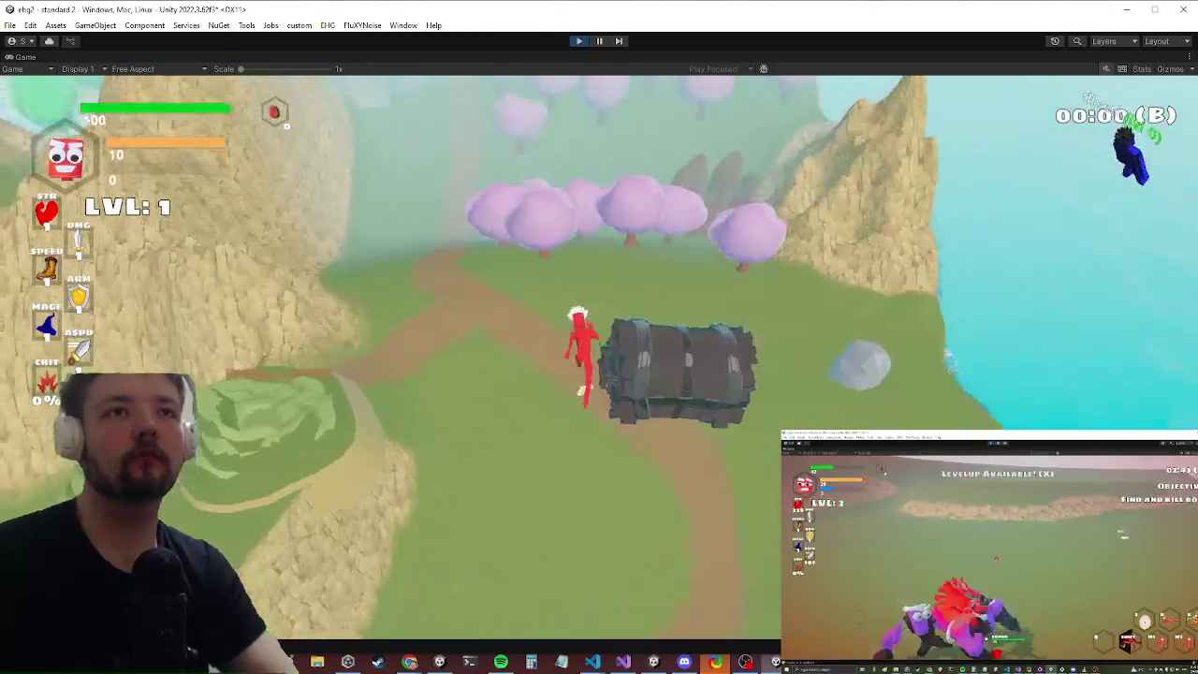
pyautogui.press('e')
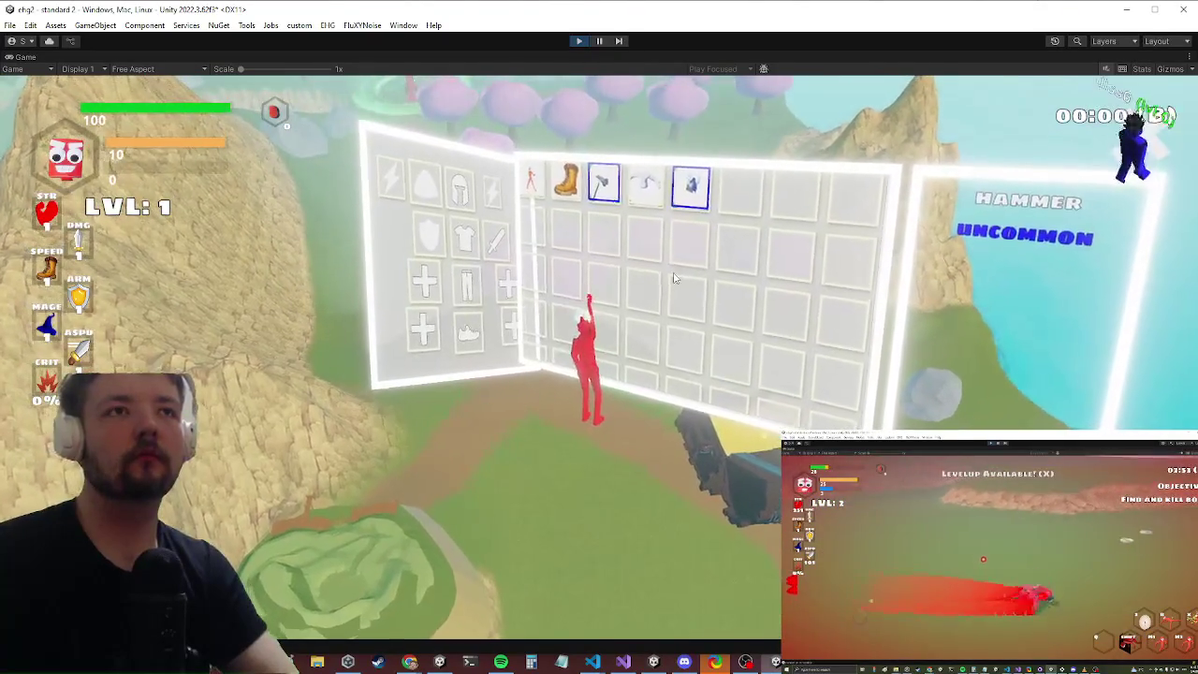
pyautogui.press('e')
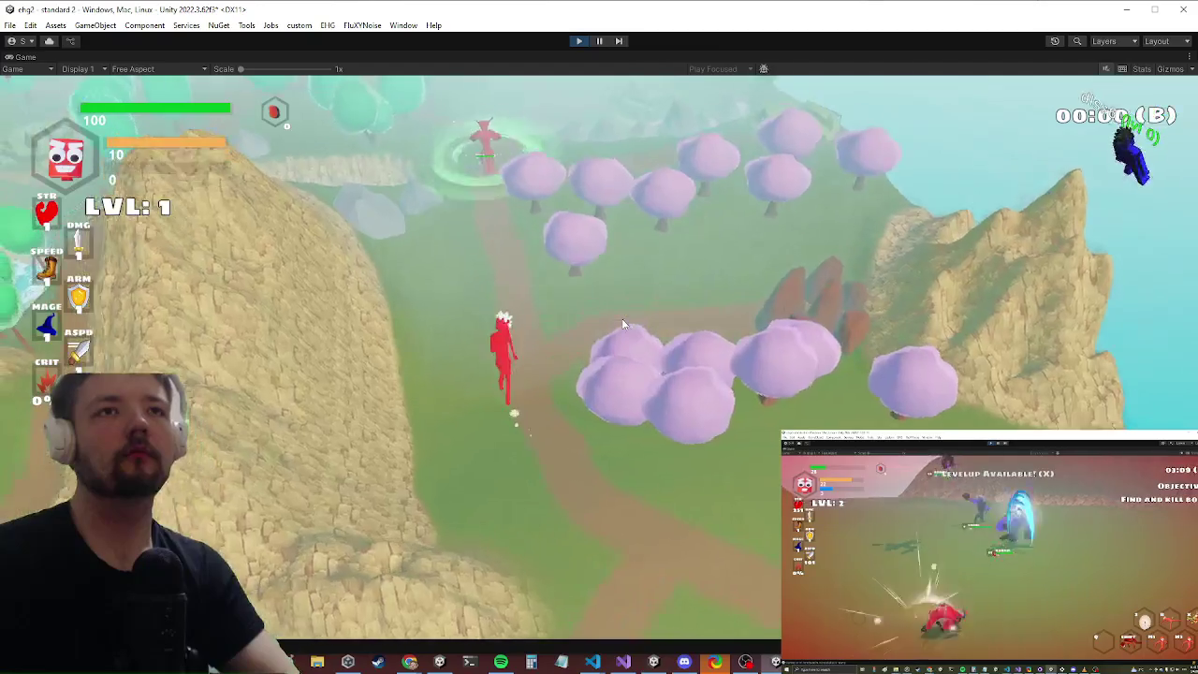
pyautogui.press('w')
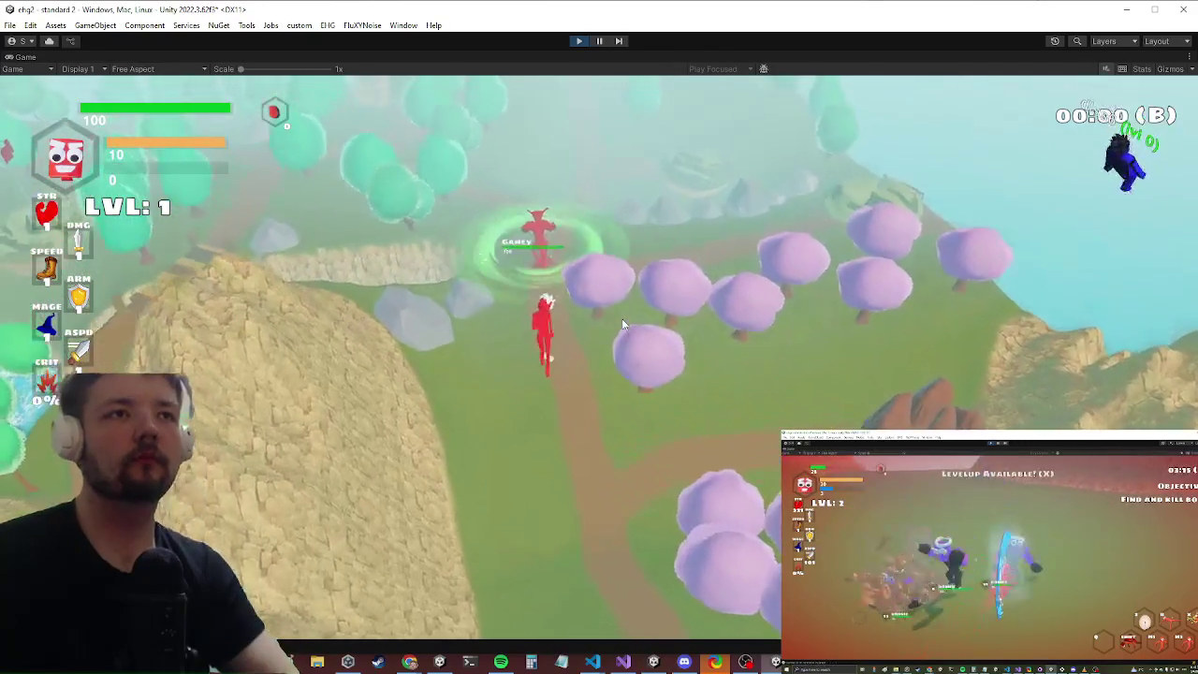
pyautogui.press('s')
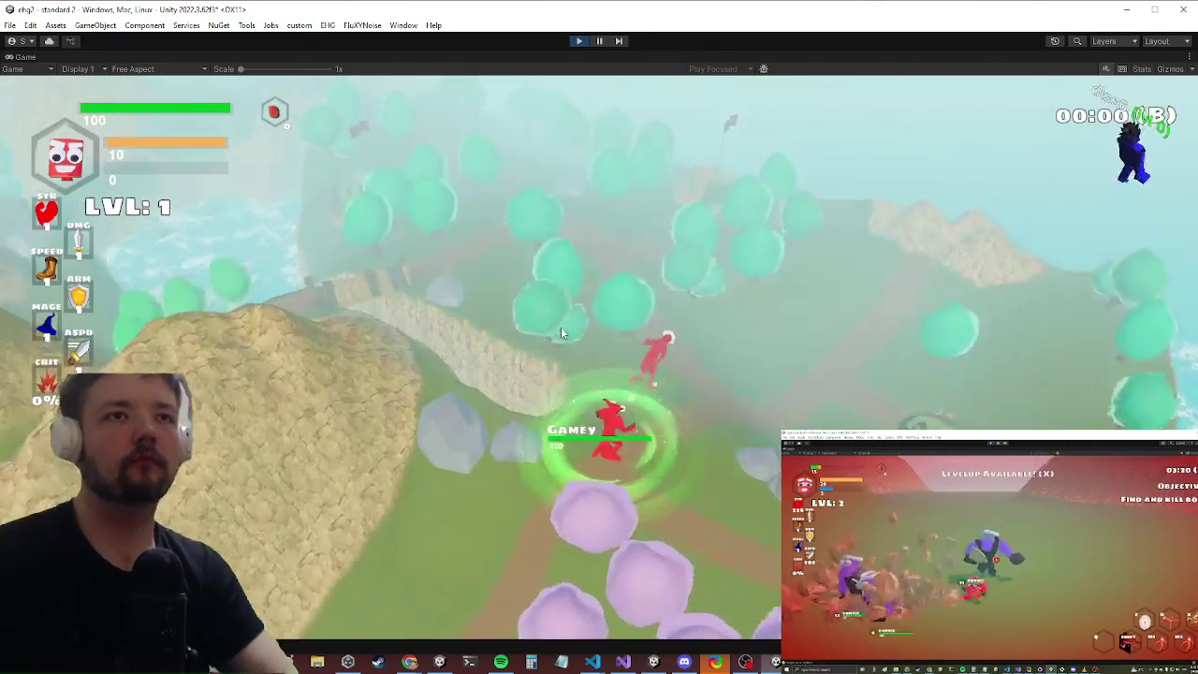
pyautogui.press('s')
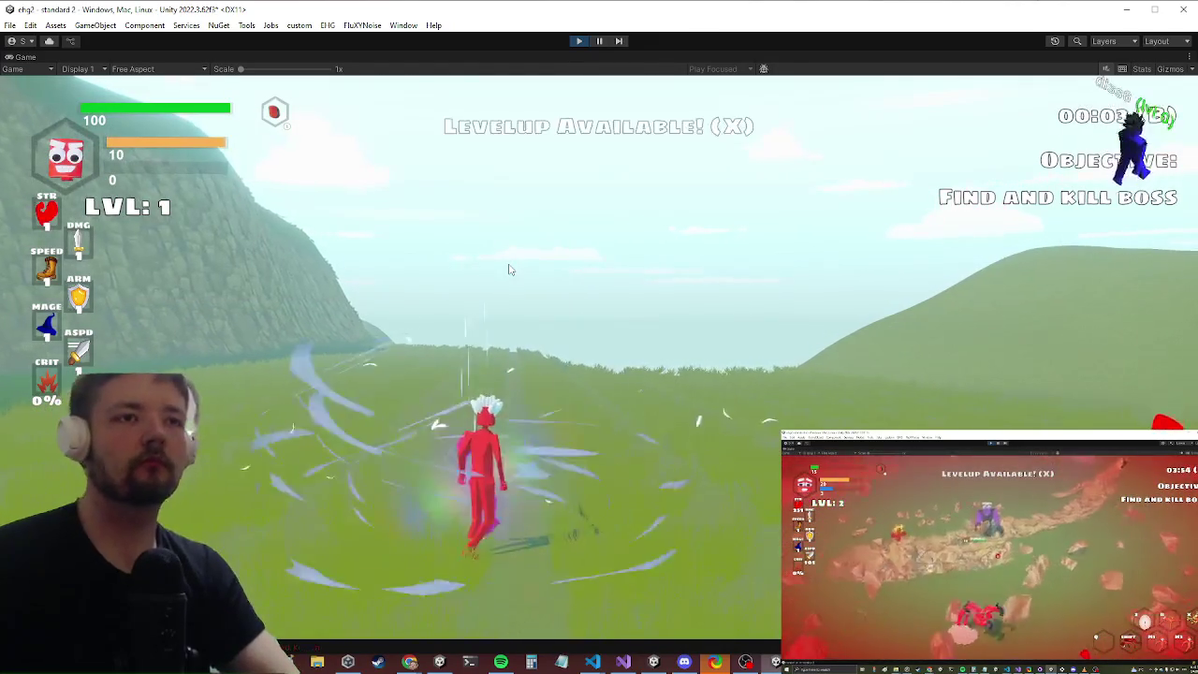
pyautogui.press('x')
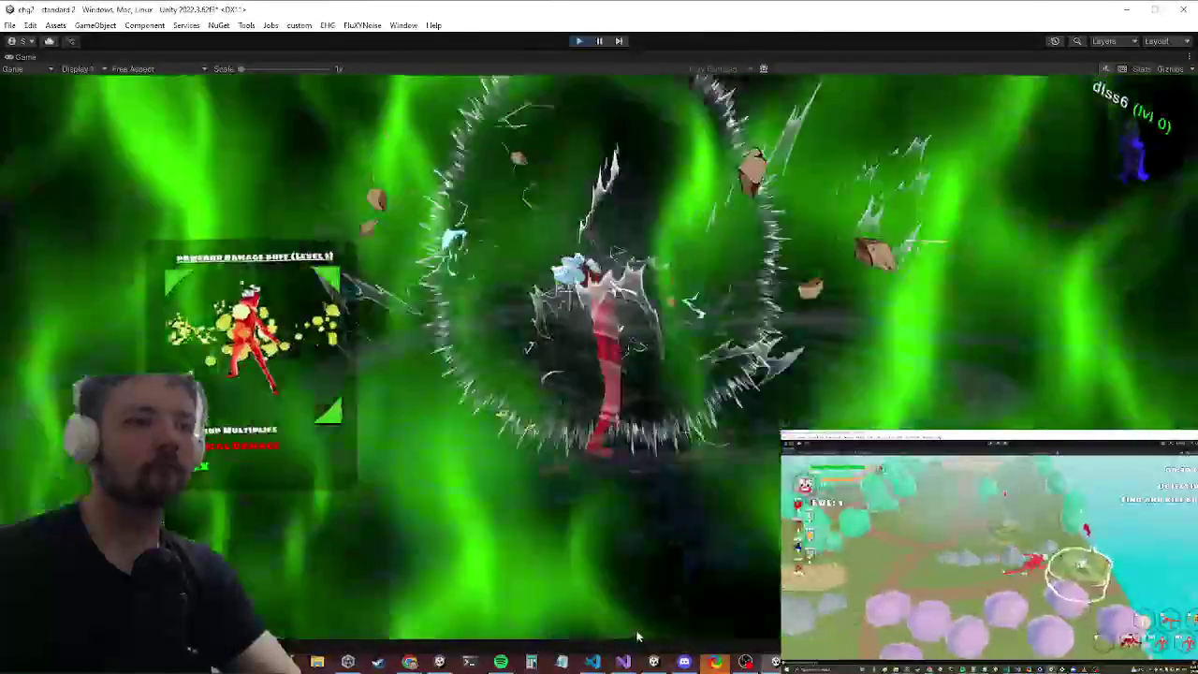
# Step: Find all references to innerRawImage, reviewing lines 402 and 405, then minimize Visual Studio
pyautogui.hotkey('alt', 'Tab')
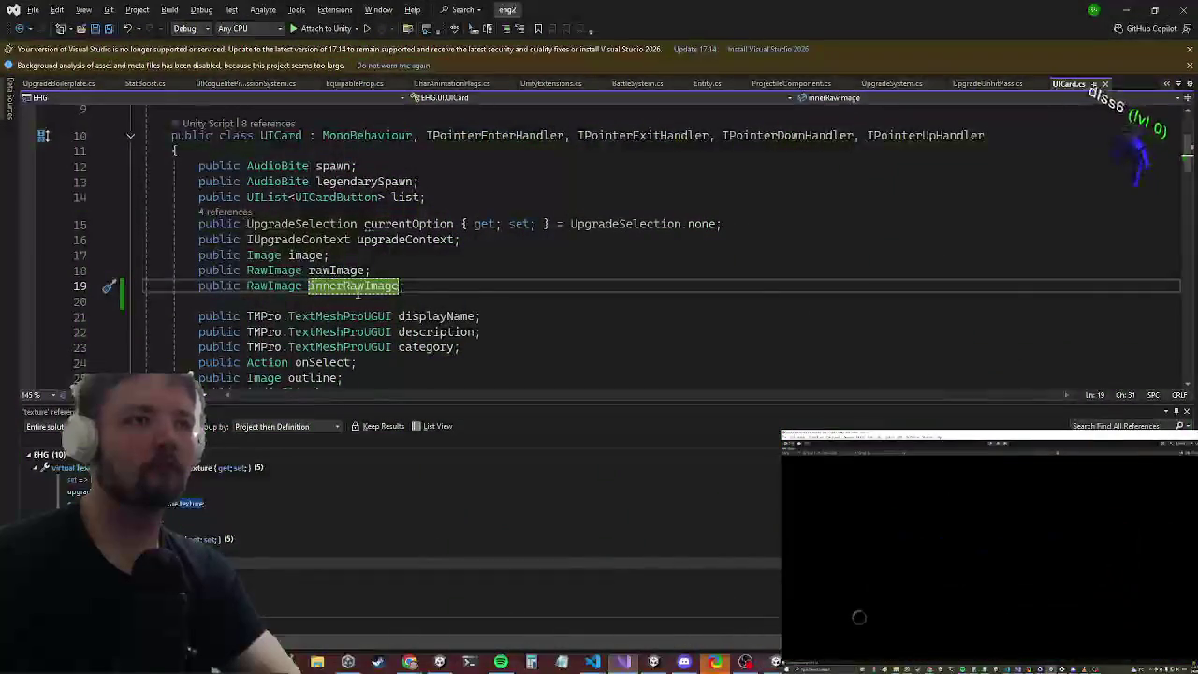
pyautogui.rightClick(363, 293)
pyautogui.click(412, 401)
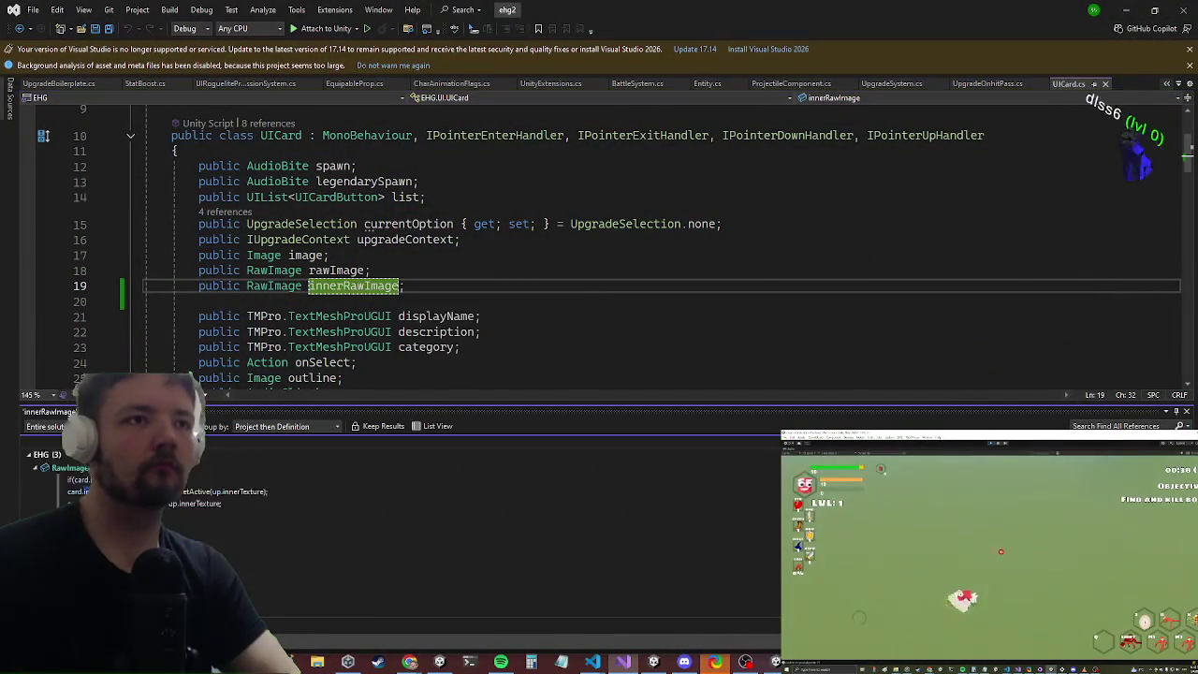
pyautogui.hotkey('shift', 'F8')
pyautogui.hotkey('shift', 'F8')
pyautogui.hotkey('shift', 'F8')
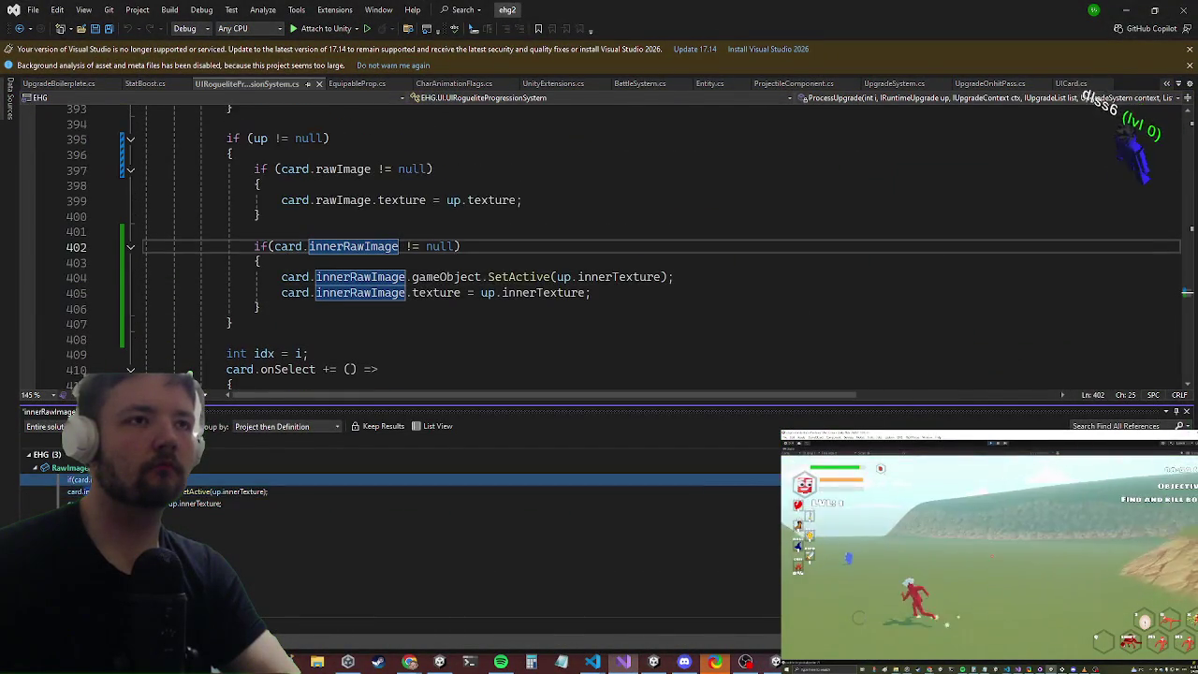
pyautogui.hotkey('shift', 'F8')
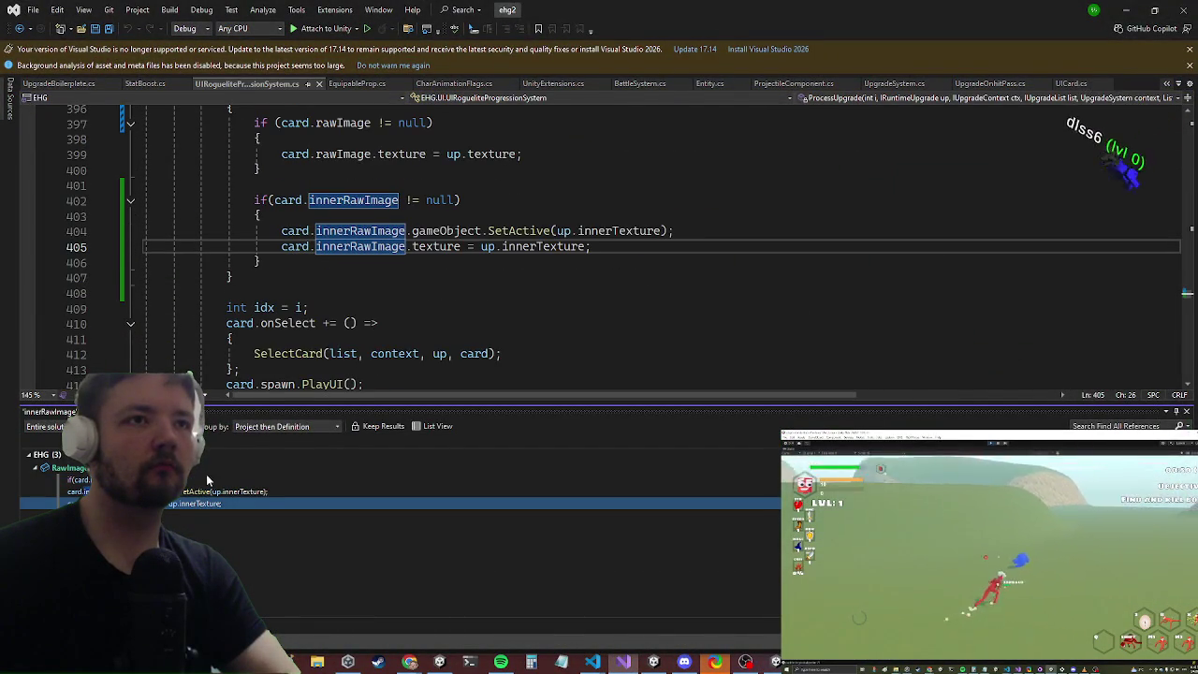
pyautogui.scroll(2, 353, 217)
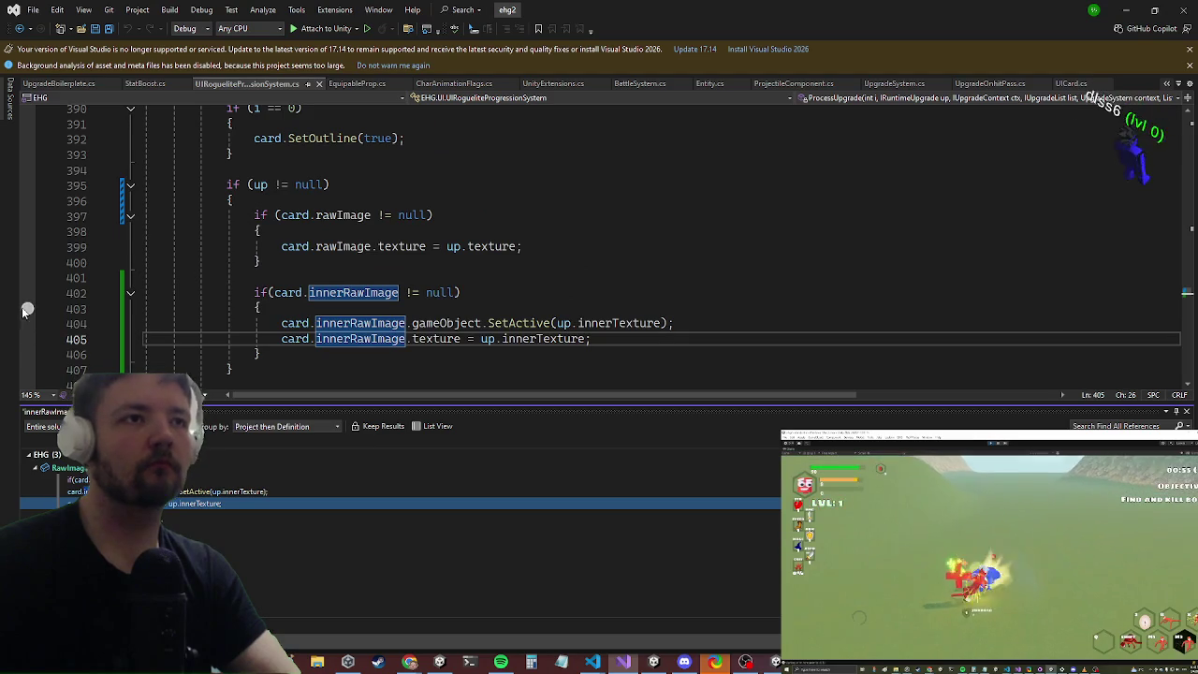
pyautogui.click(1128, 10)
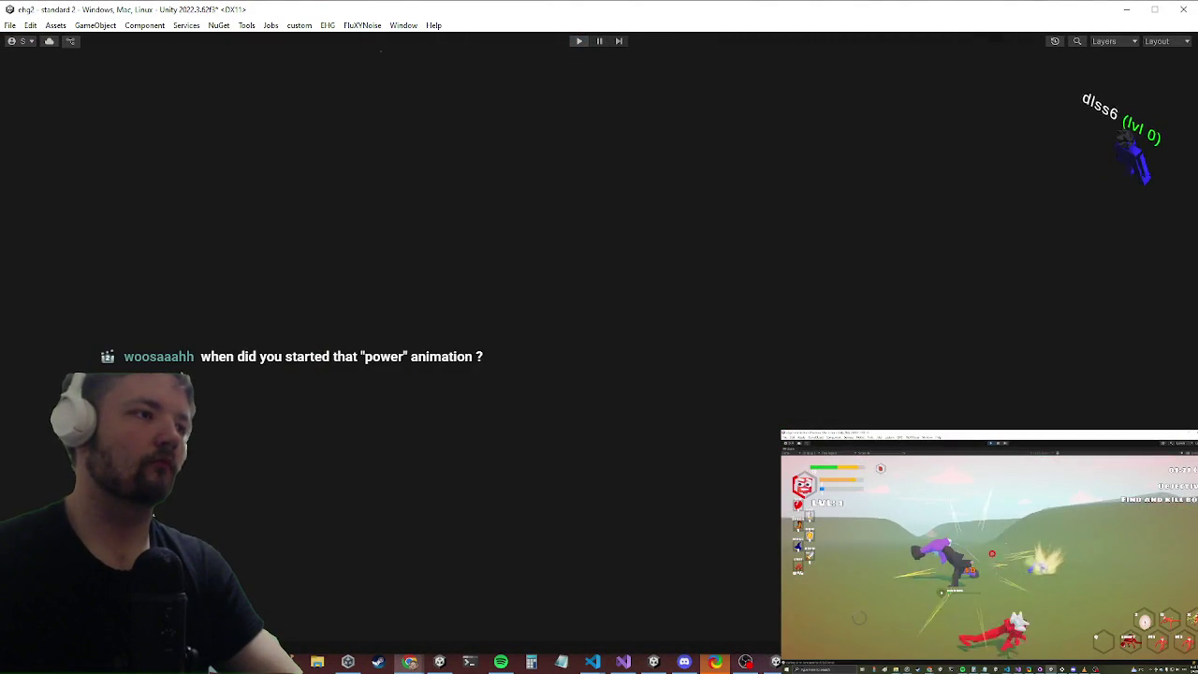
# Step: Restore Unity's full editor layout and open the UICard prefab in prefab mode
pyautogui.hotkey('shift', 'space')
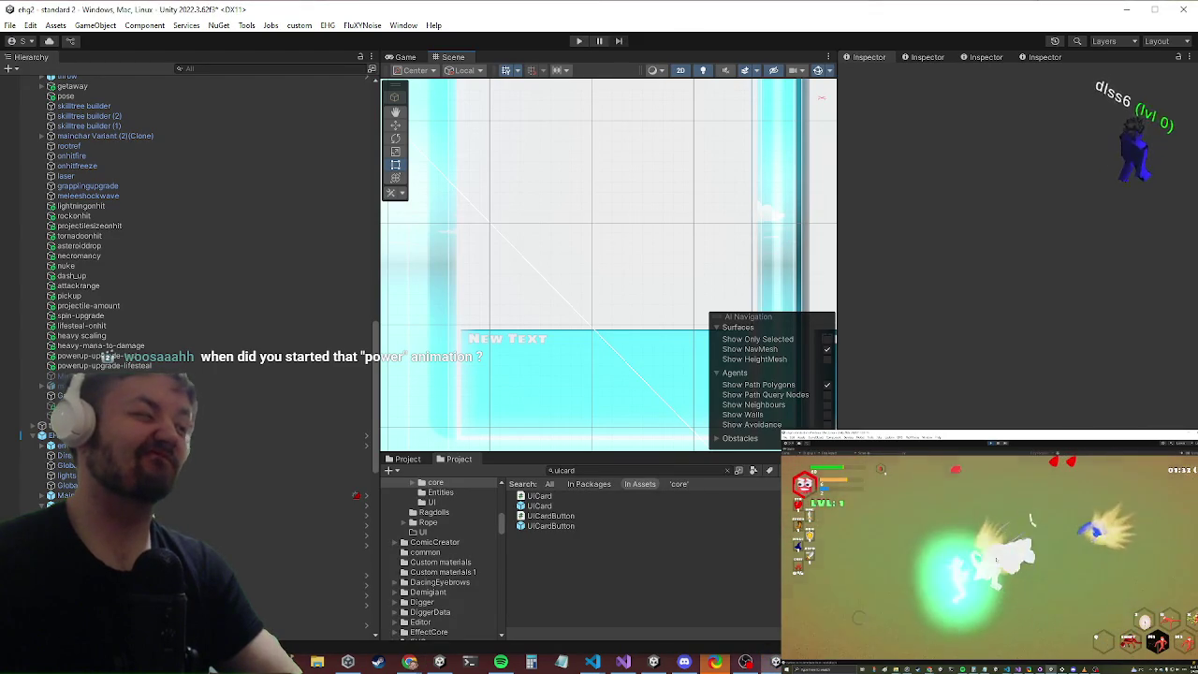
pyautogui.press('Tab')
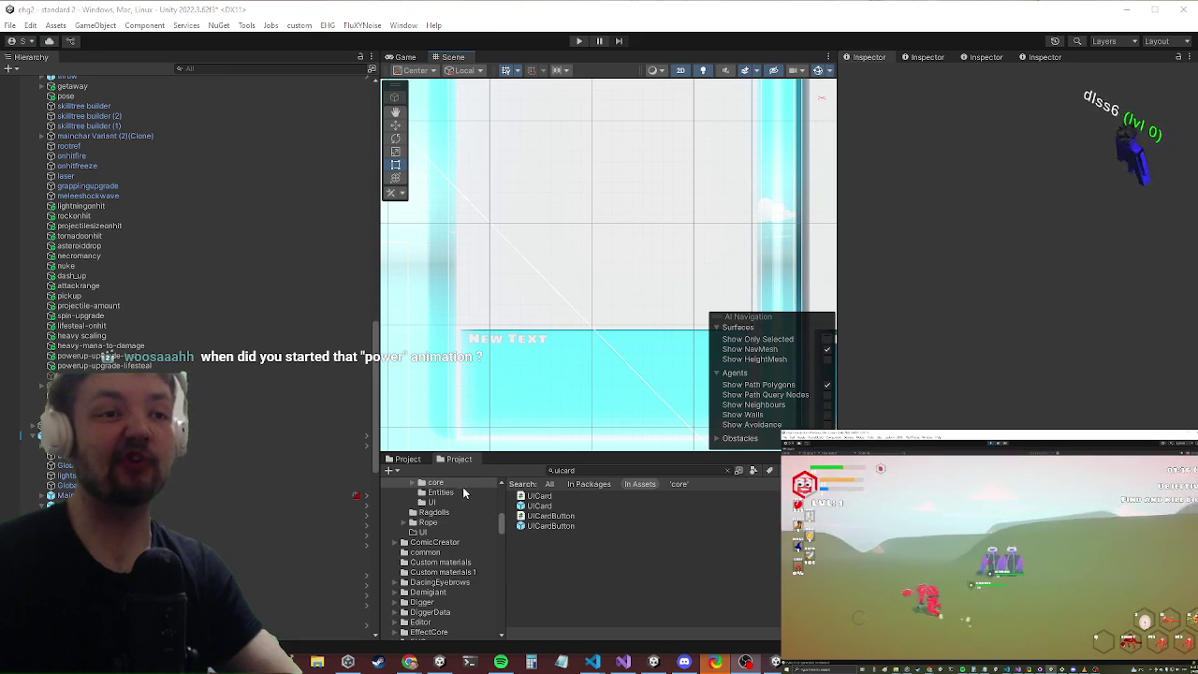
pyautogui.doubleClick(558, 507)
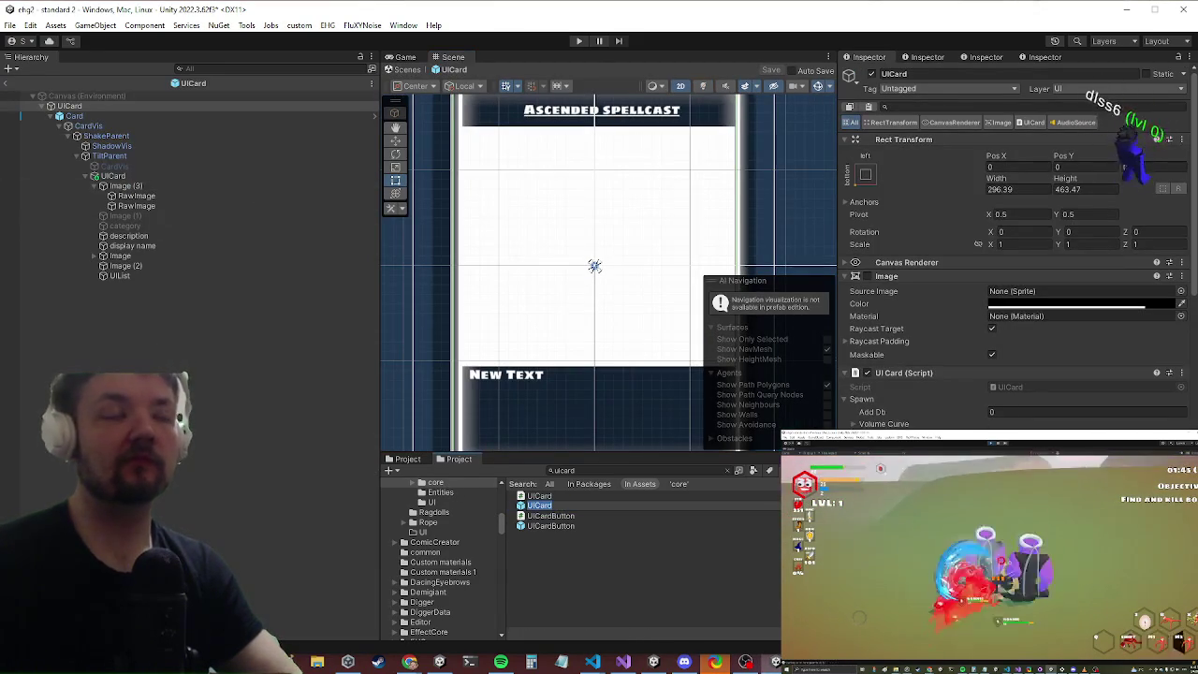
# Step: Check the UI Card script fields, noting Inner Raw Image is empty, and select the second RawImage under Image (3)
pyautogui.scroll(-5, 1104, 411)
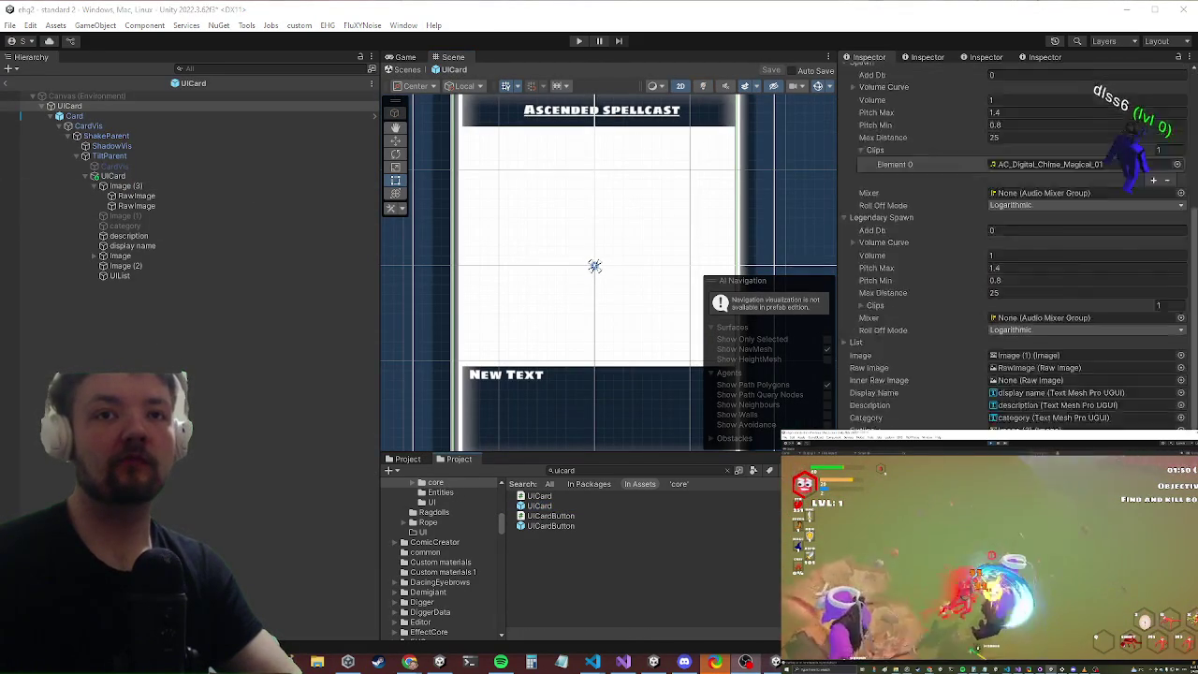
pyautogui.scroll(-4, 947, 408)
pyautogui.scroll(6, 924, 388)
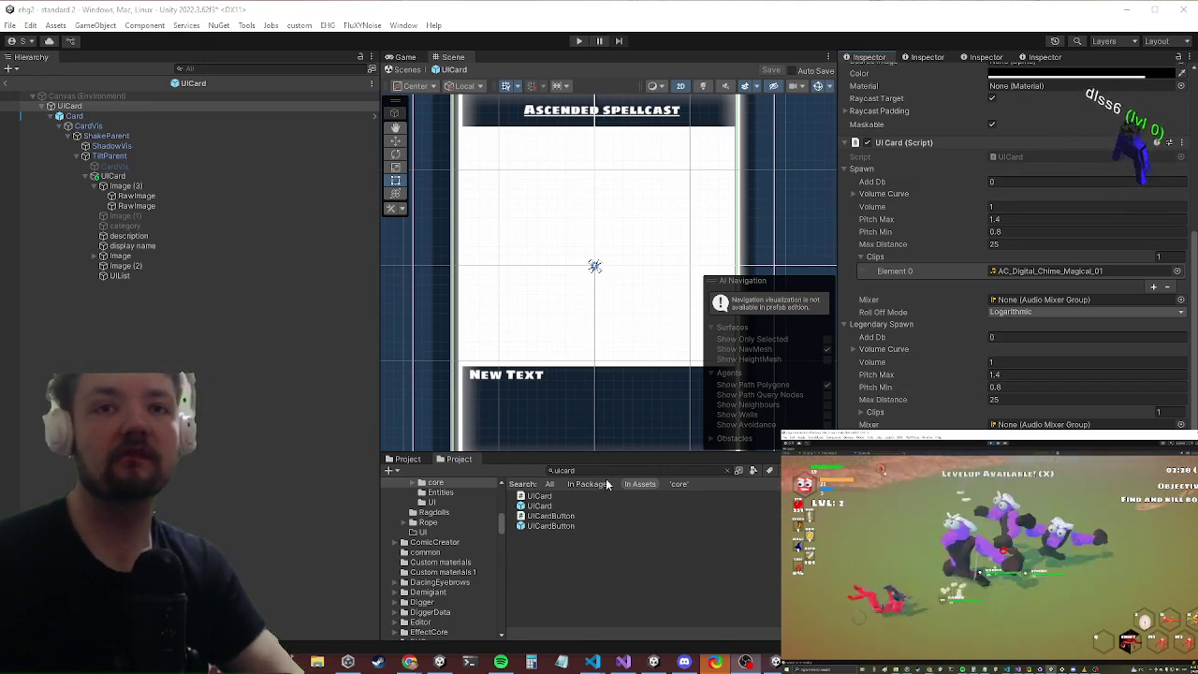
pyautogui.click(146, 205)
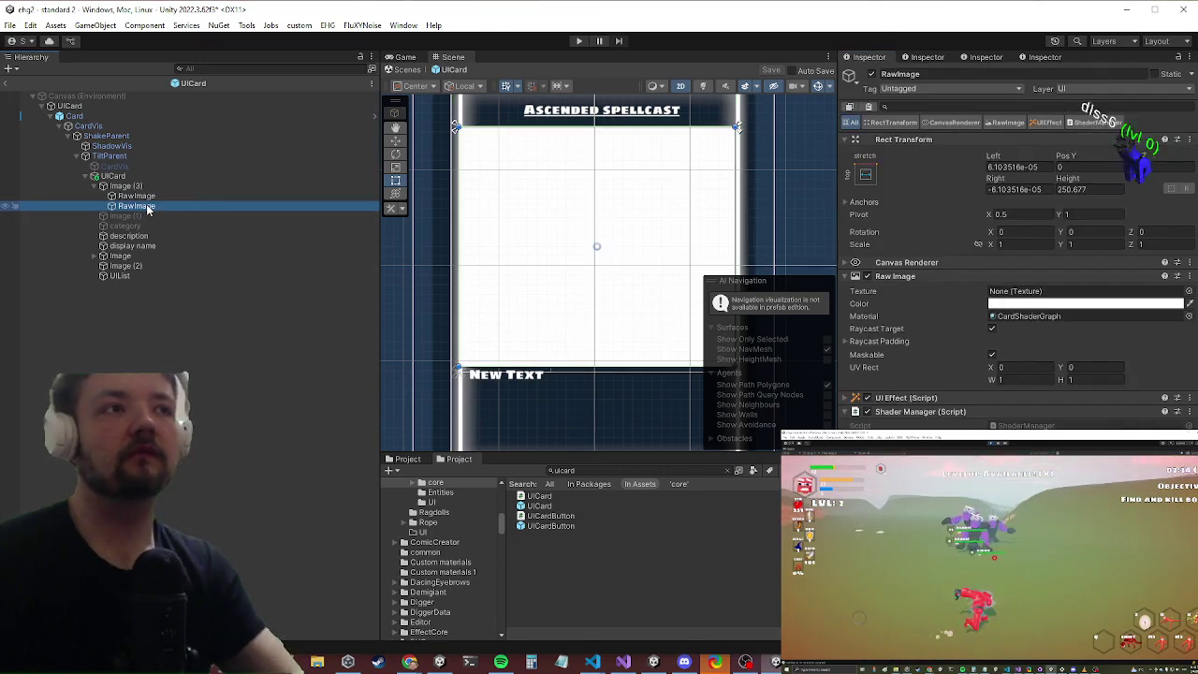
# Step: Rename the sword RawImage to Inner and assign it to the UI Card script's Inner Raw Image field
pyautogui.click(155, 195)
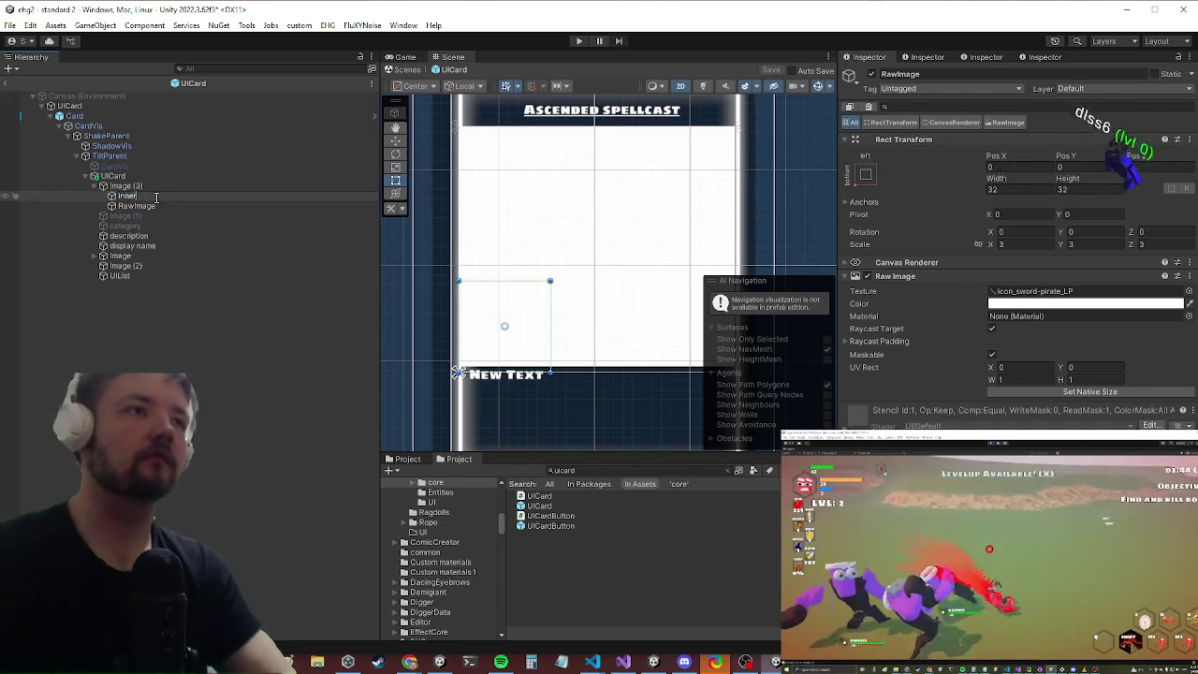
pyautogui.press('Return')
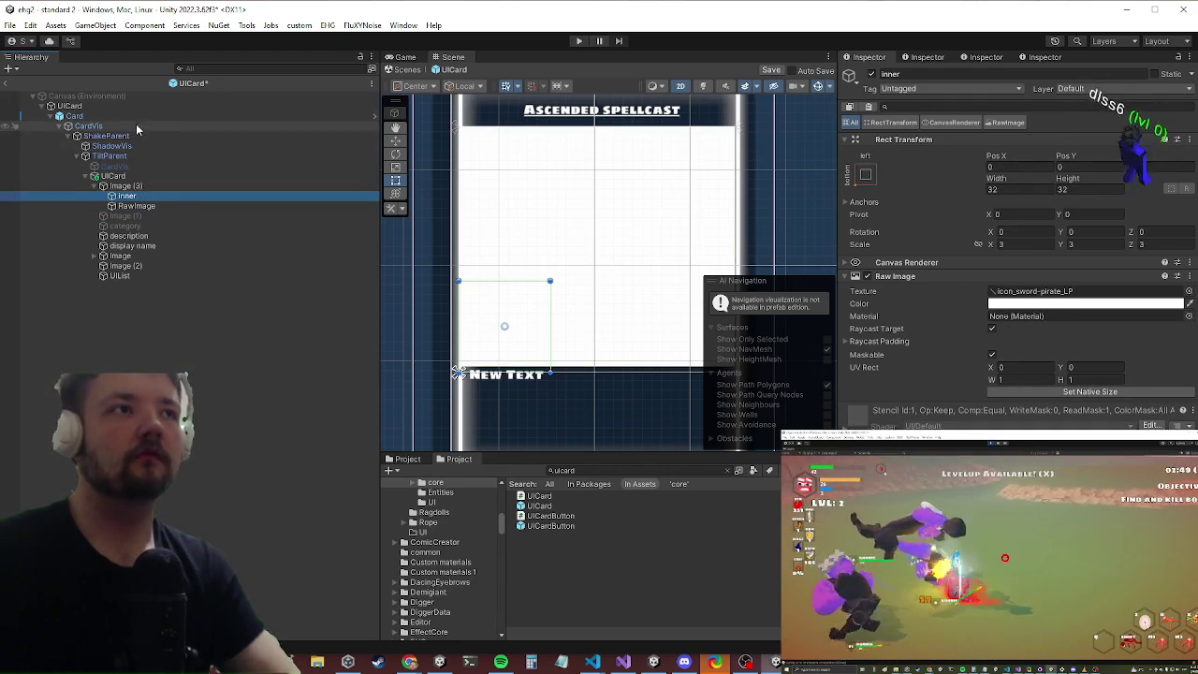
pyautogui.click(135, 115)
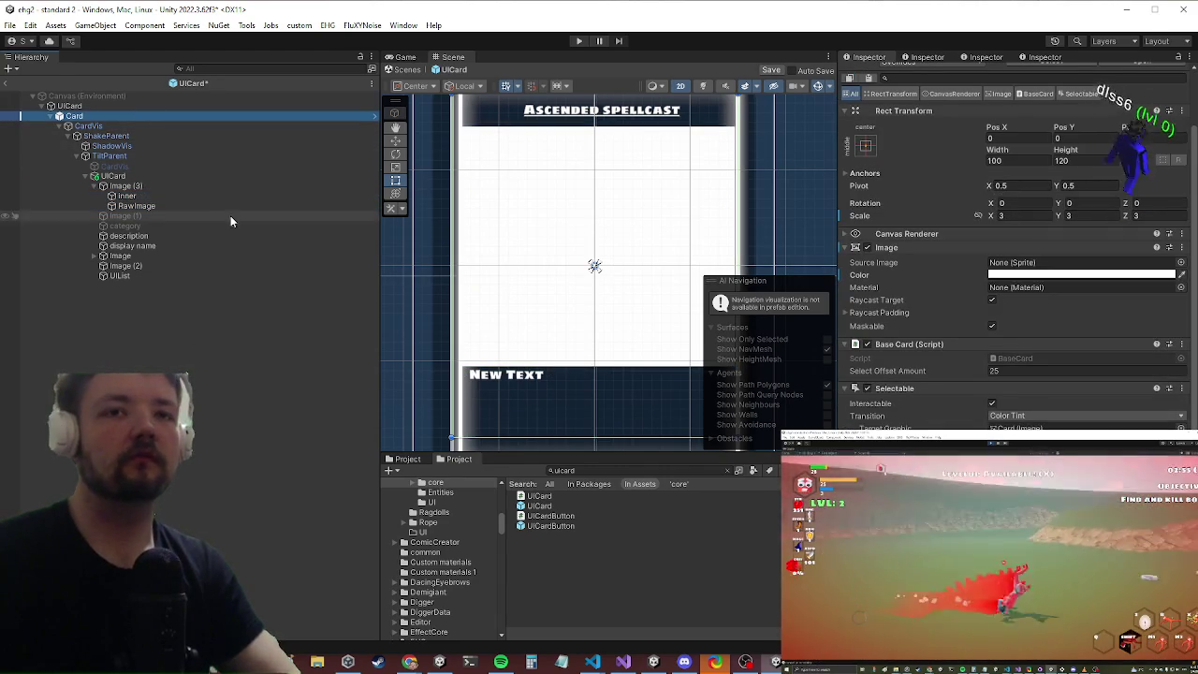
pyautogui.click(136, 177)
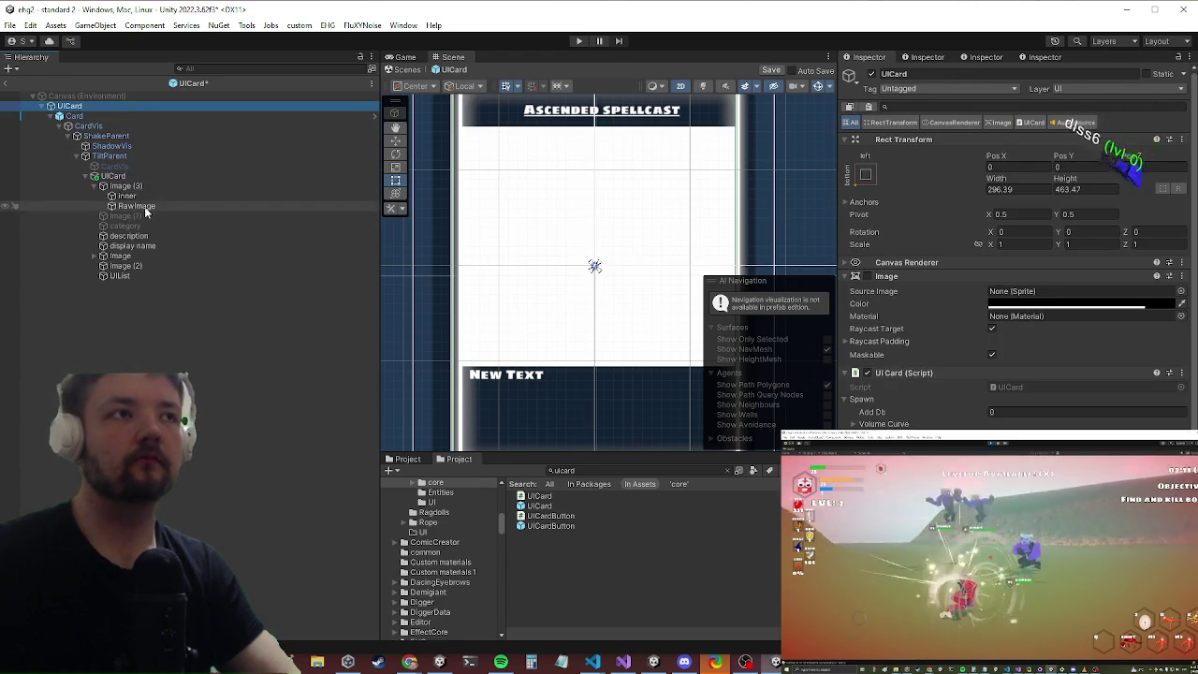
pyautogui.scroll(-5, 1060, 387)
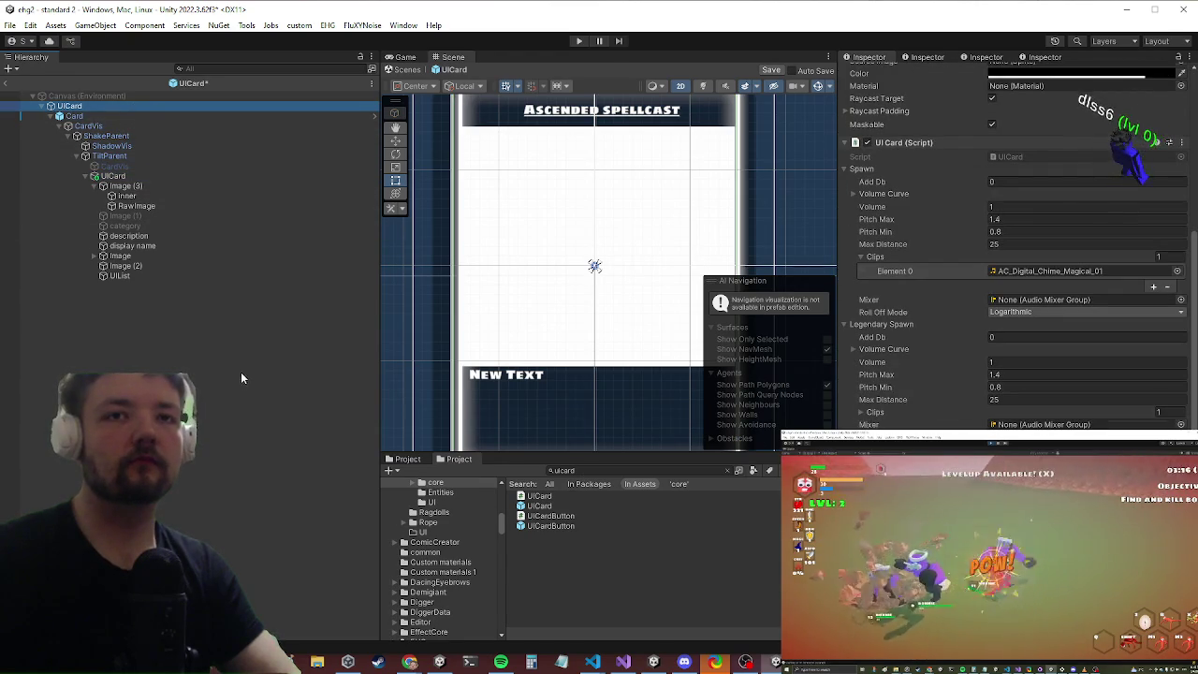
pyautogui.moveTo(131, 201); pyautogui.dragTo(971, 262)
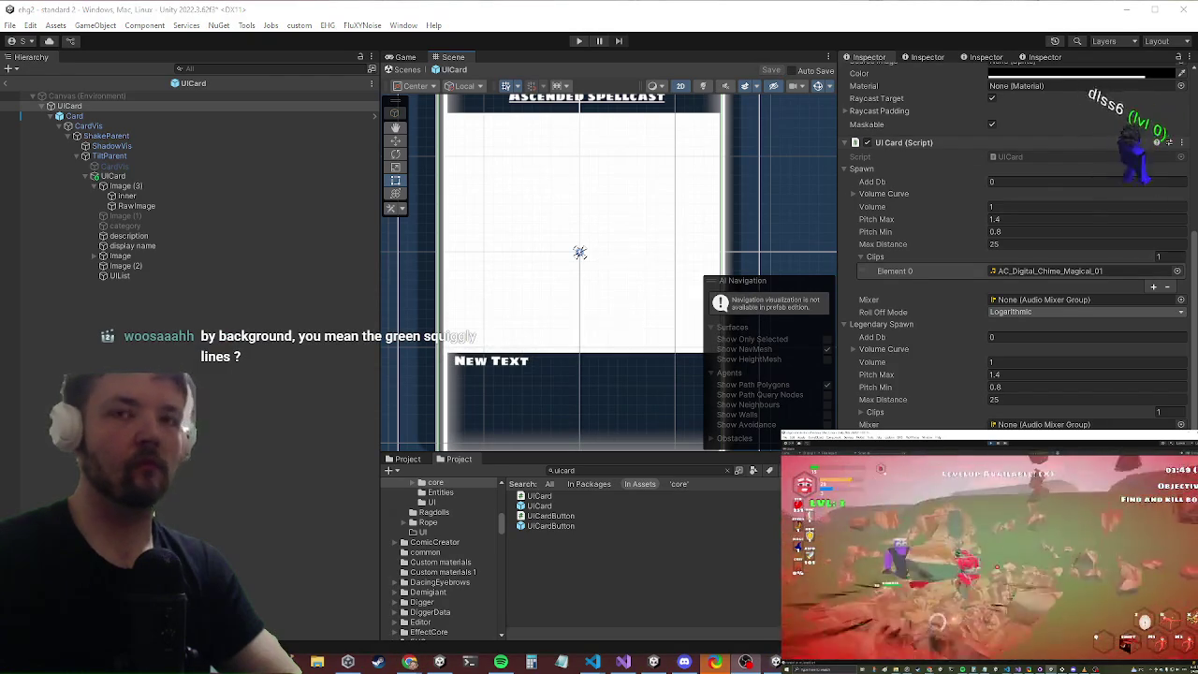
pyautogui.click(7, 83)
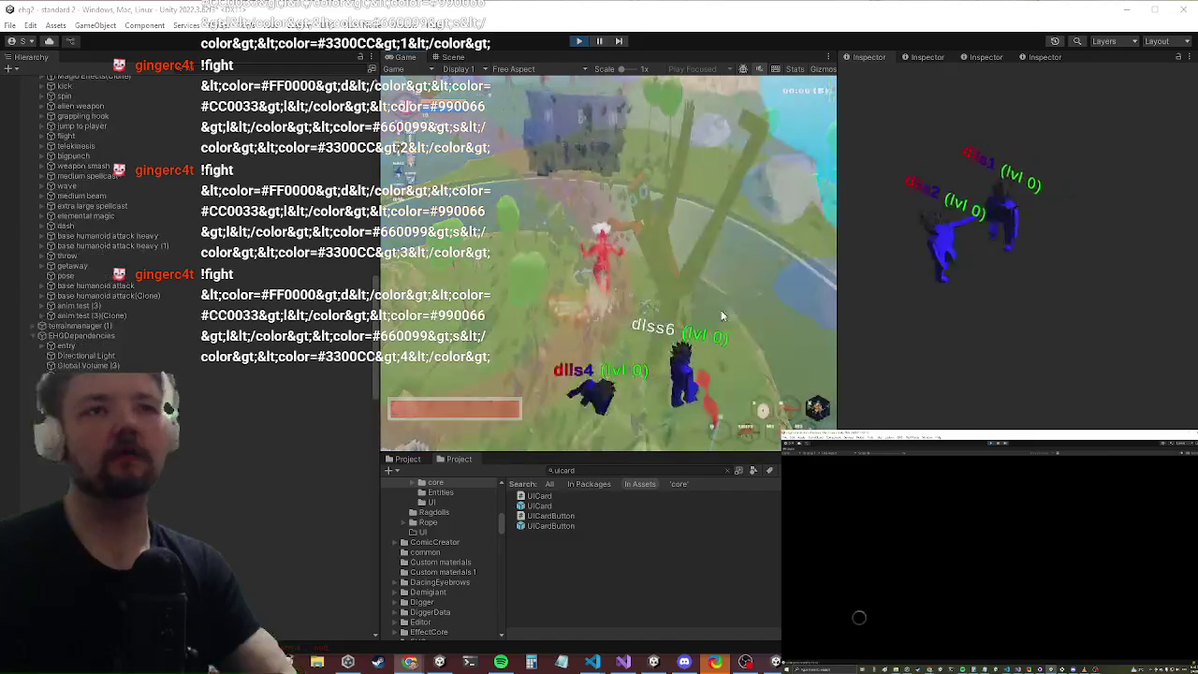
# Step: Maximize the running Game view, trigger the level-up cards with X, then restore the normal layout
pyautogui.hotkey('shift', 'space')
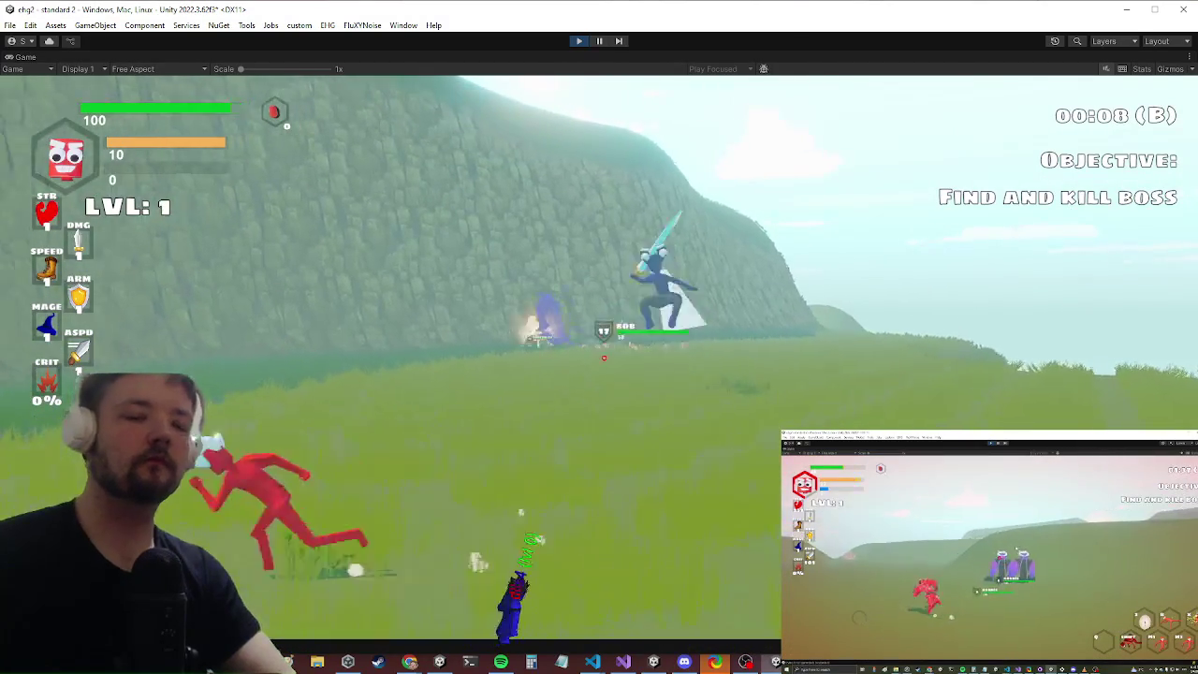
pyautogui.press('x')
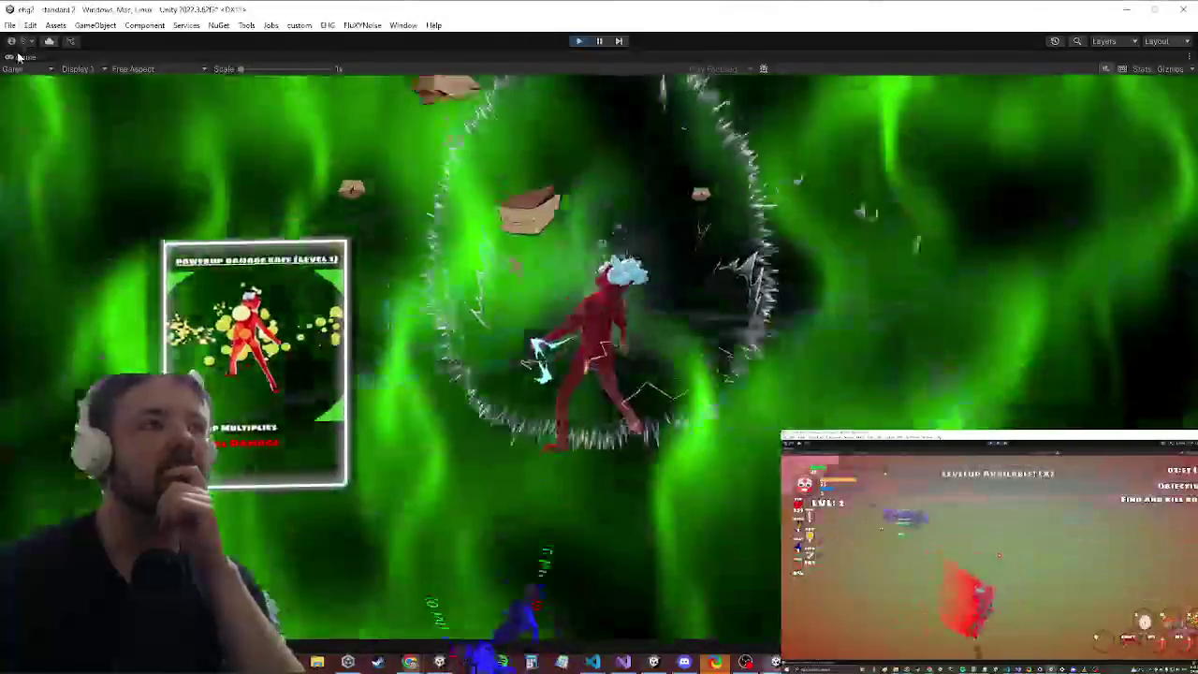
pyautogui.rightClick(17, 56)
pyautogui.click(54, 92)
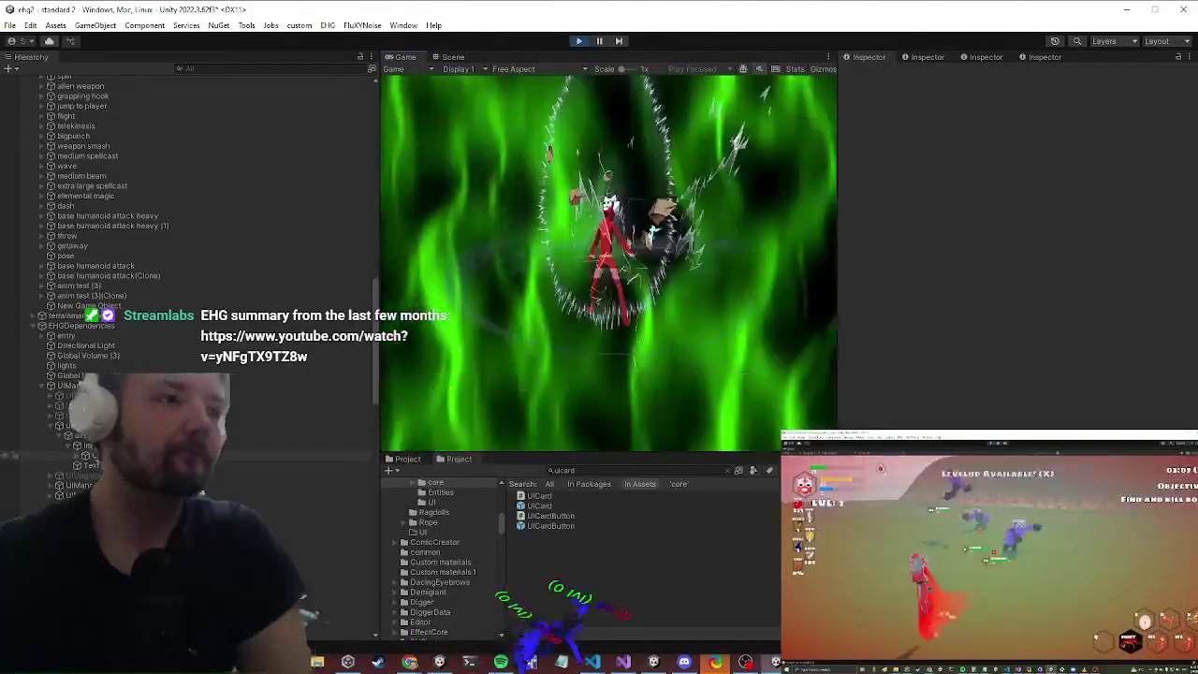
# Step: Drill into the spawned UICard clone down to Image (3), confirm Inner shows the Sword texture, then stop play
pyautogui.click(75, 457)
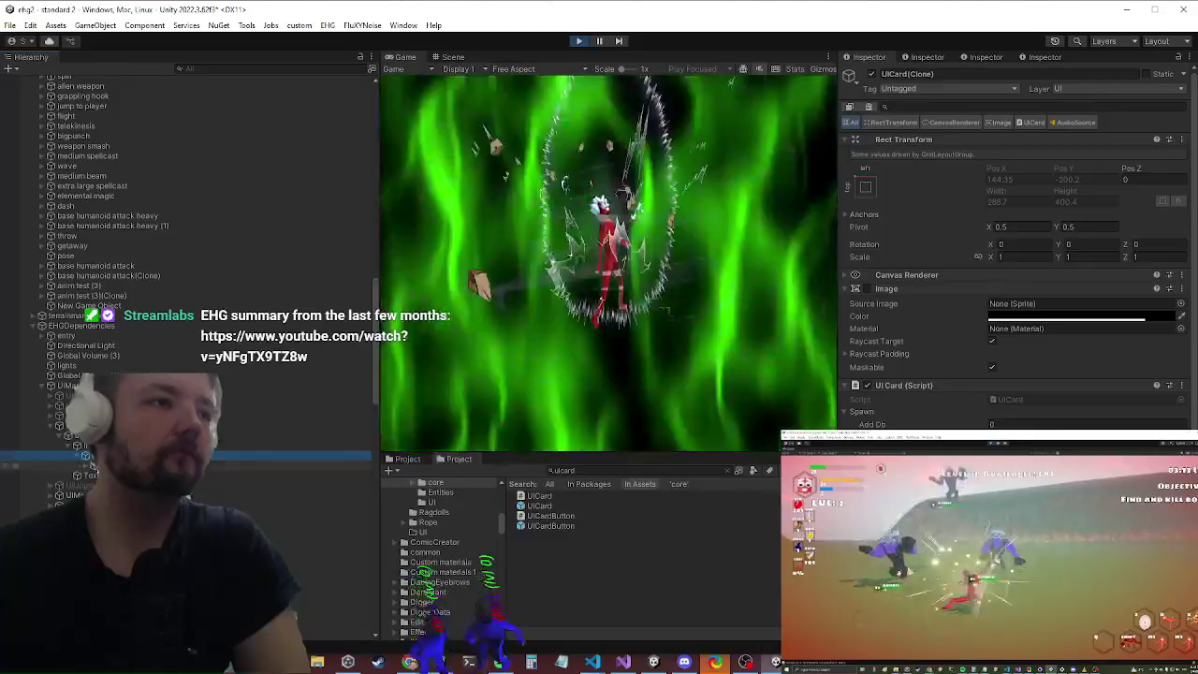
pyautogui.click(89, 466)
pyautogui.click(89, 476)
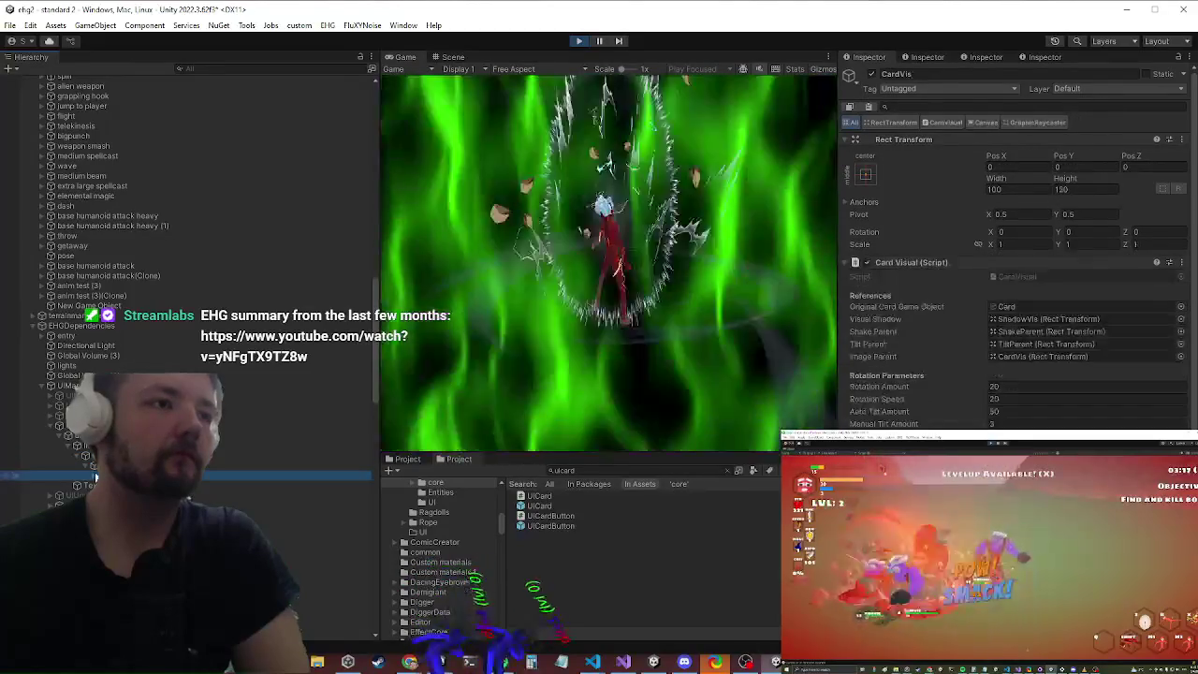
pyautogui.click(85, 485)
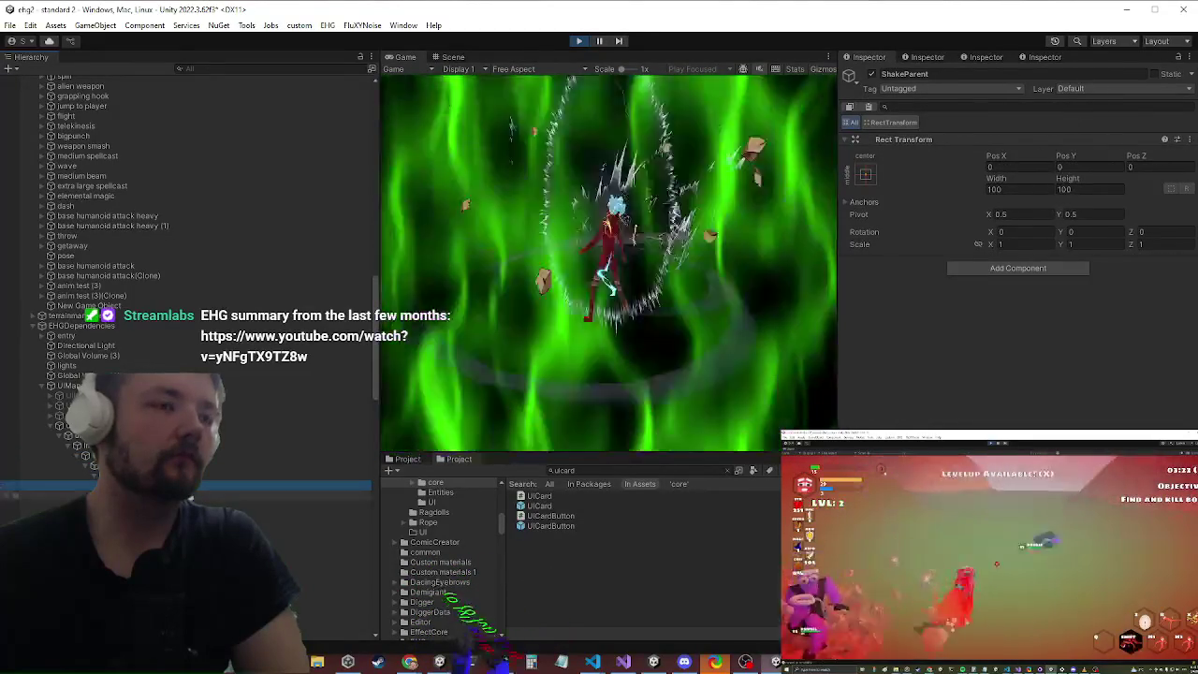
pyautogui.click(94, 525)
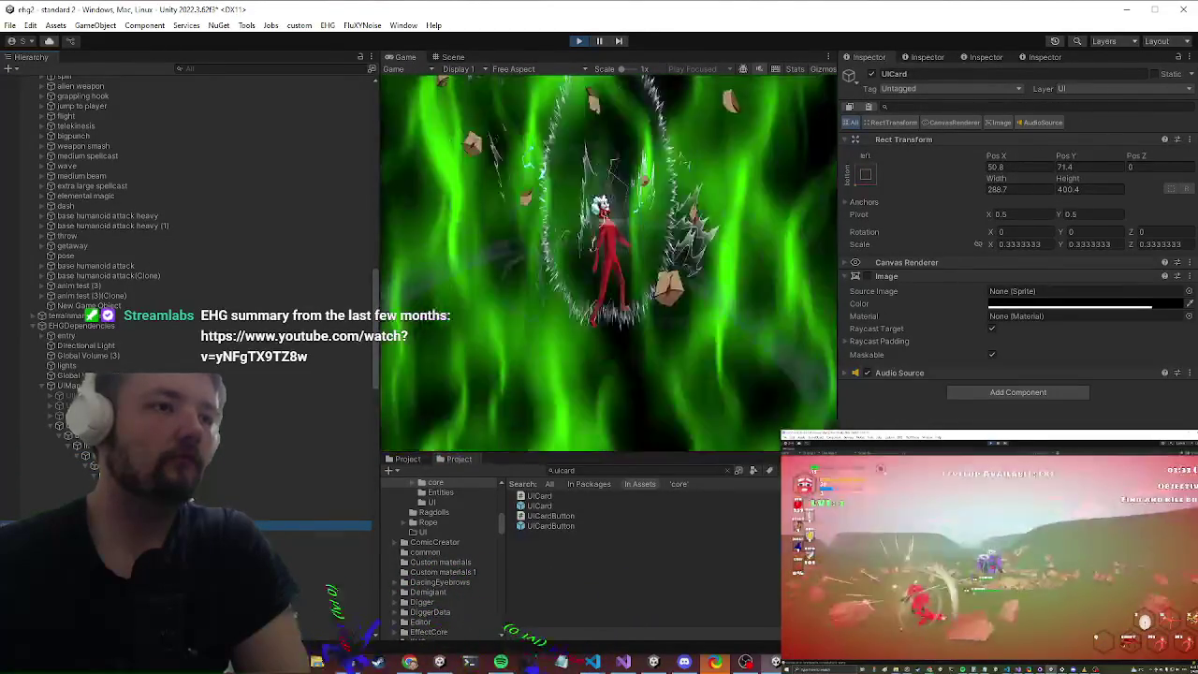
pyautogui.scroll(-3, 187, 281)
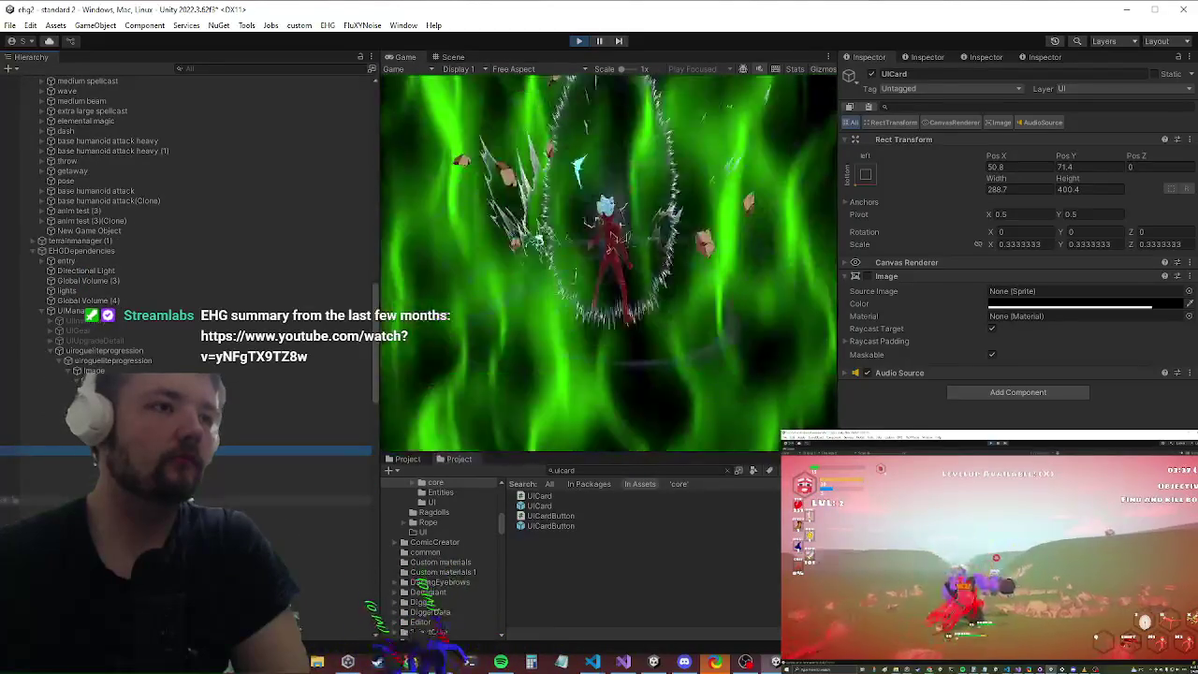
pyautogui.click(93, 461)
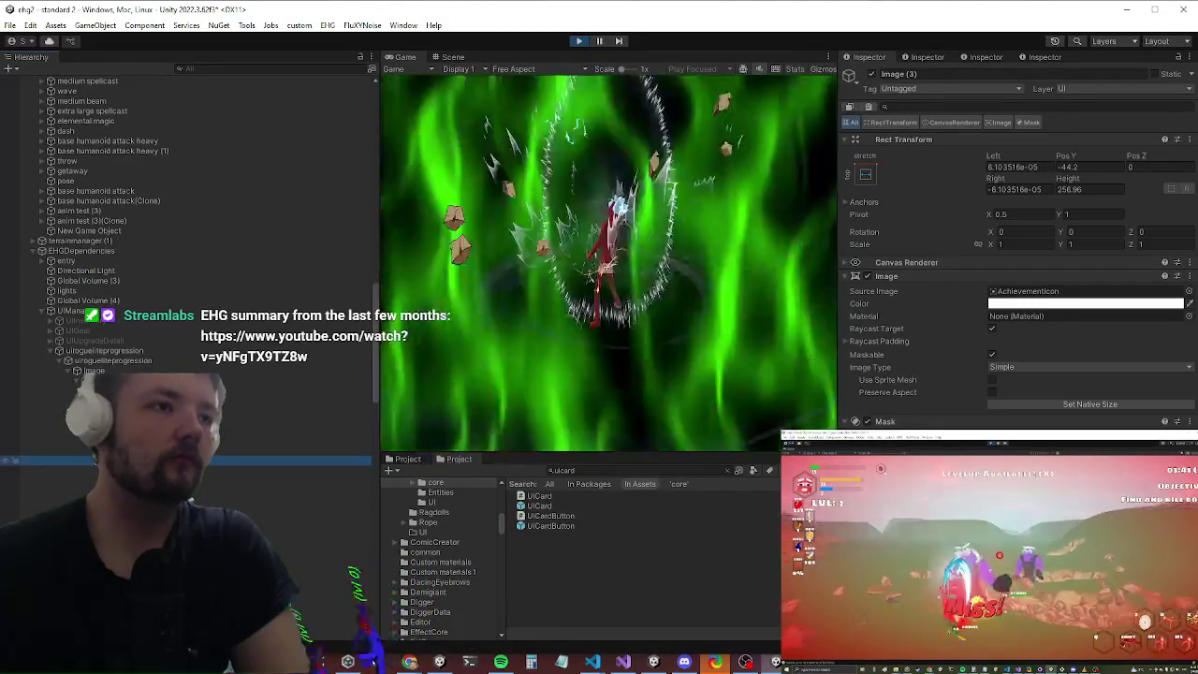
pyautogui.click(281, 480)
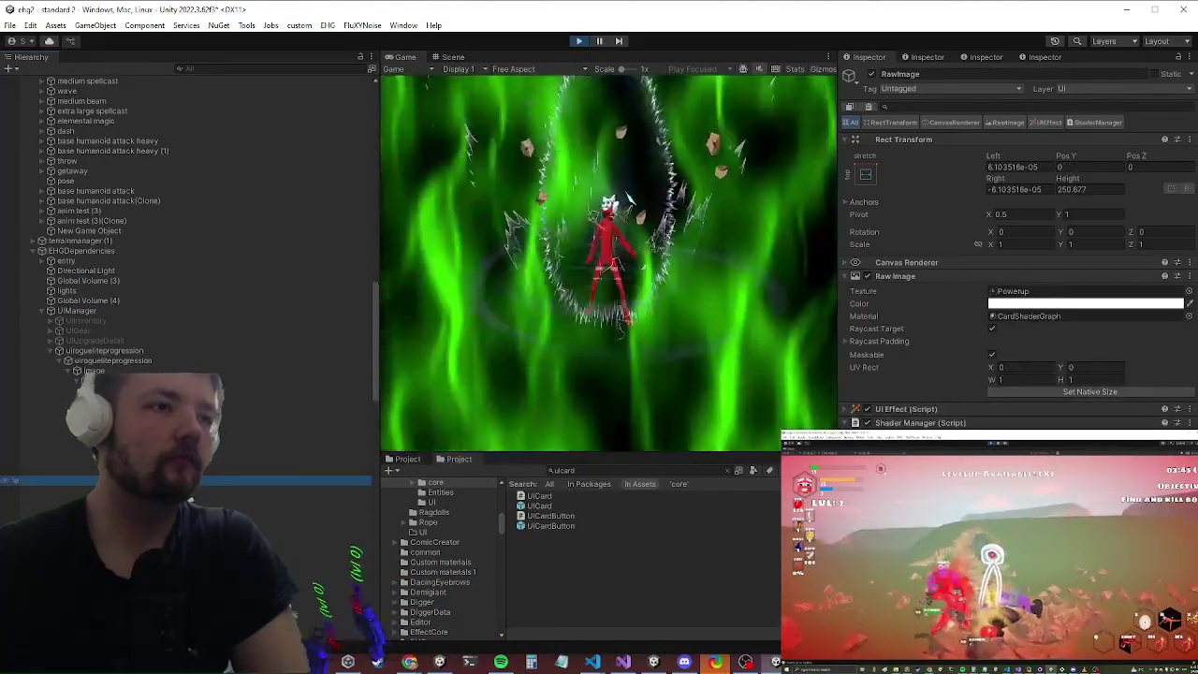
pyautogui.click(281, 470)
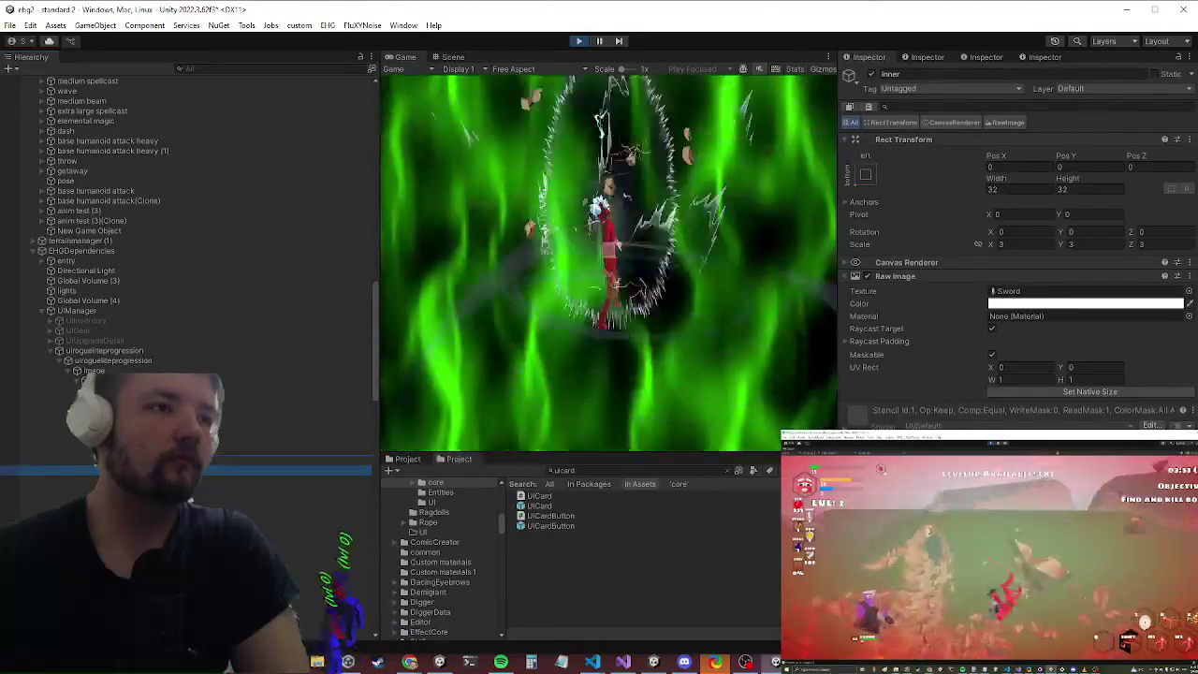
pyautogui.click(449, 57)
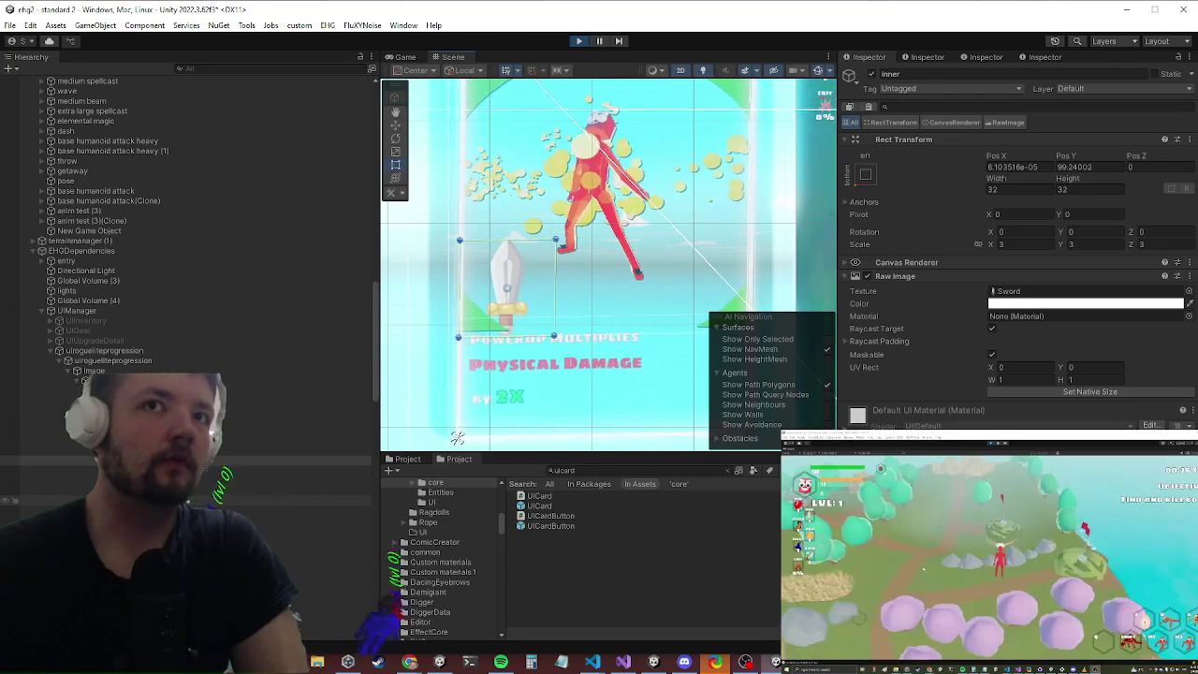
pyautogui.click(579, 41)
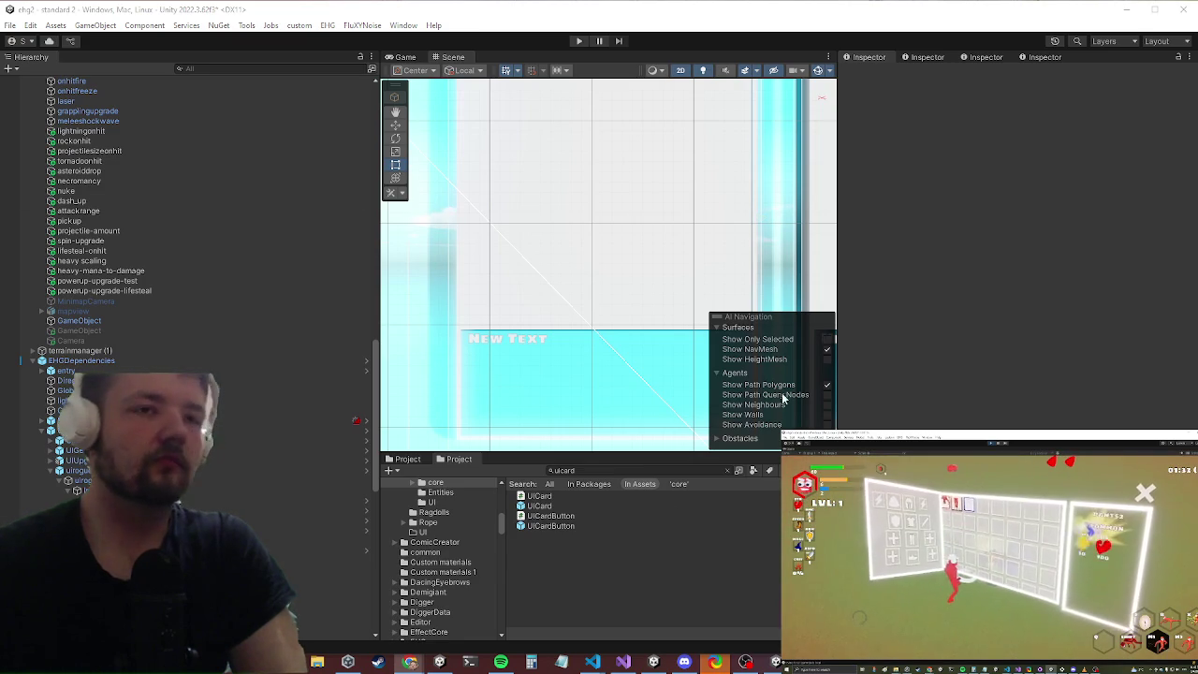
# Step: In the UICard prefab, move Inner out of Image (3) to sit directly under UICard, then play
pyautogui.doubleClick(540, 506)
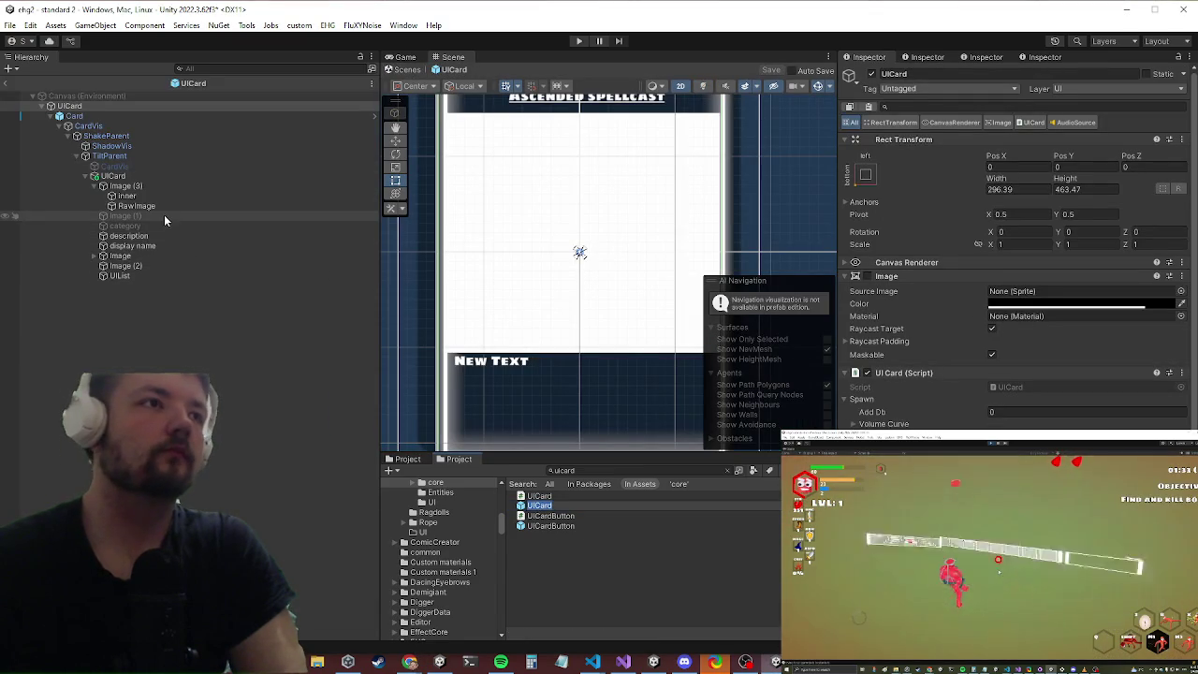
pyautogui.click(191, 186)
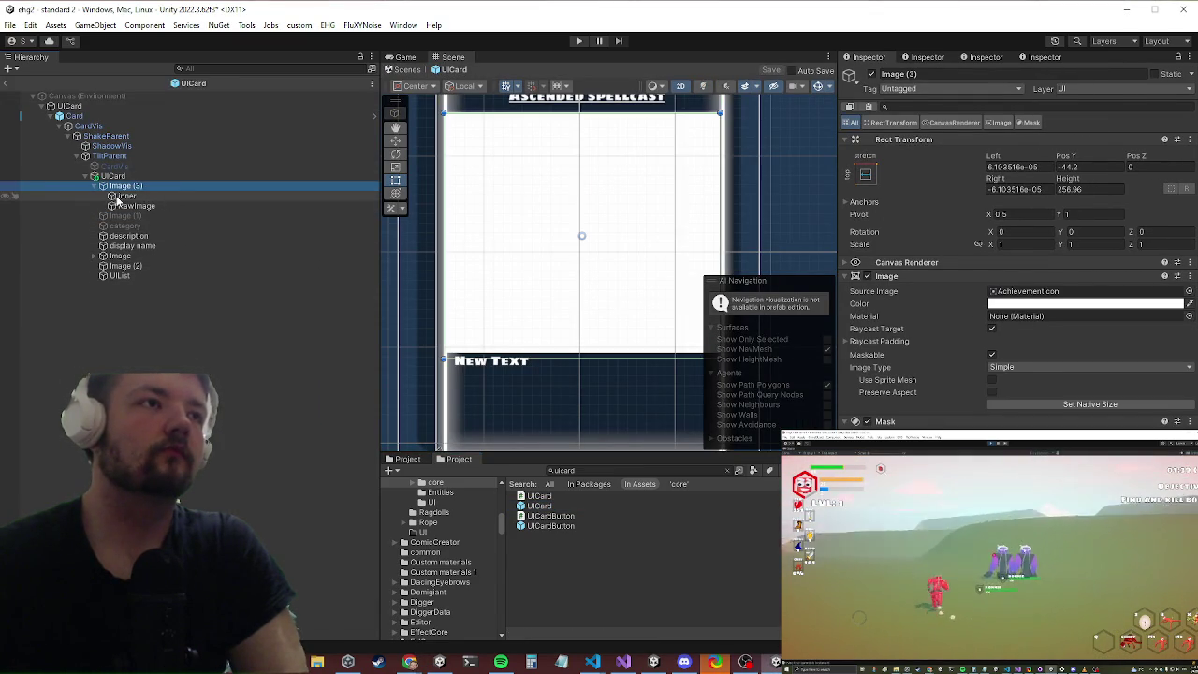
pyautogui.click(131, 196)
pyautogui.moveTo(137, 190); pyautogui.dragTo(136, 182)
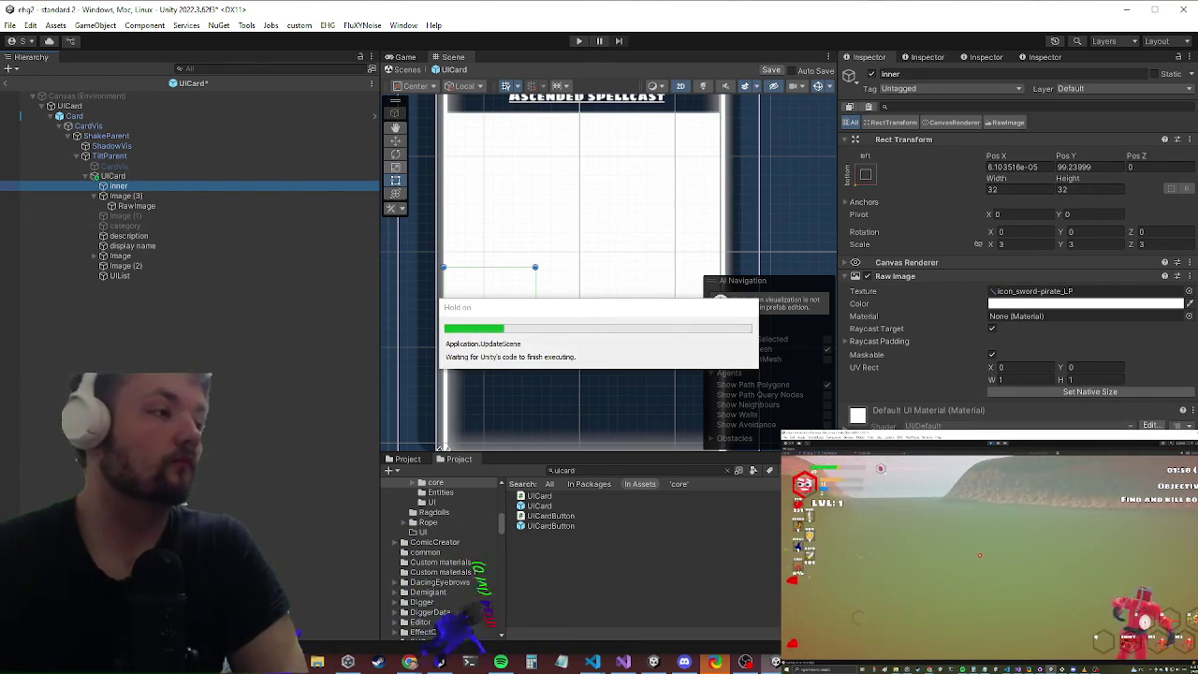
pyautogui.click(8, 86)
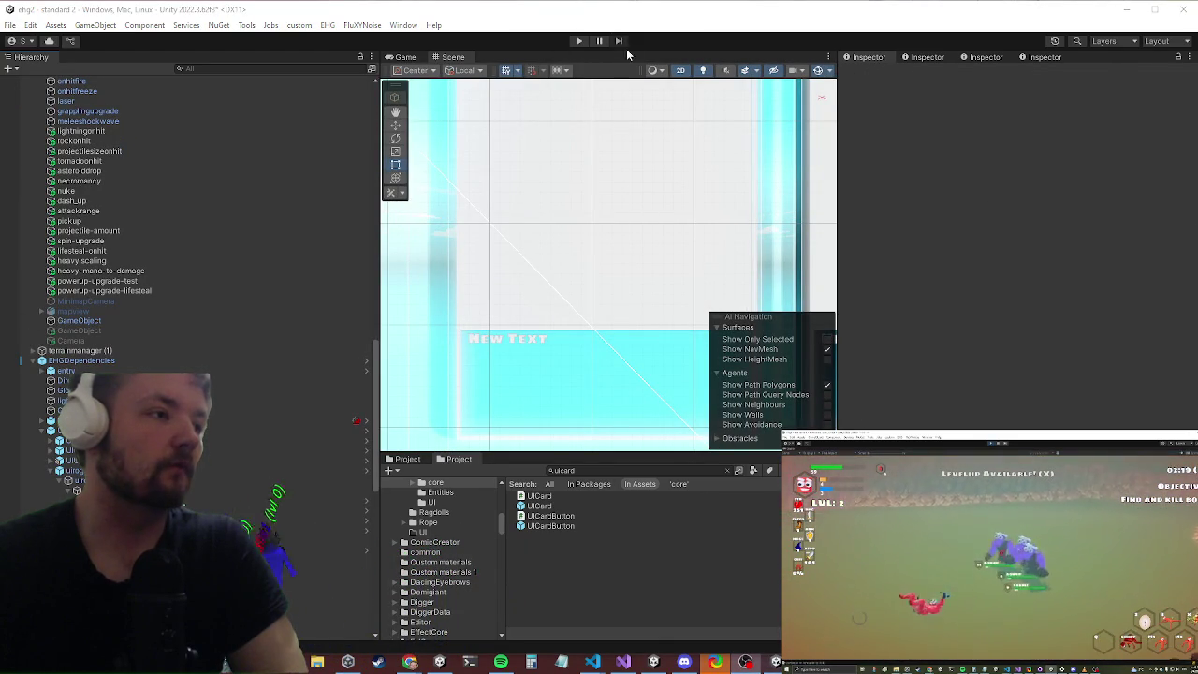
pyautogui.click(576, 43)
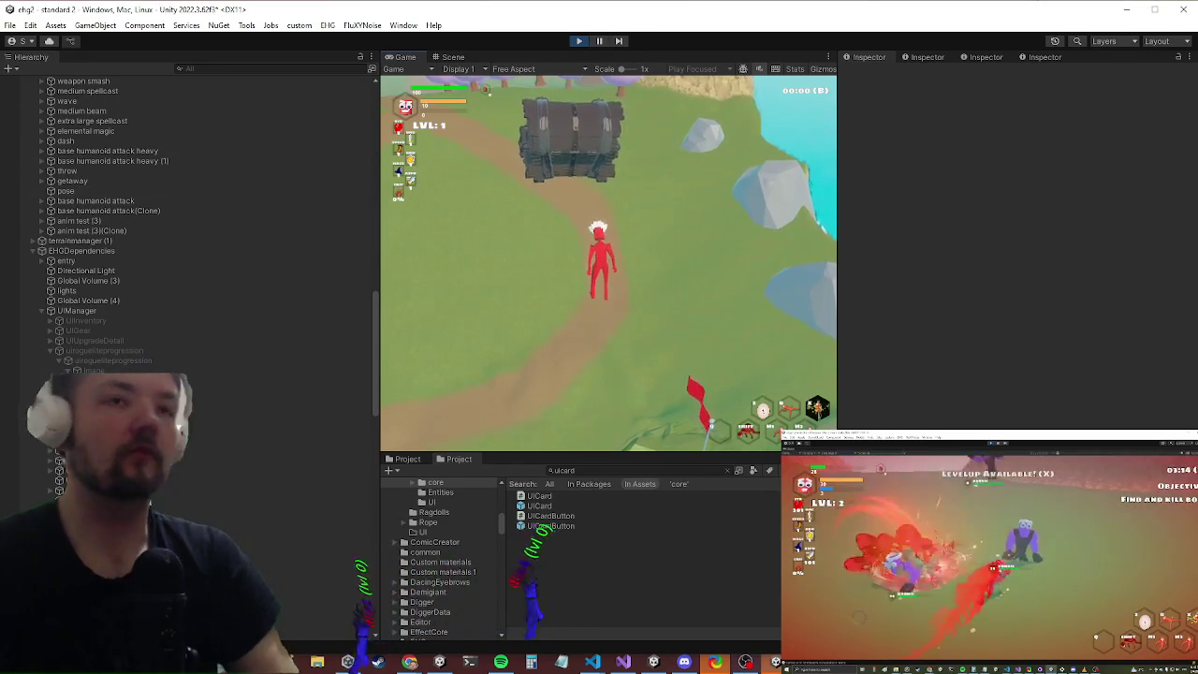
# Step: Maximize the Game view, run the character with W into the green circle, and level up with X
pyautogui.hotkey('shift', 'space')
pyautogui.press('w')
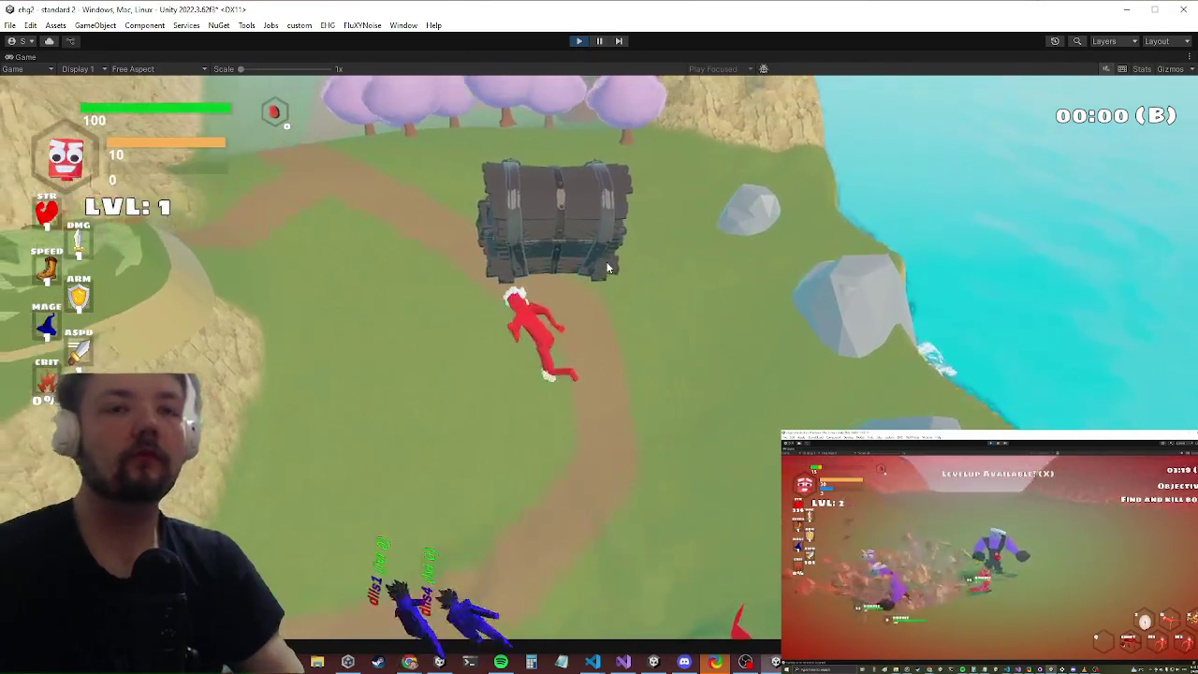
pyautogui.press('w')
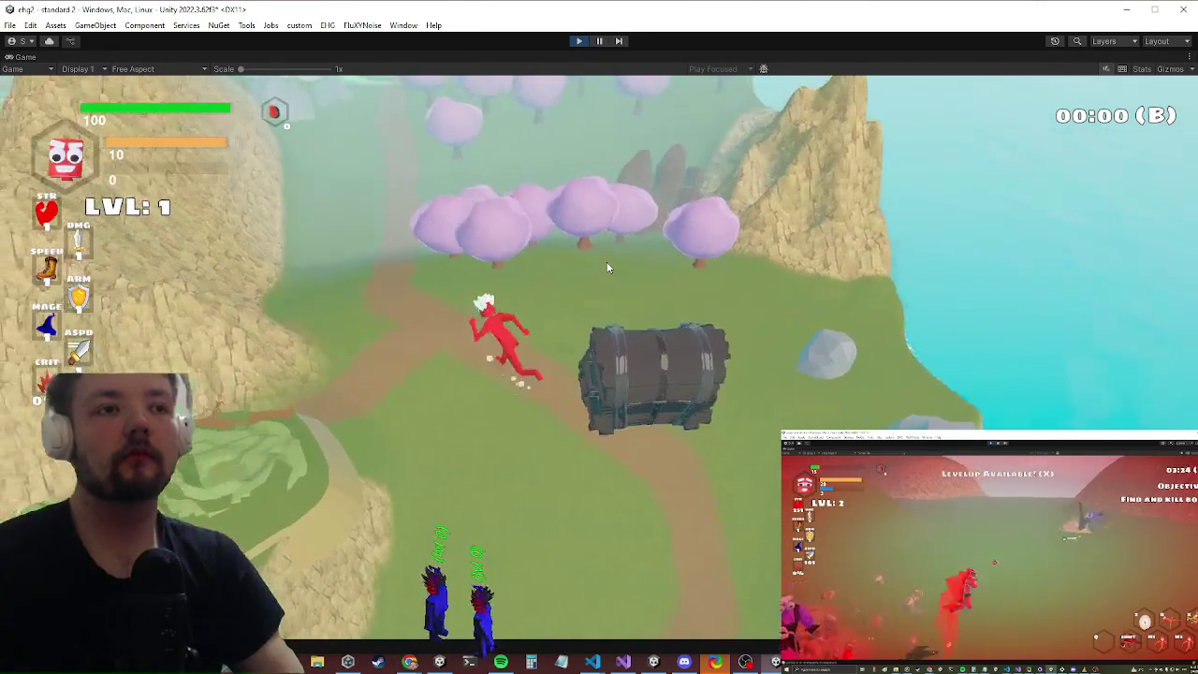
pyautogui.press('w')
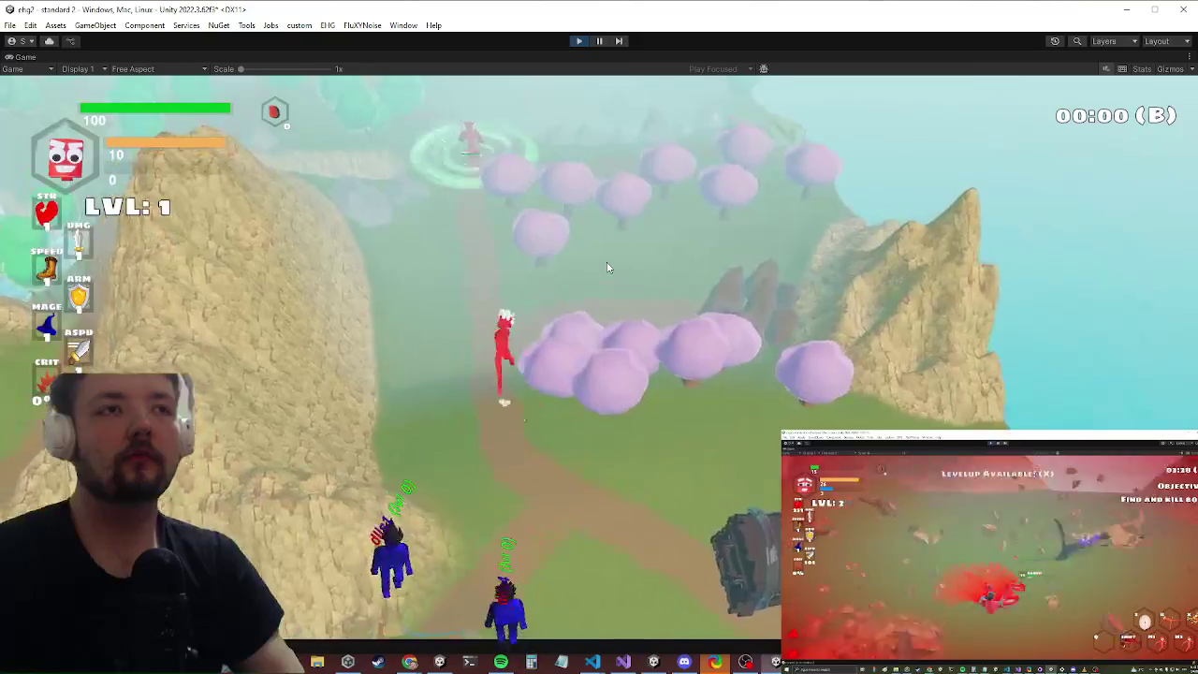
pyautogui.press('w')
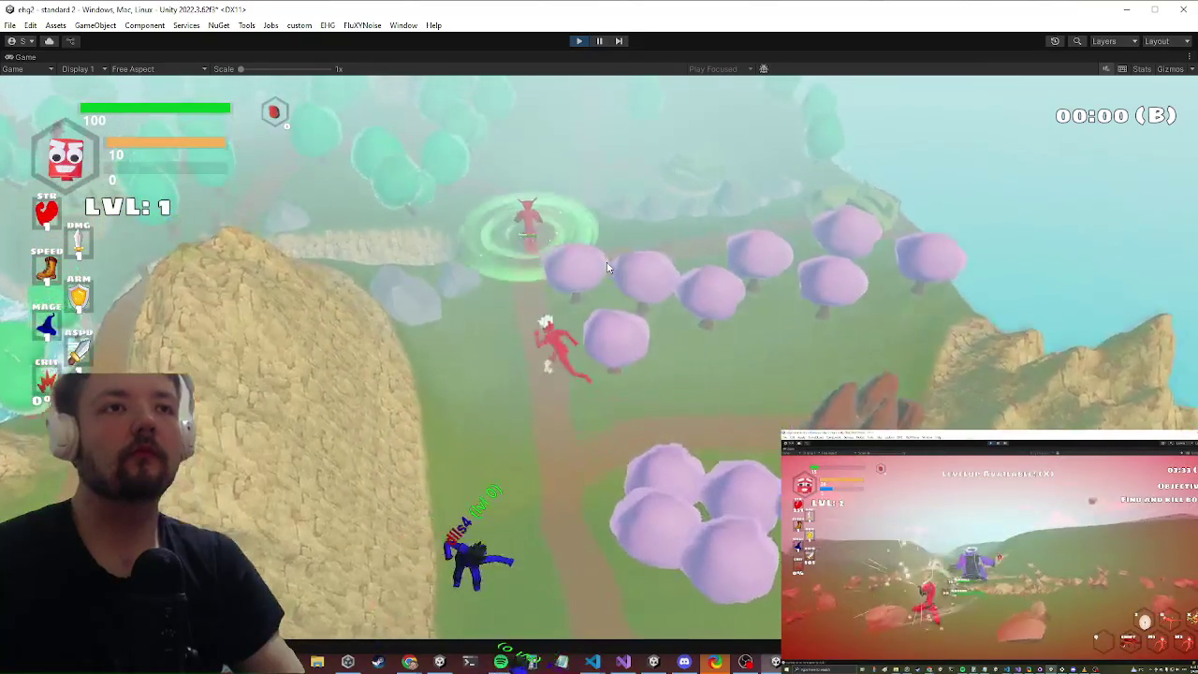
pyautogui.press('w')
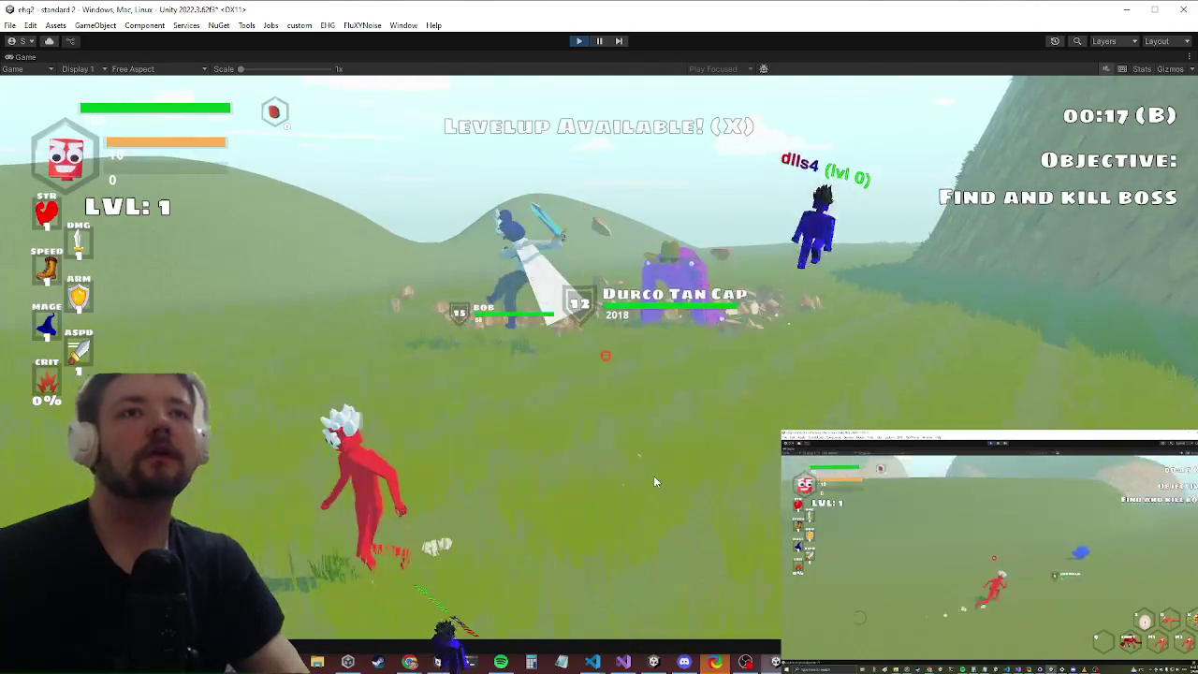
pyautogui.press('x')
pyautogui.hotkey('alt', 'Tab')
pyautogui.press('Escape')
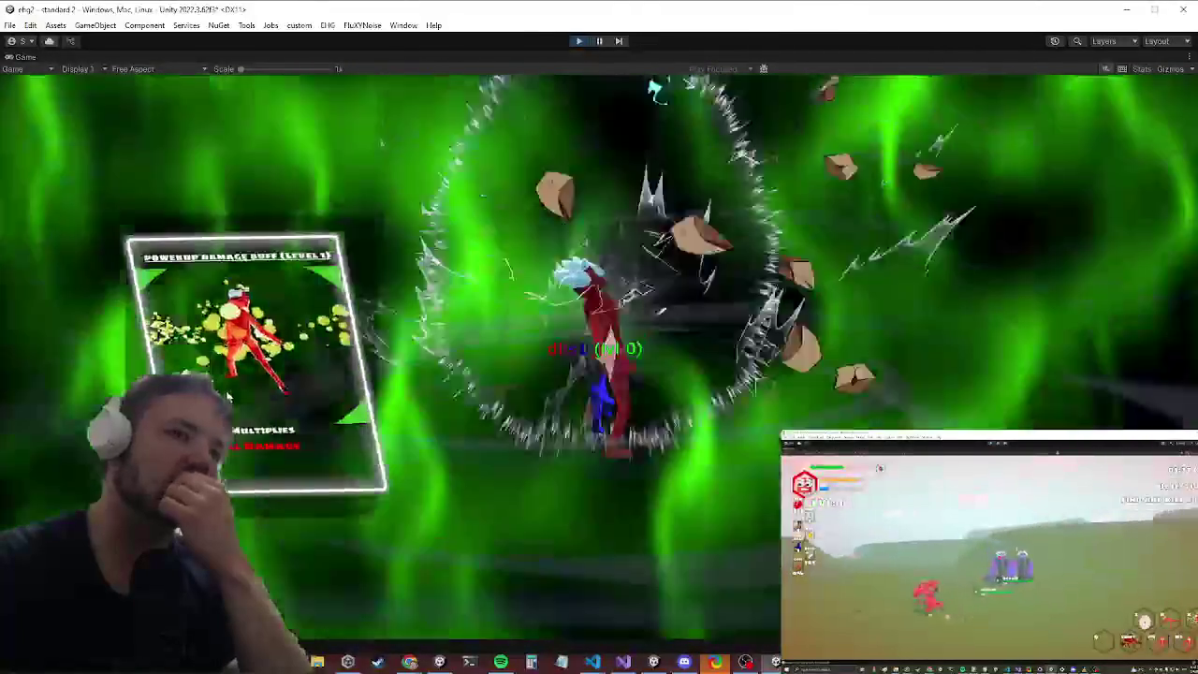
# Step: Pick the Powerup Damage Buff card, keep playing, then open the inventory
pyautogui.click(227, 397)
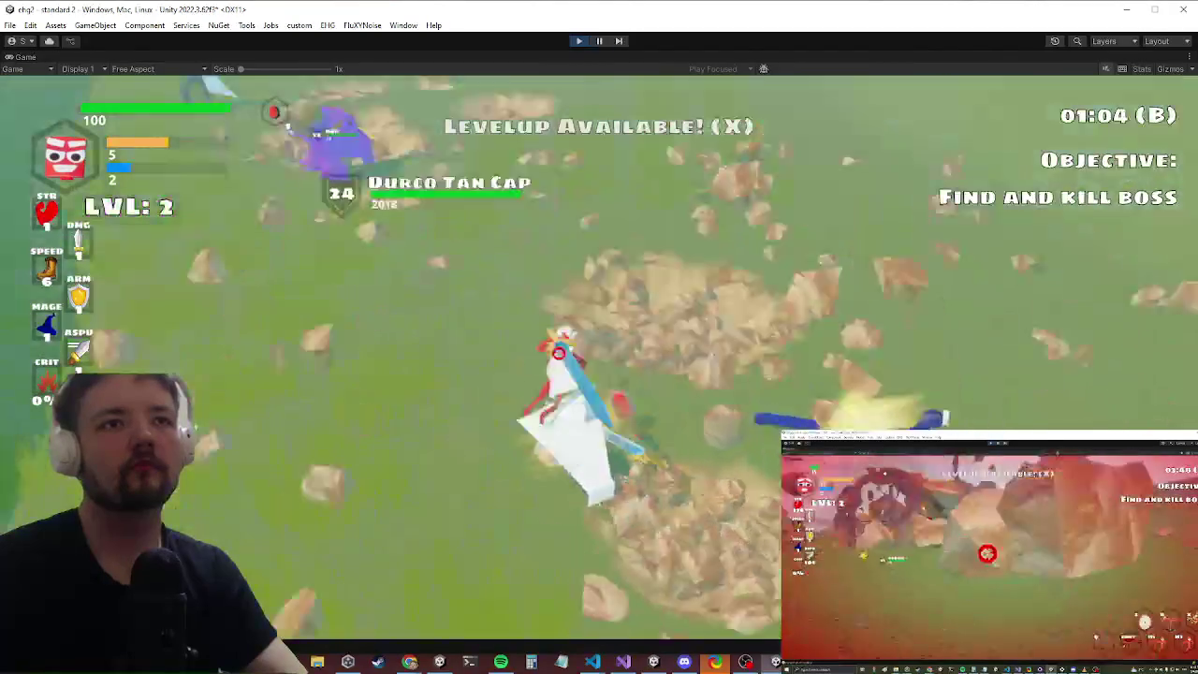
pyautogui.press('Tab')
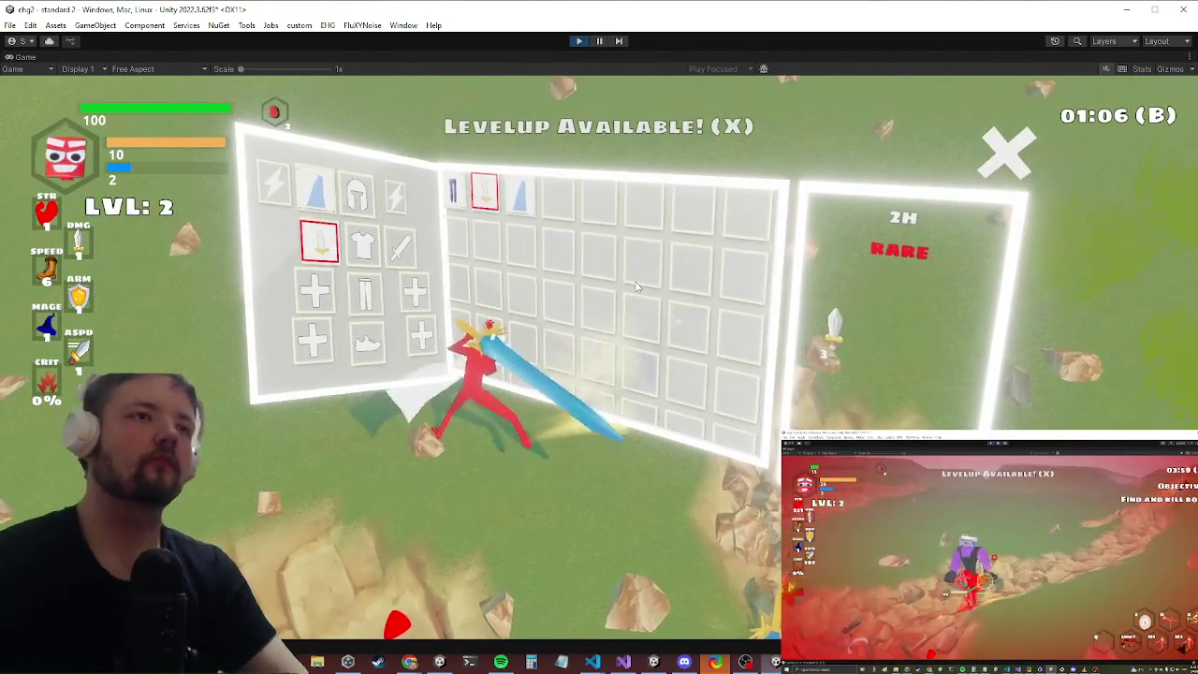
# Step: Reopen the inventory and equip the helmet
pyautogui.press('Tab')
pyautogui.press('`')
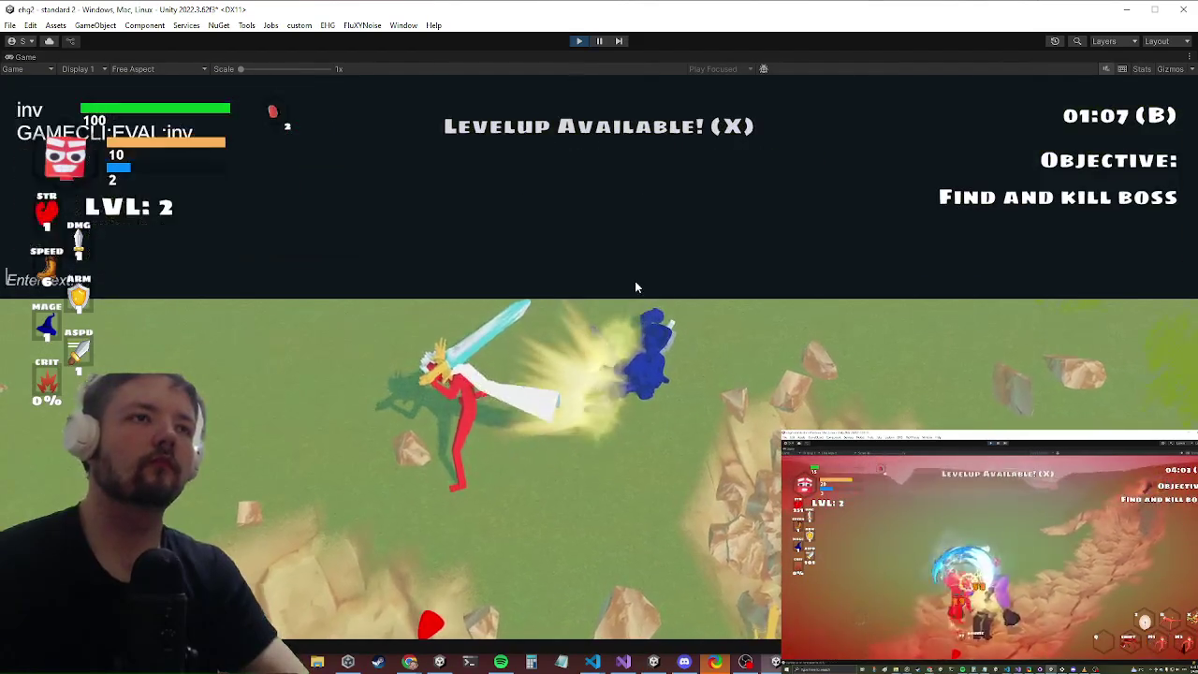
pyautogui.press('`')
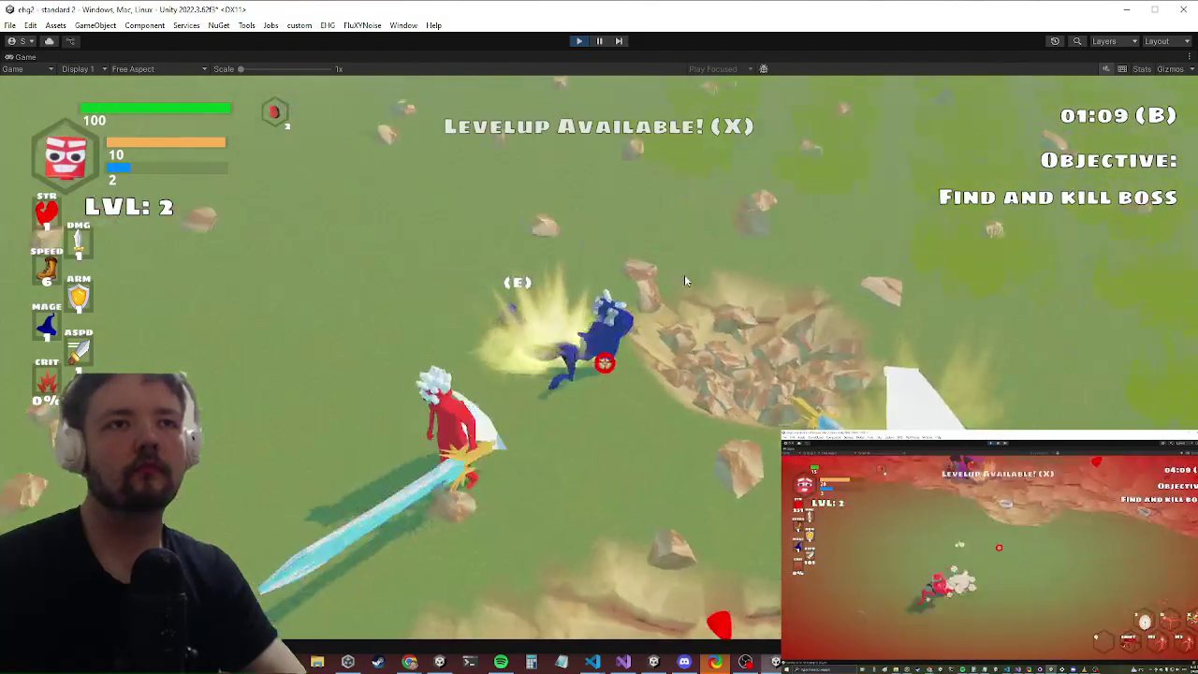
pyautogui.press('Tab')
pyautogui.scroll(-3, 646, 273)
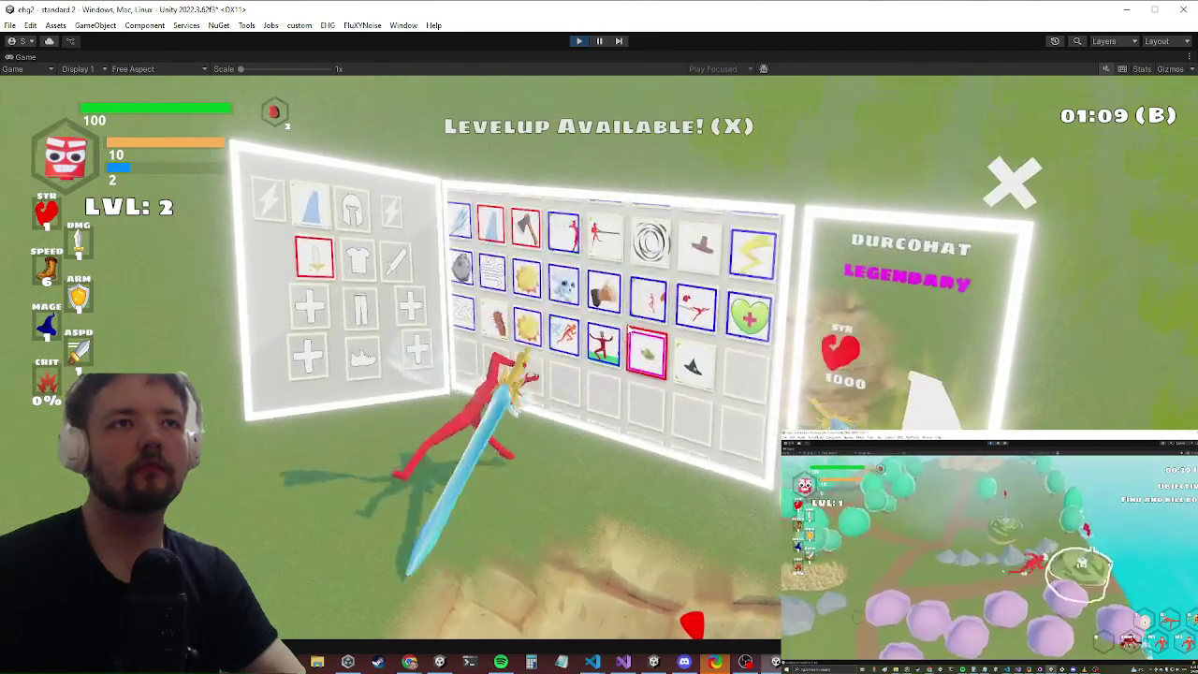
pyautogui.scroll(4, 627, 323)
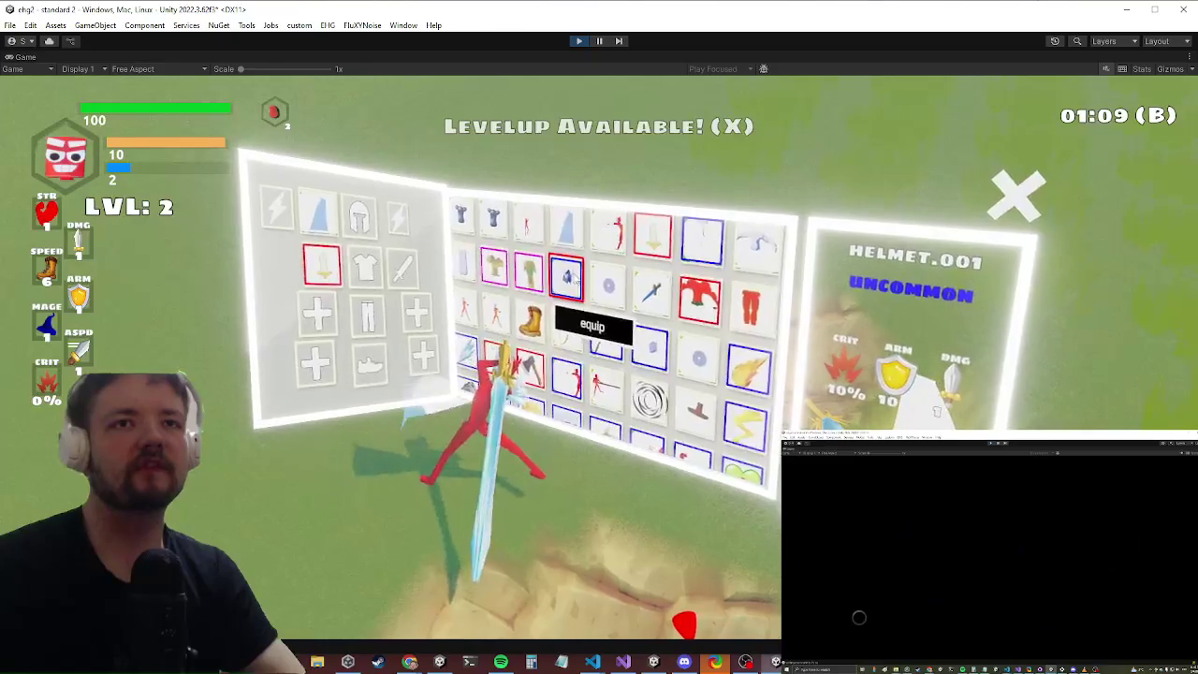
pyautogui.click(573, 277)
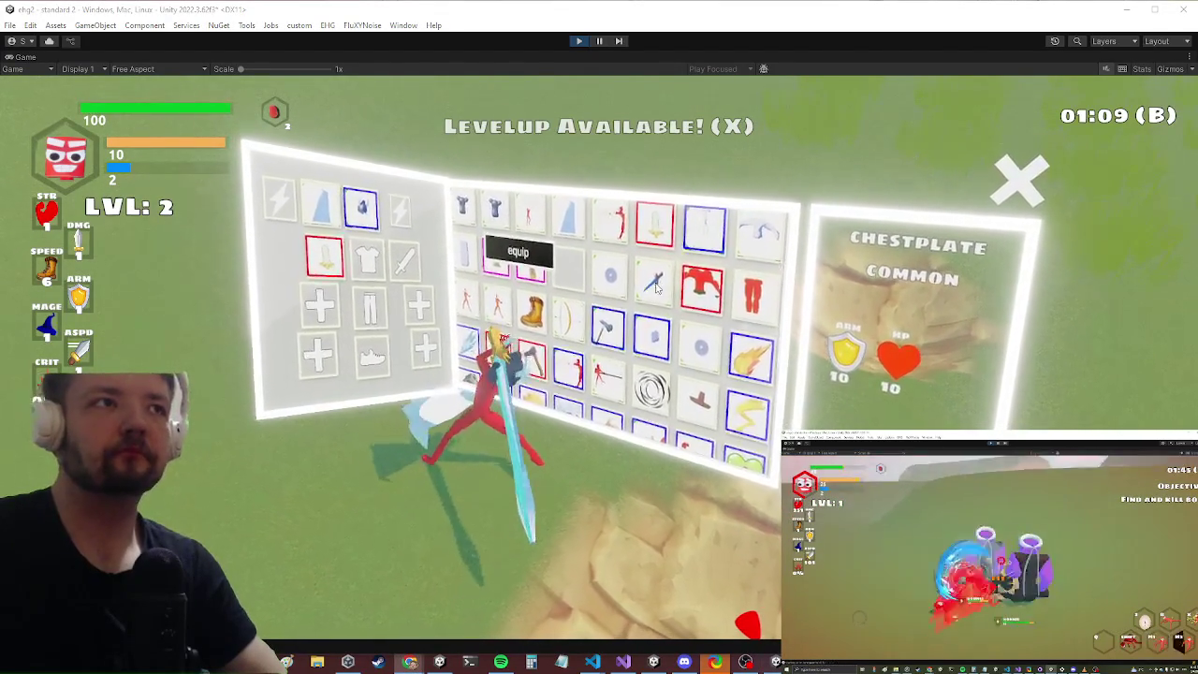
# Step: Look over the bow and hammer, equip the boots, and close the inventory
pyautogui.click(563, 316)
pyautogui.click(610, 321)
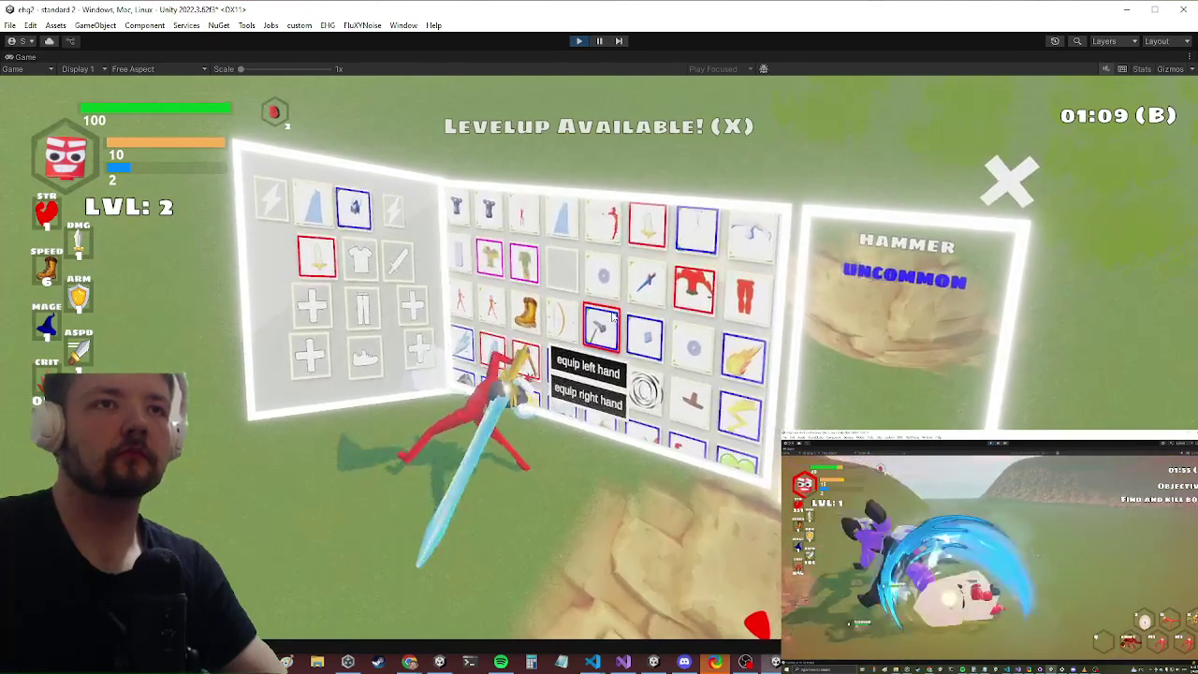
pyautogui.click(353, 207)
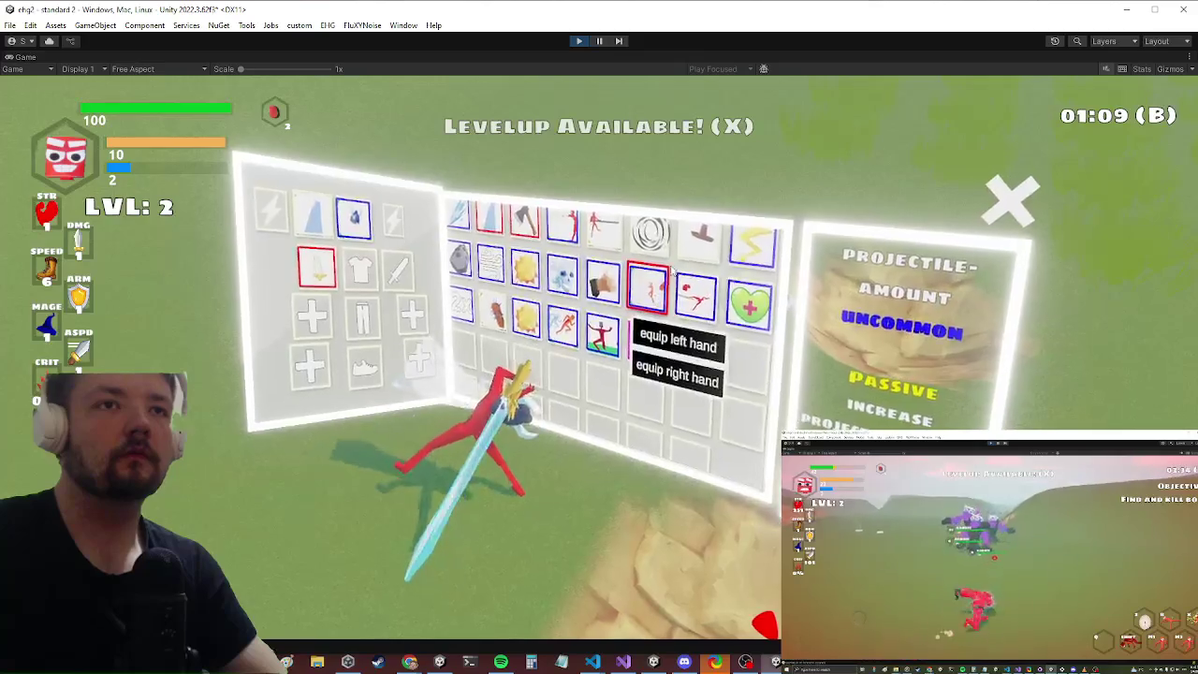
pyautogui.scroll(3, 561, 284)
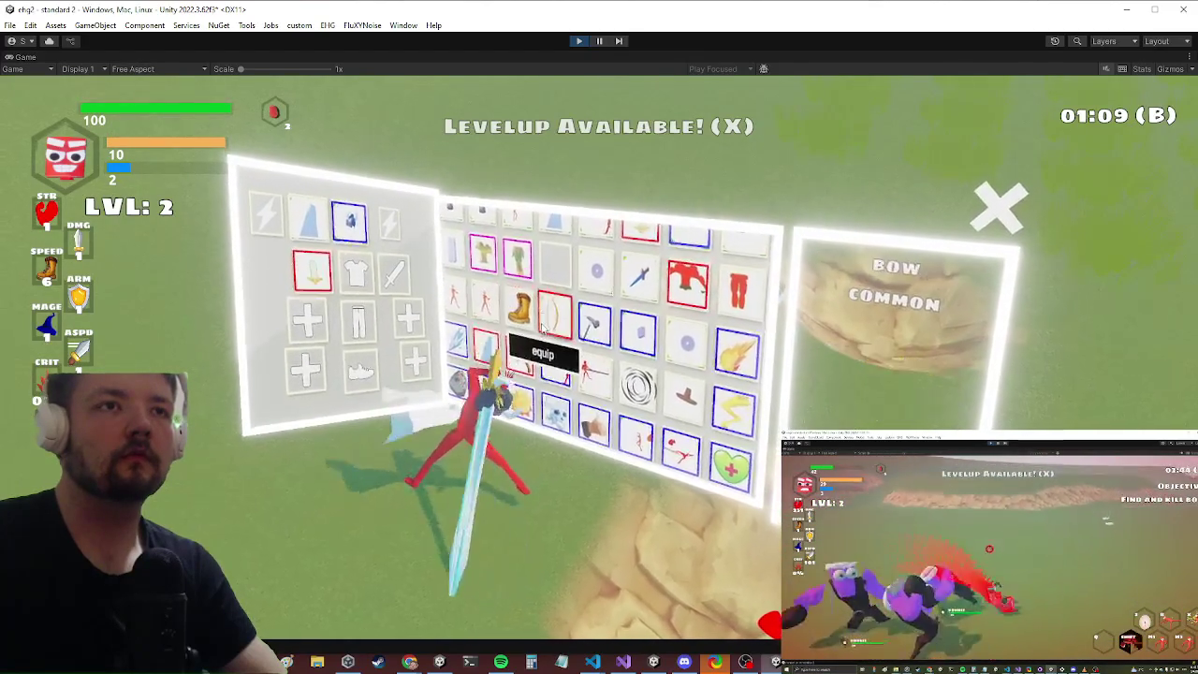
pyautogui.click(541, 348)
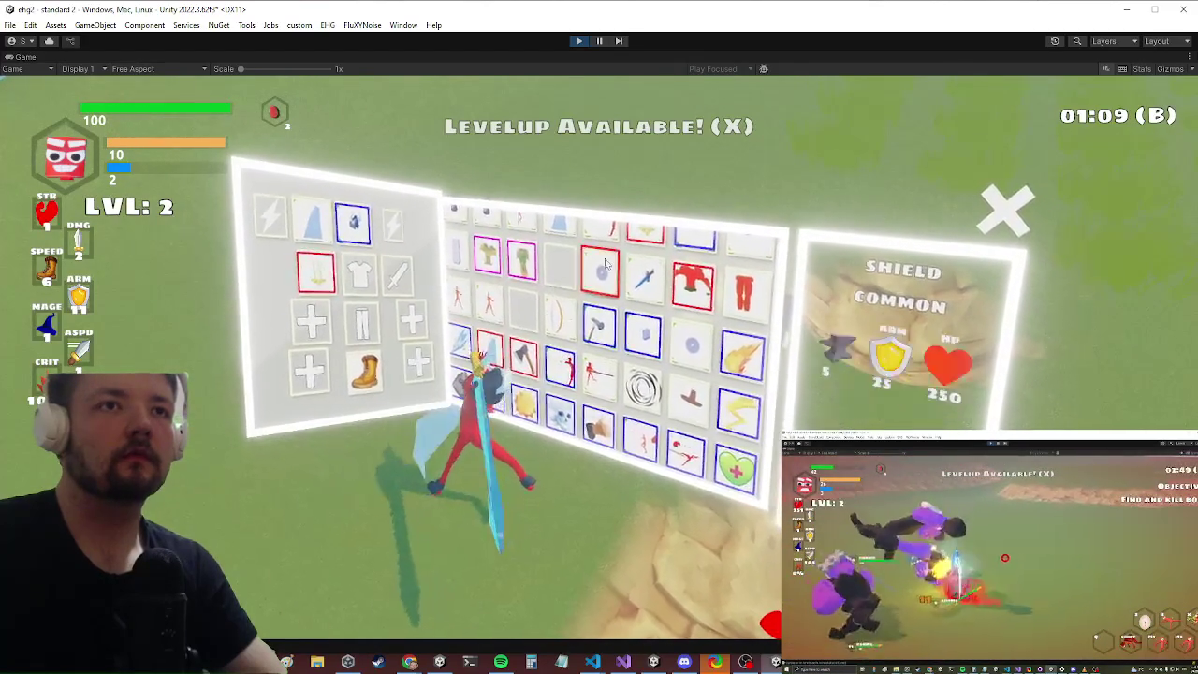
pyautogui.press('Escape')
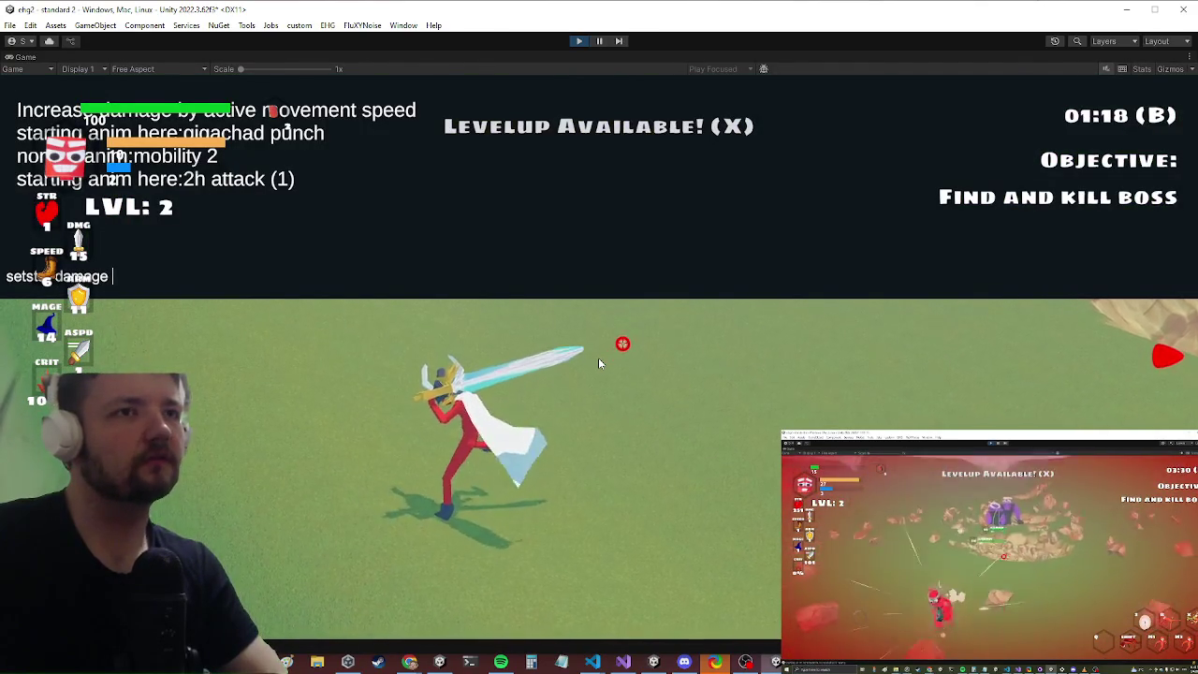
# Step: Resume play, claim the pending level-up, and choose the Level 2 Powerup Damage Buff card
pyautogui.click(599, 359)
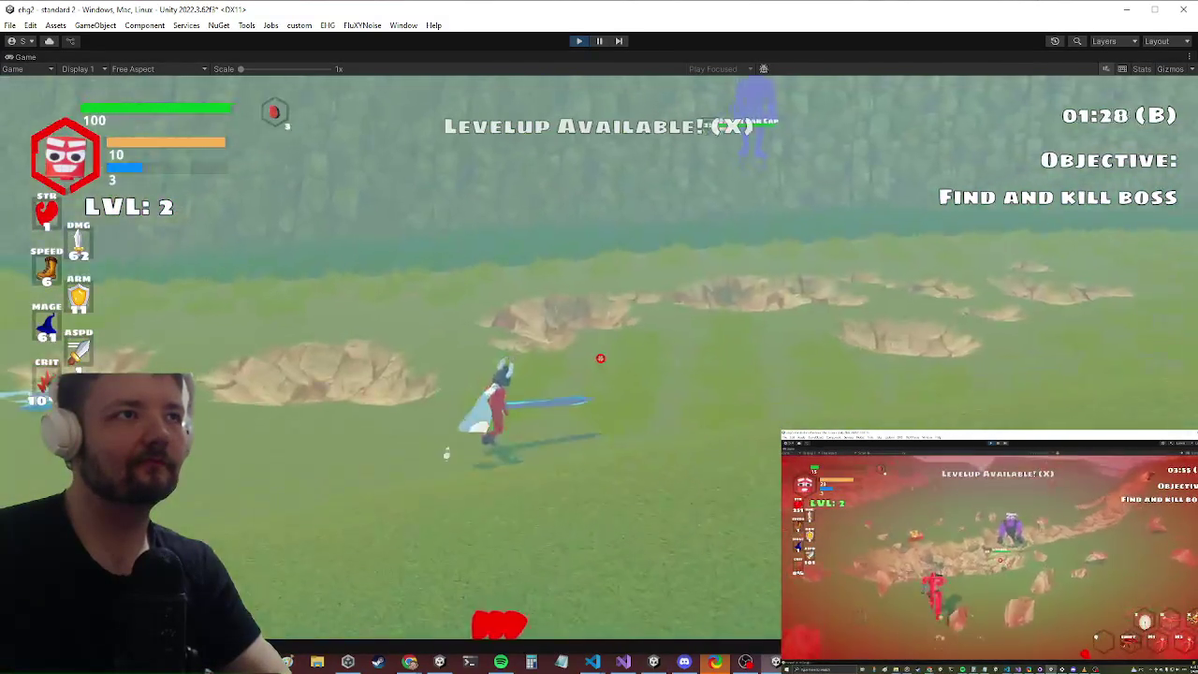
pyautogui.press('x')
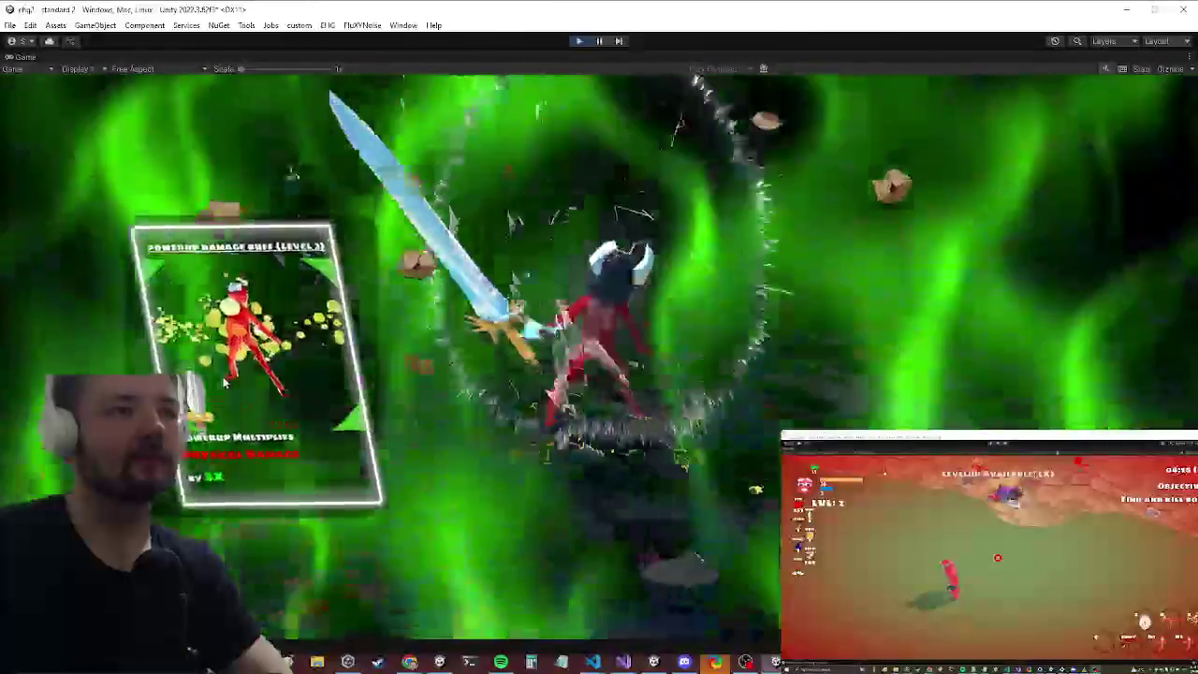
pyautogui.click(224, 382)
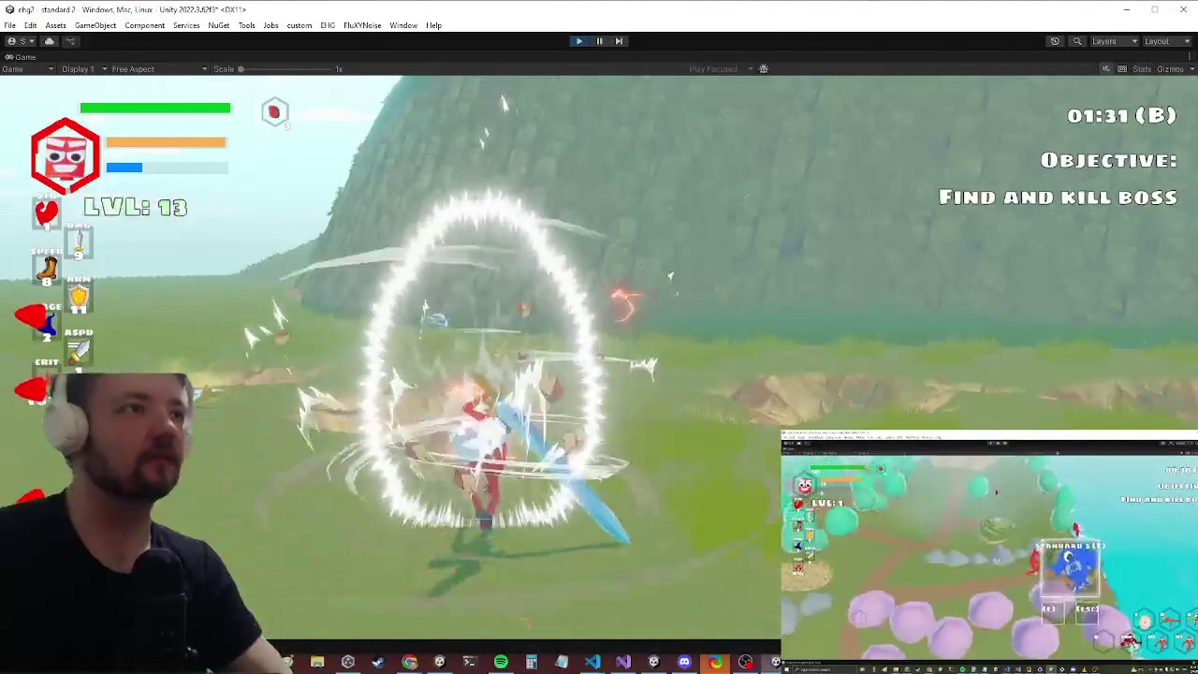
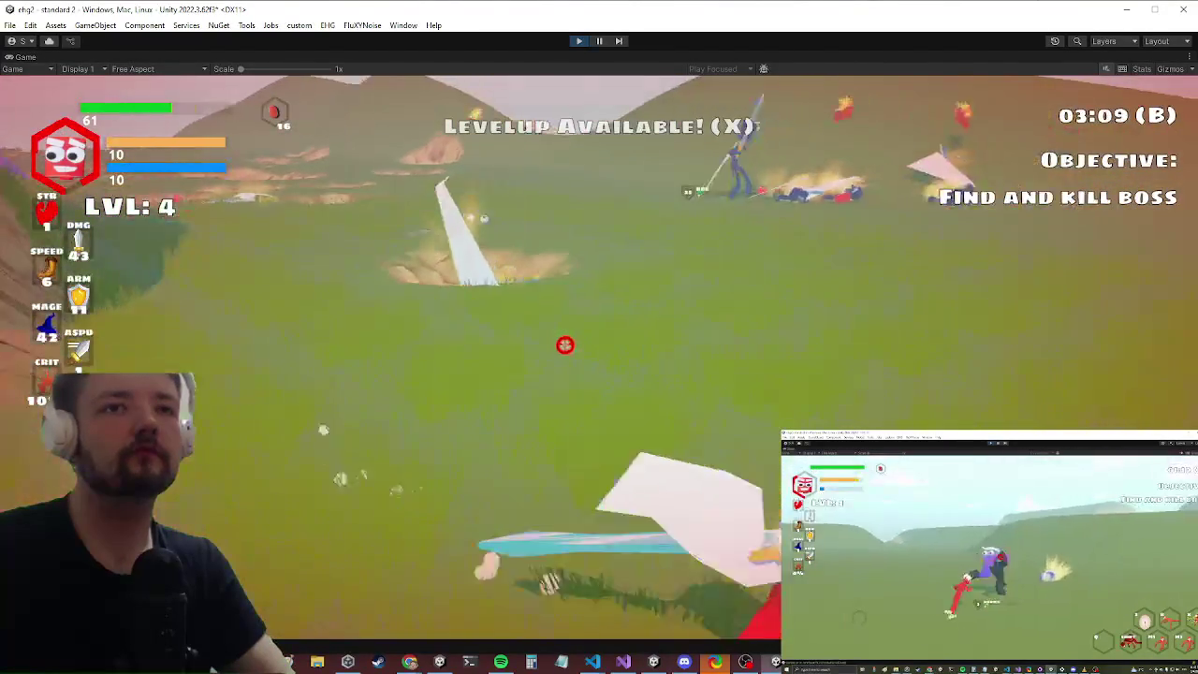
# Step: Claim the level-up powerup with X and fight on until the character reaches level 5
pyautogui.press('x')
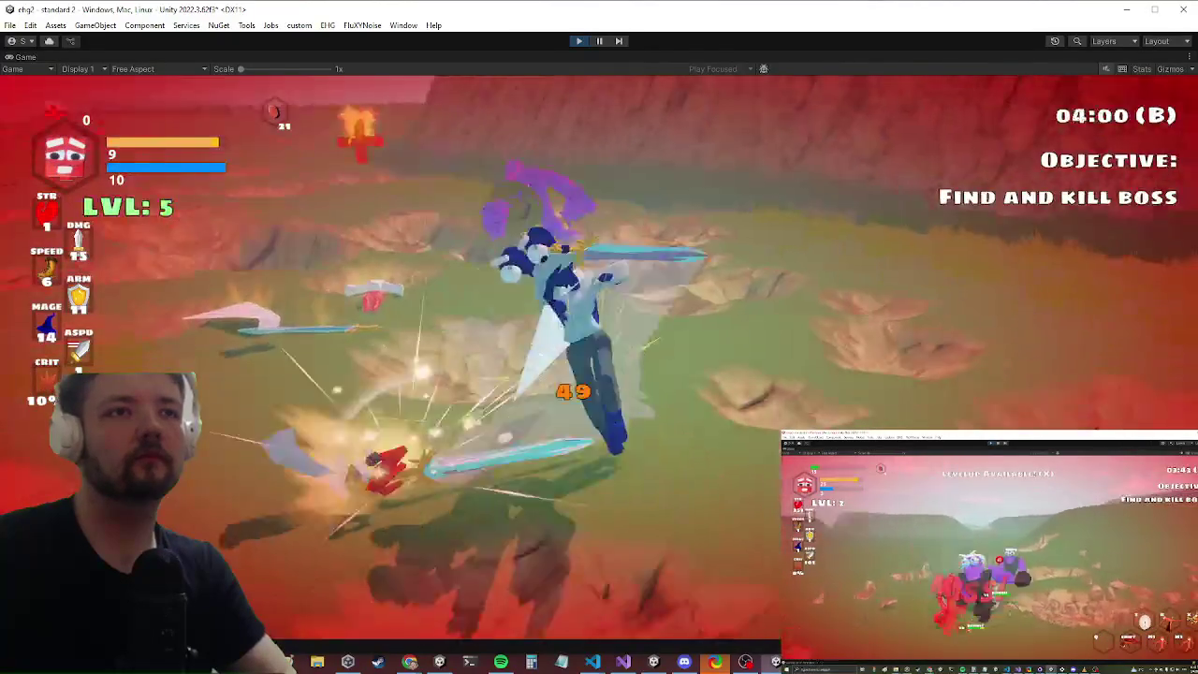
pyautogui.hotkey('alt', 'Tab')
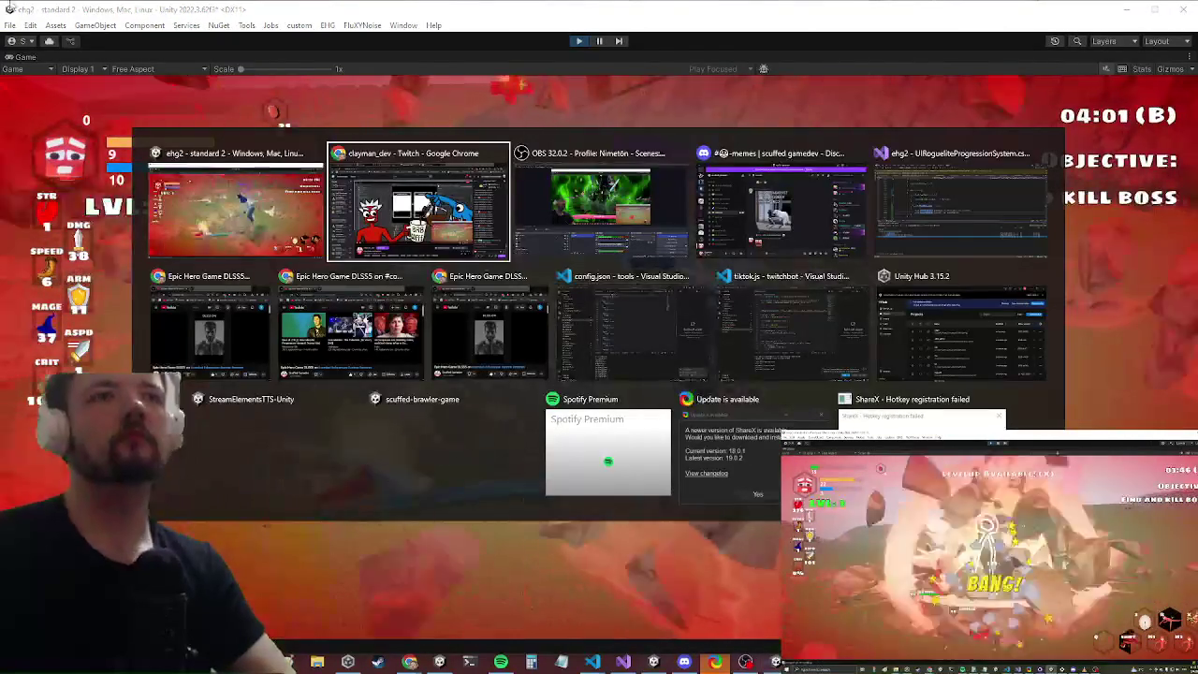
pyautogui.press('Tab')
pyautogui.press('Tab')
pyautogui.press('Tab')
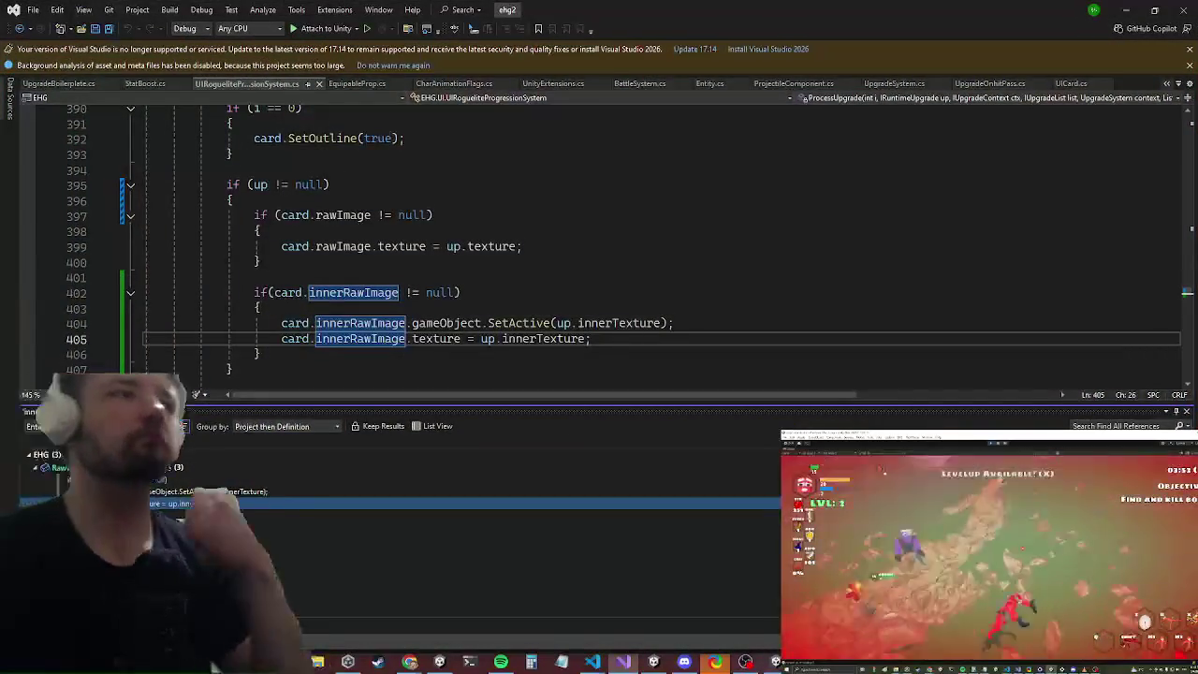
pyautogui.click(1126, 9)
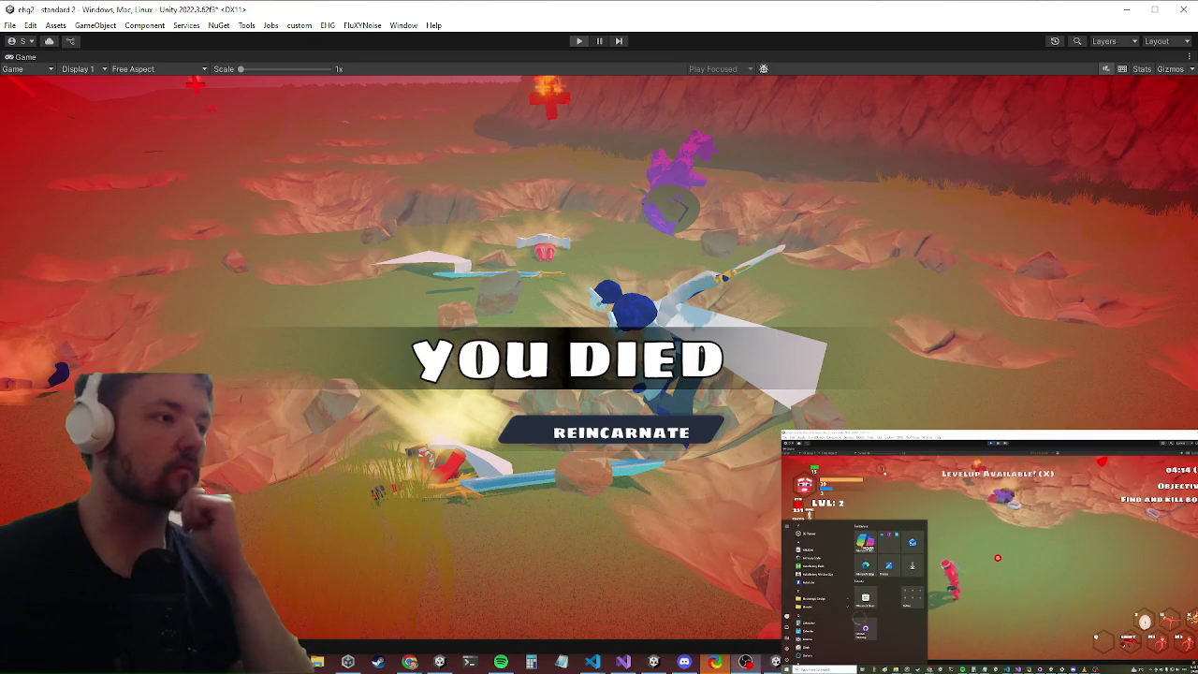
# Step: Stop the play-test with Ctrl+P to return to the editor
pyautogui.hotkey('ctrl', 'p')
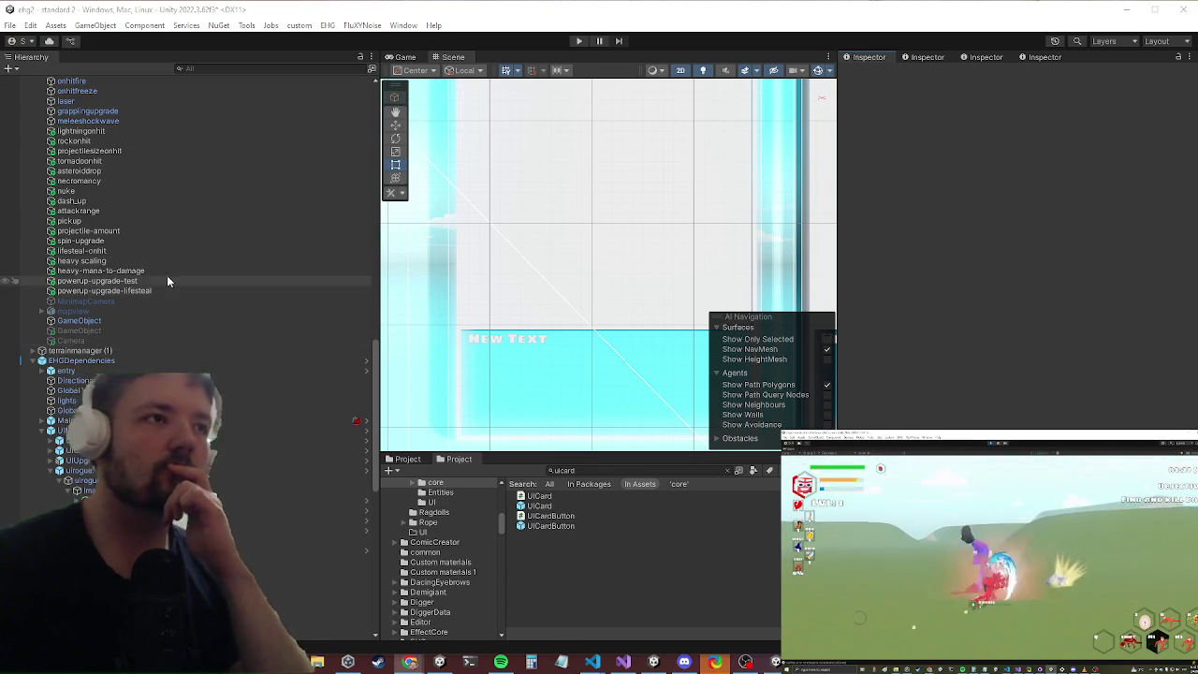
# Step: Untick Test This Only on the dmg buff (1) upgrade and look at movement speed
pyautogui.scroll(15, 159, 280)
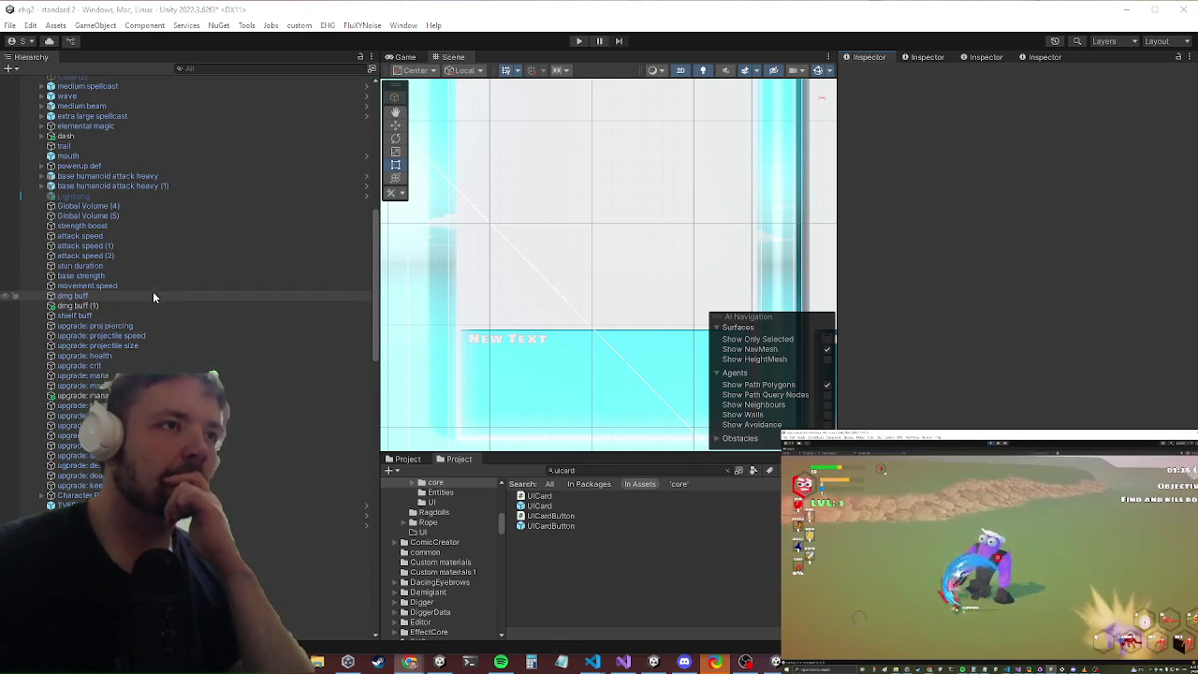
pyautogui.click(135, 305)
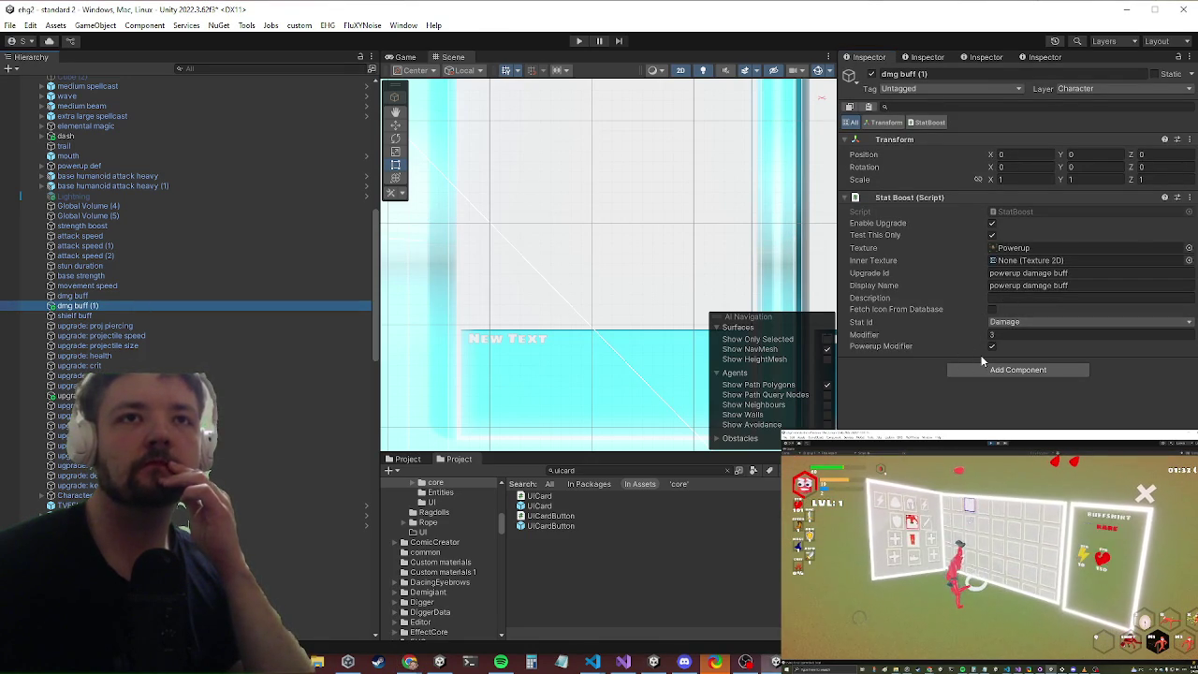
pyautogui.click(992, 236)
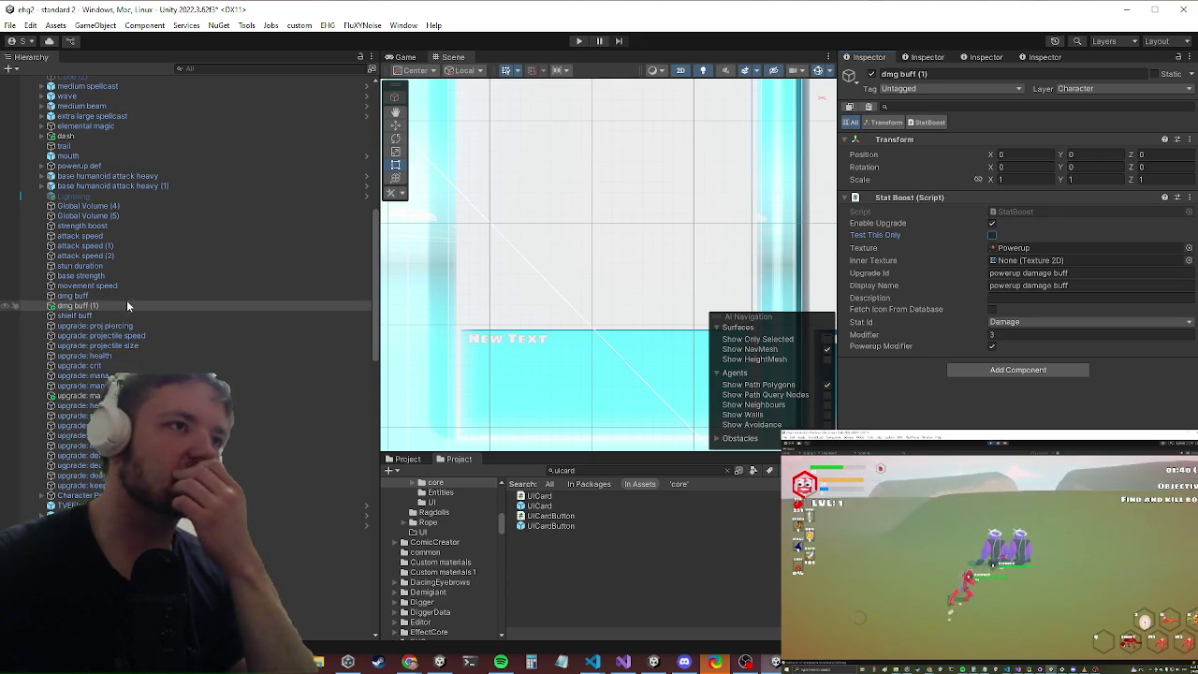
pyautogui.click(146, 285)
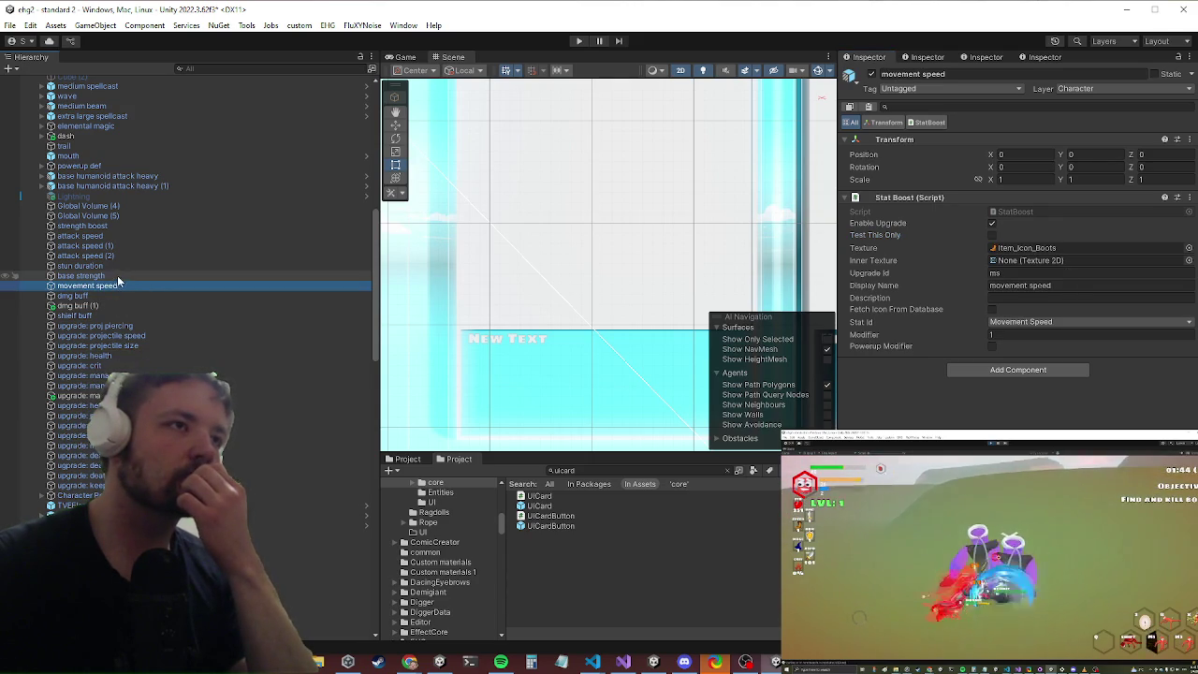
# Step: Rename attack speed (2) to 'magedmg' and attack speed (1) to 'melee targets', then select strength boost
pyautogui.click(69, 256)
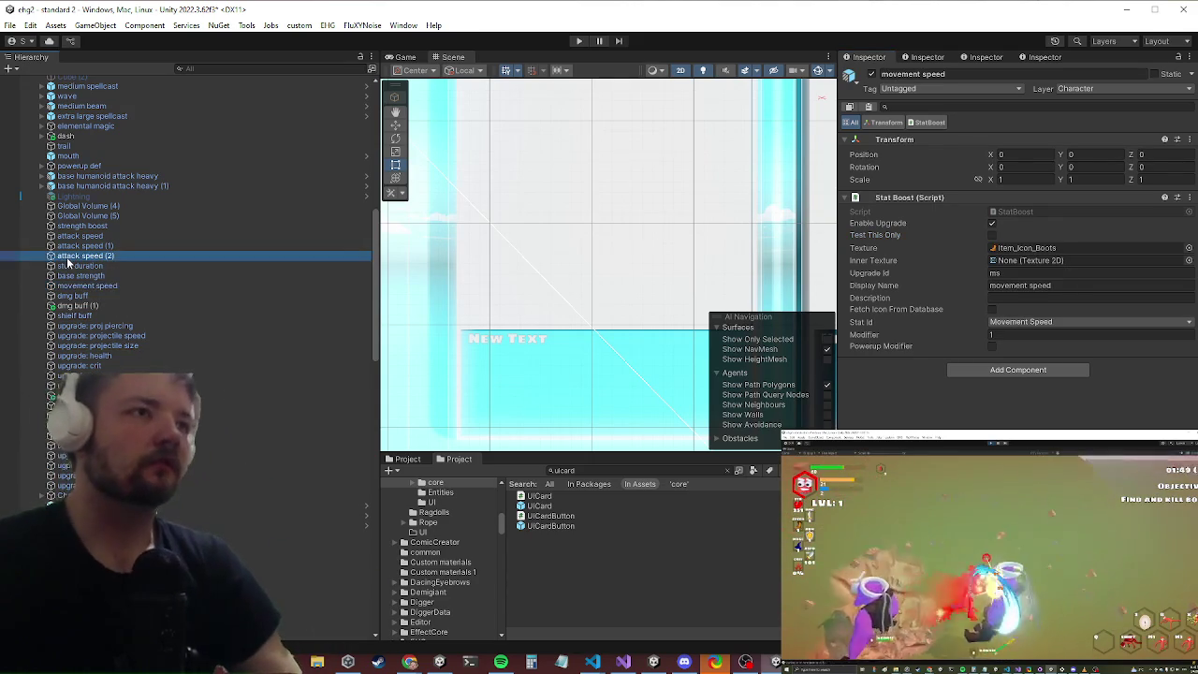
pyautogui.click(75, 257)
pyautogui.write('magedmg')
pyautogui.press('Return')
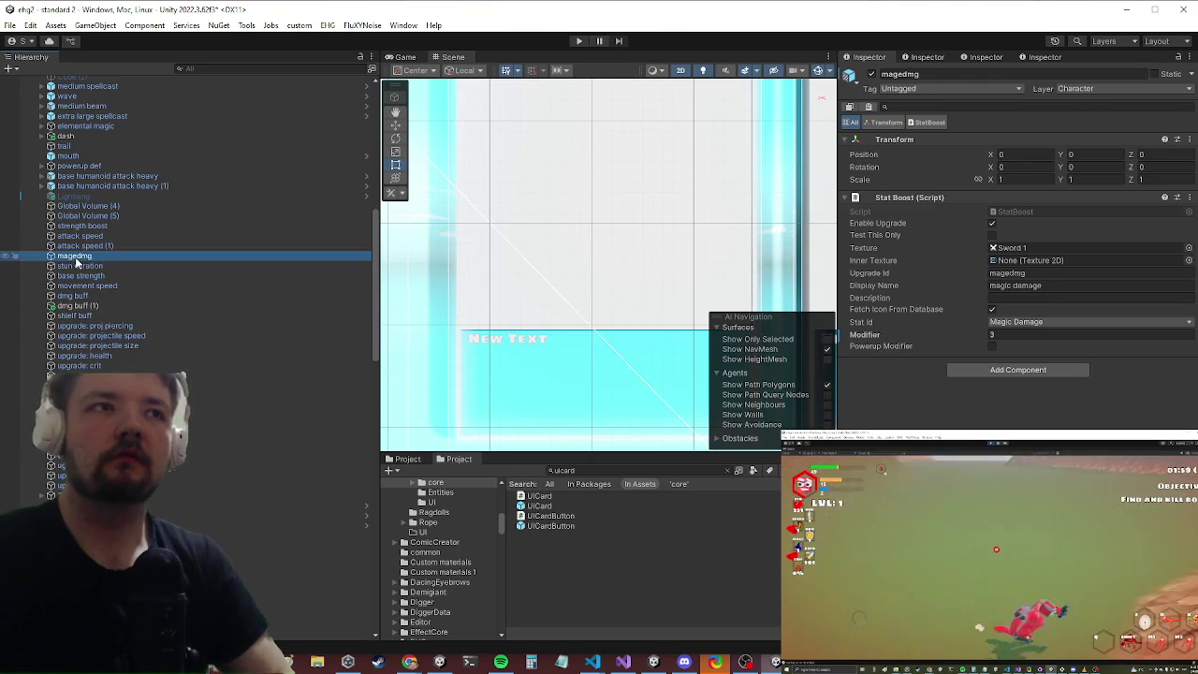
pyautogui.press('Up')
pyautogui.press('F2')
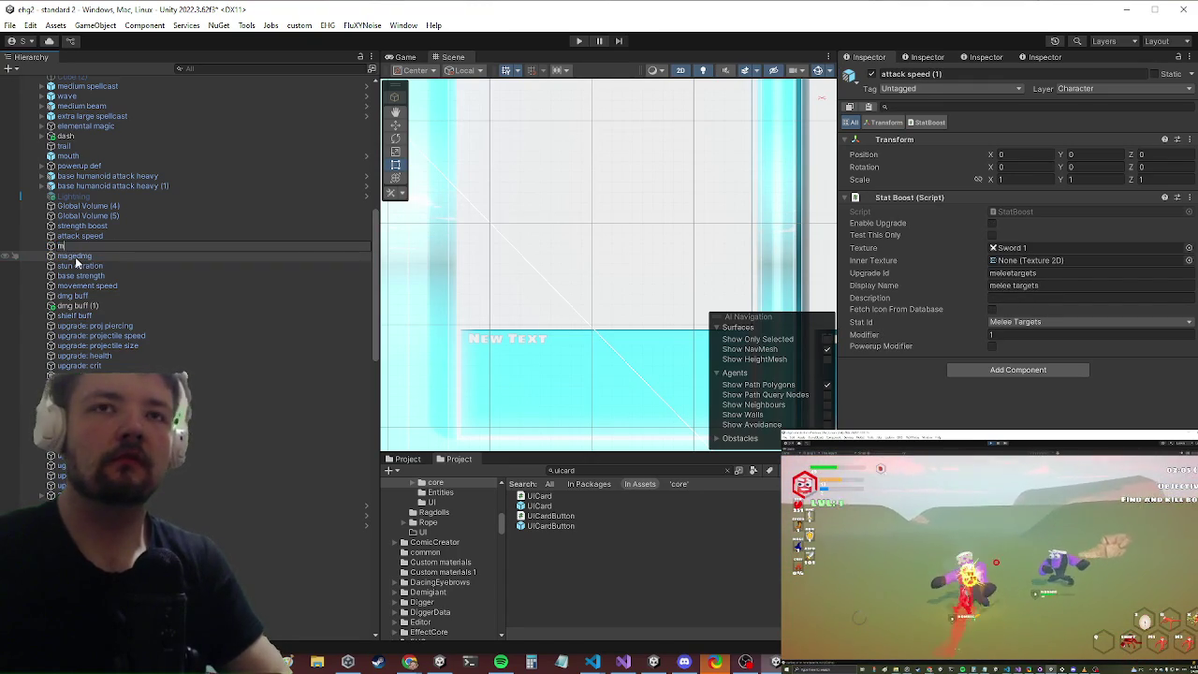
pyautogui.write('elee targets')
pyautogui.press('Return')
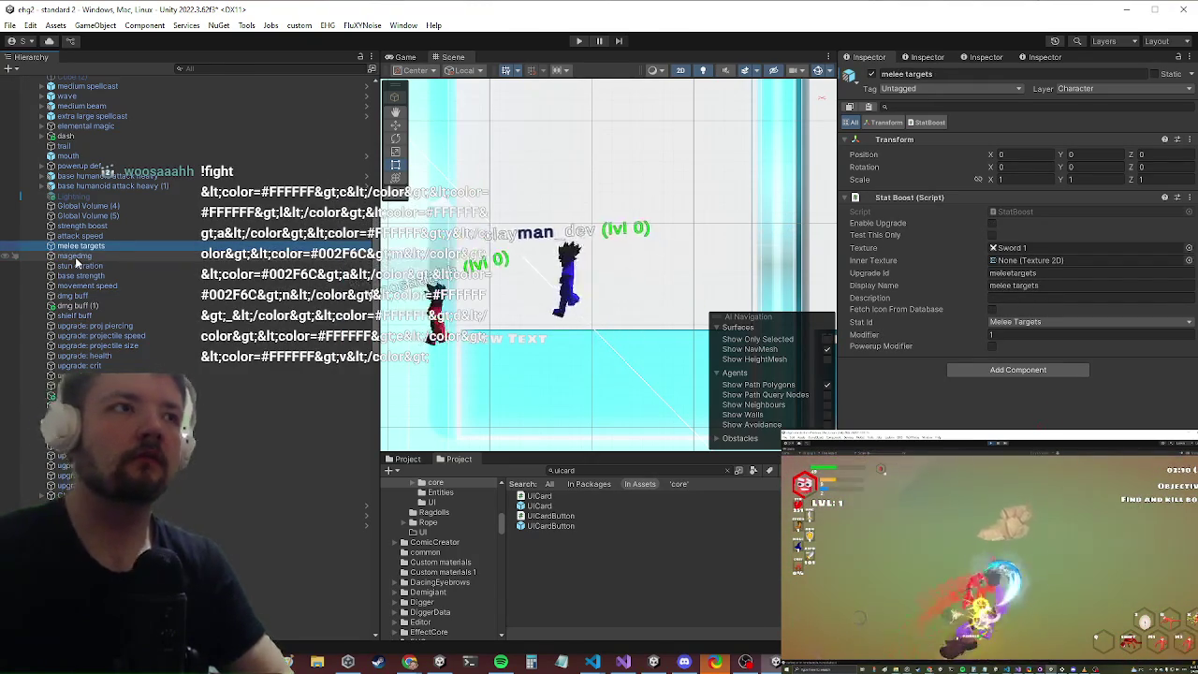
pyautogui.click(93, 227)
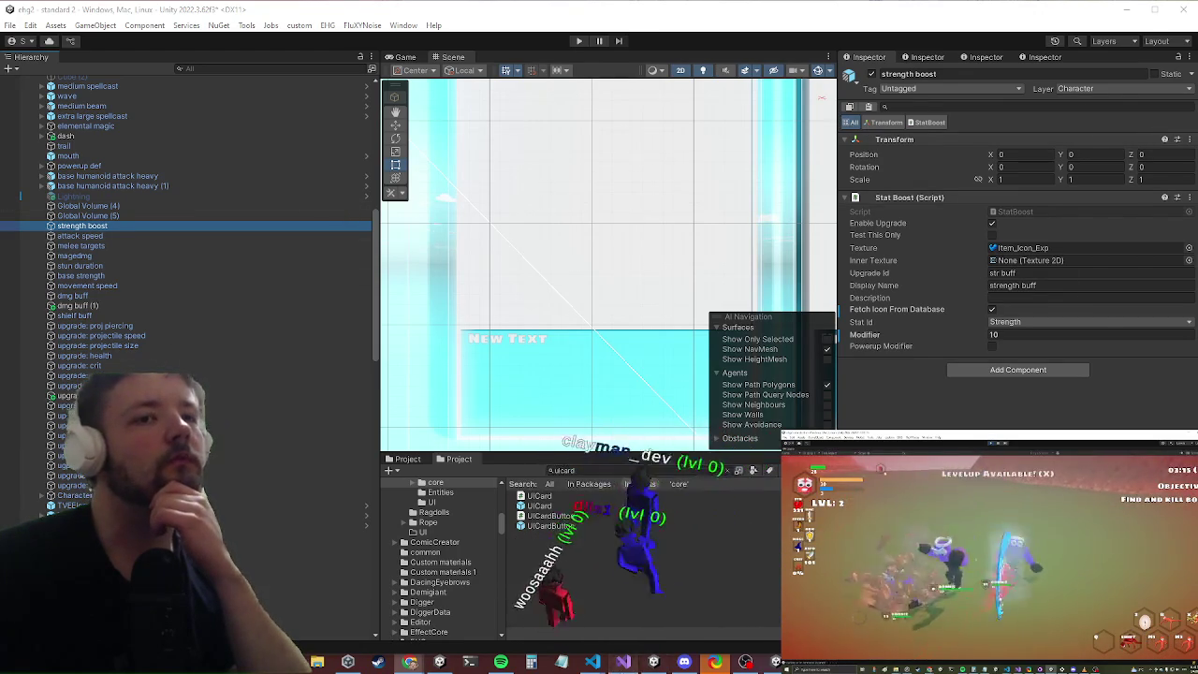
pyautogui.hotkey('alt', 'Tab')
pyautogui.doubleClick(941, 11)
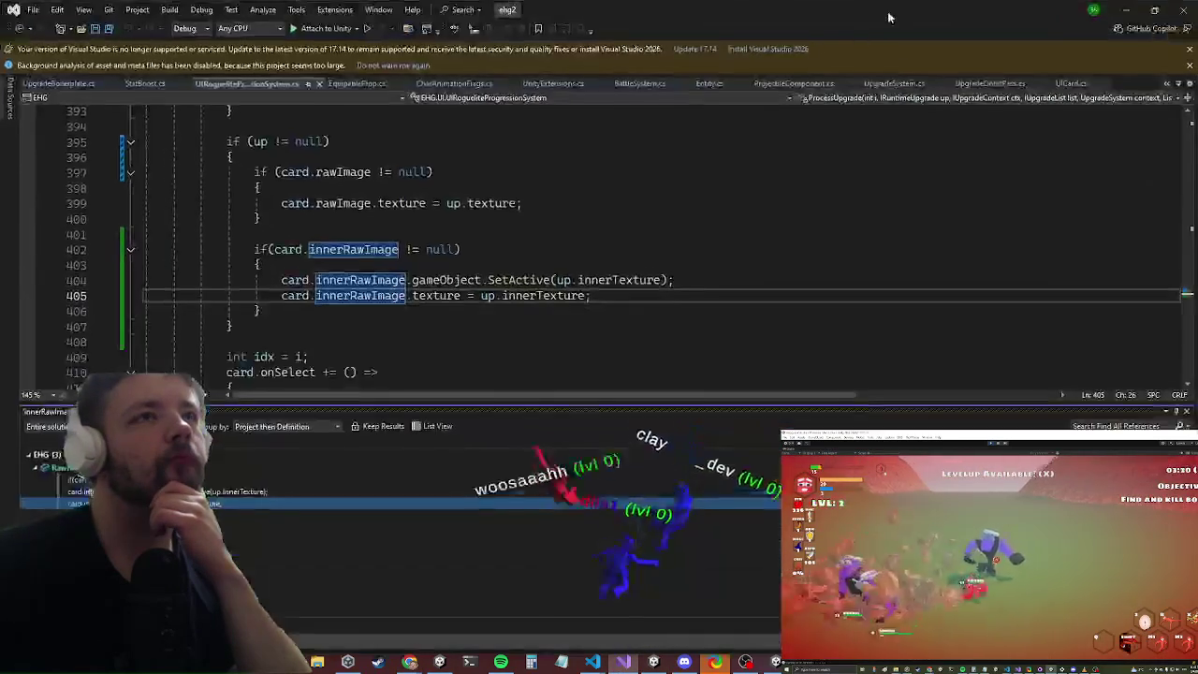
pyautogui.click(141, 86)
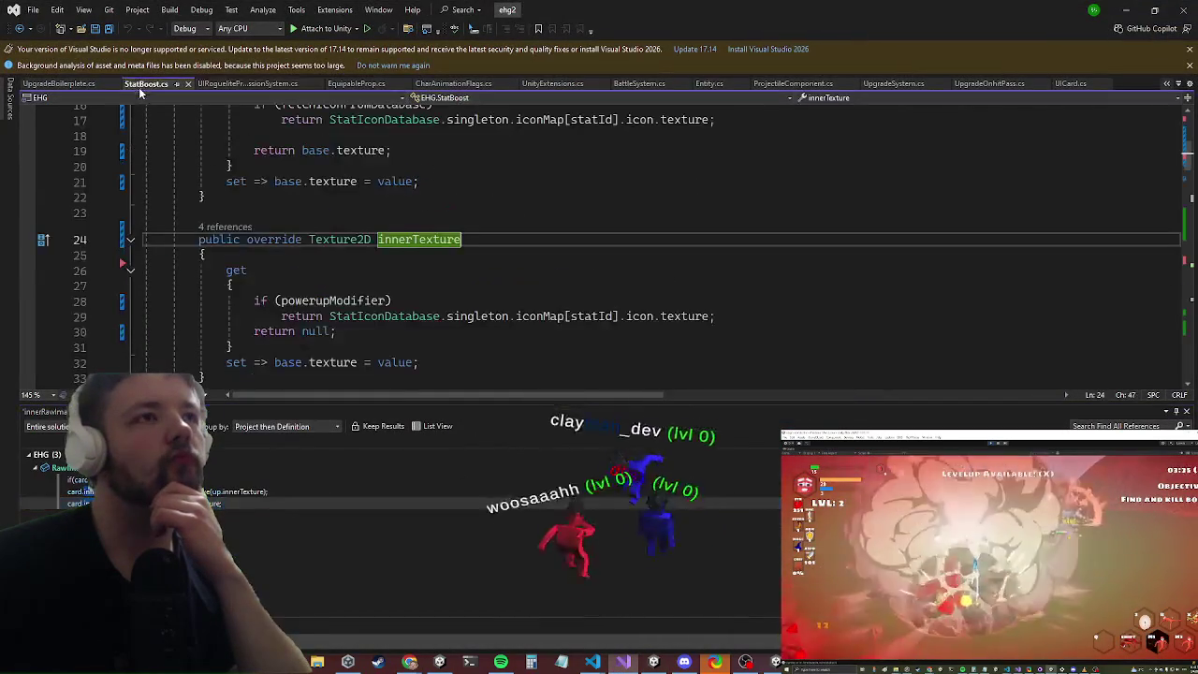
pyautogui.scroll(-6, 482, 209)
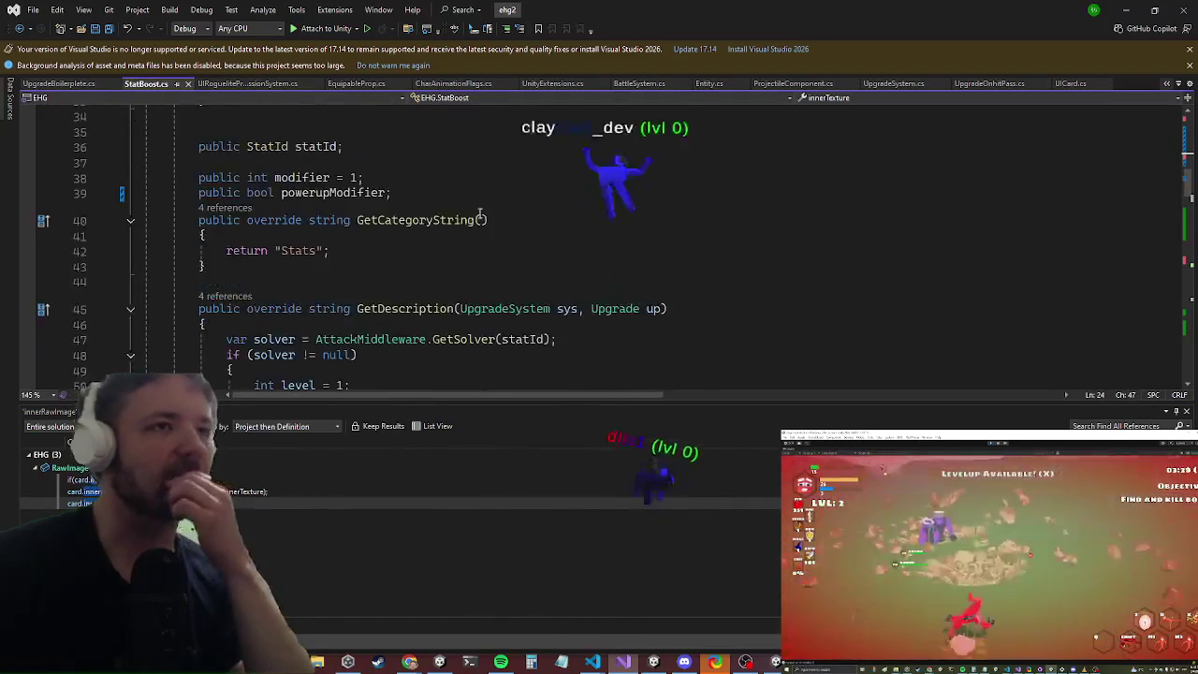
pyautogui.scroll(-4, 476, 208)
pyautogui.scroll(3, 476, 208)
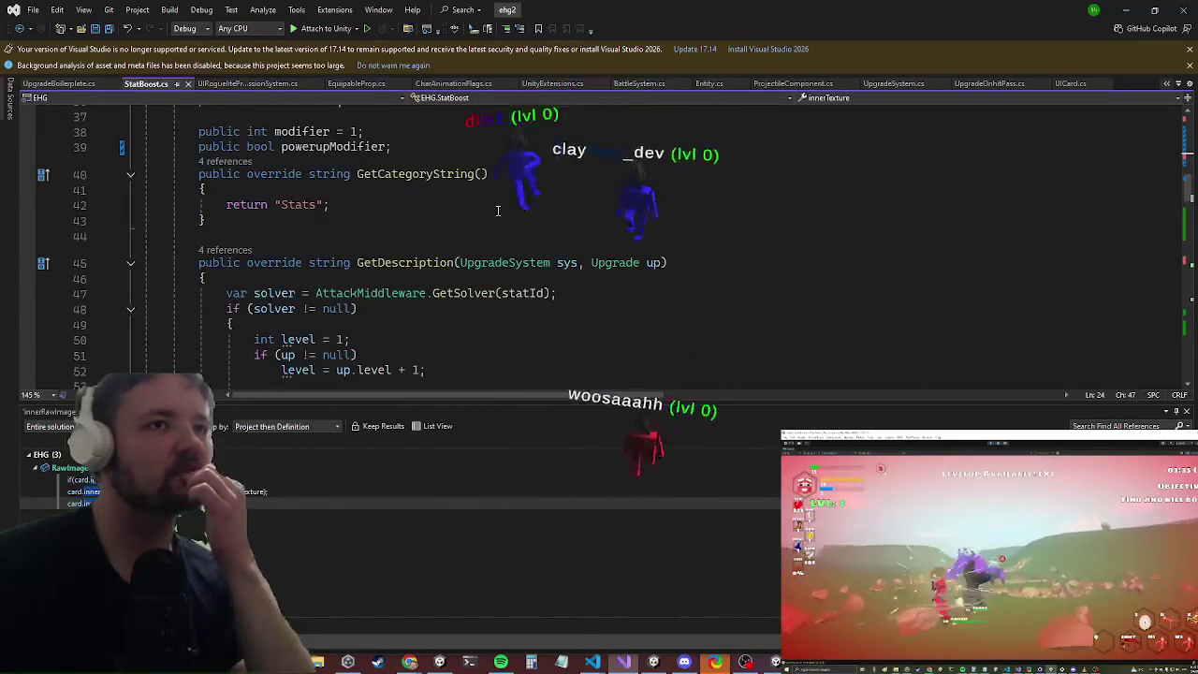
pyautogui.click(1128, 11)
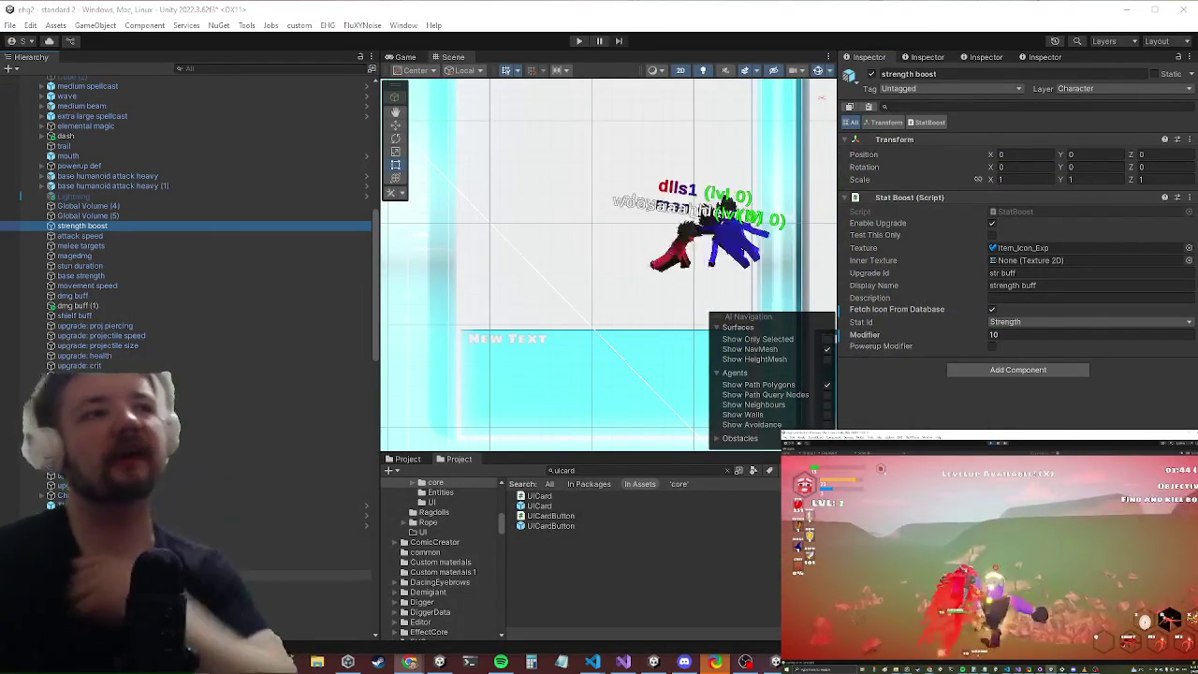
pyautogui.scroll(-5, 187, 280)
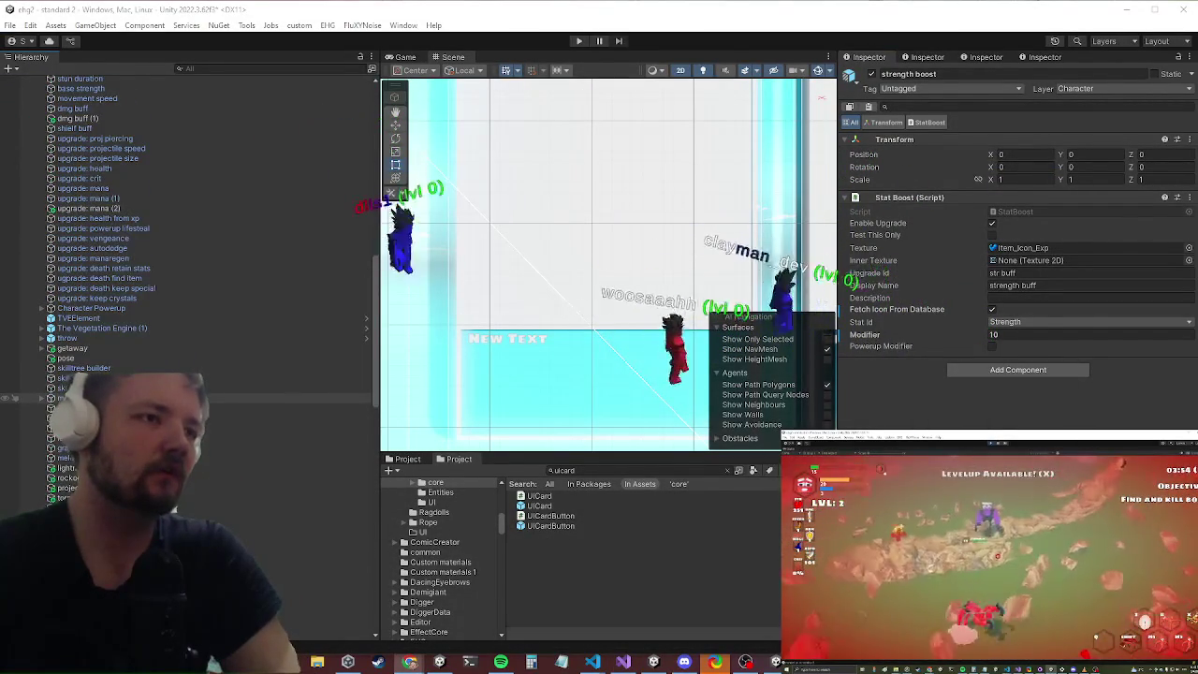
pyautogui.scroll(5, 187, 281)
pyautogui.scroll(5, 188, 281)
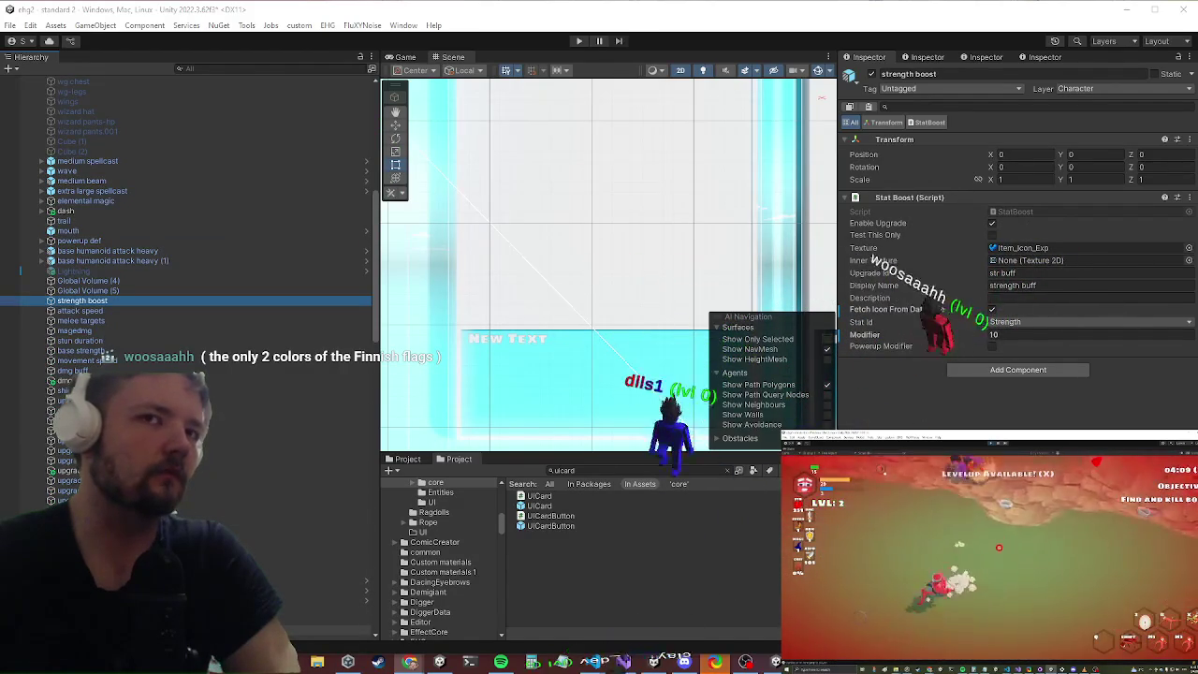
pyautogui.rightClick(941, 198)
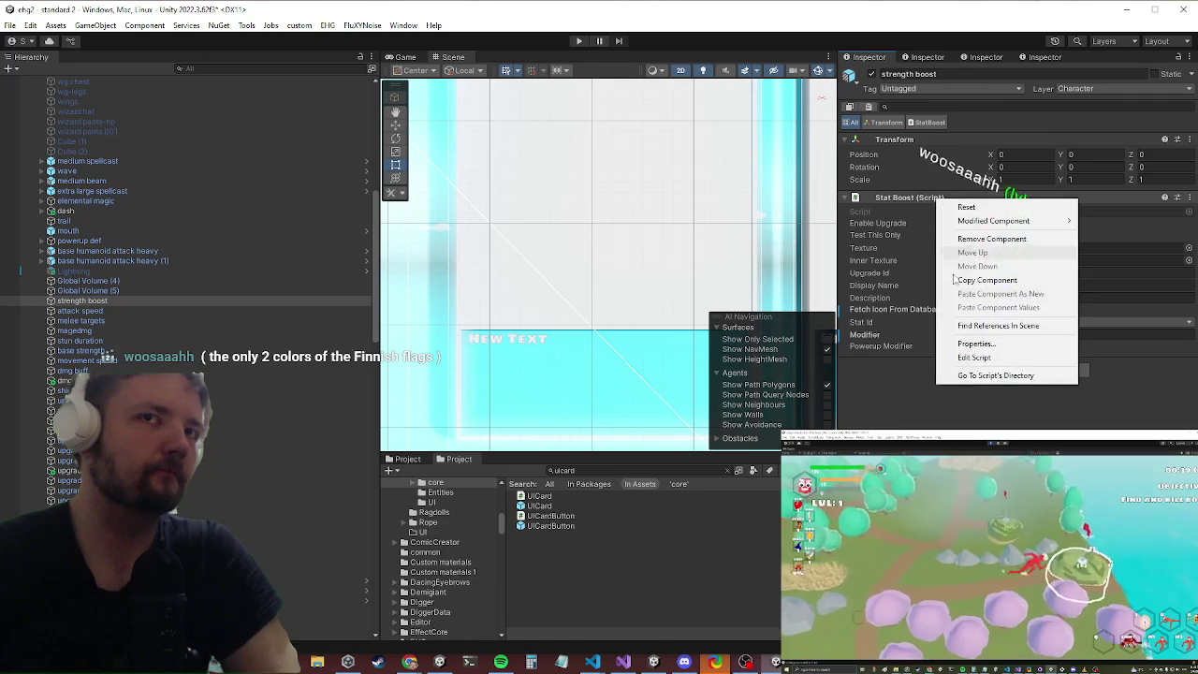
pyautogui.click(973, 356)
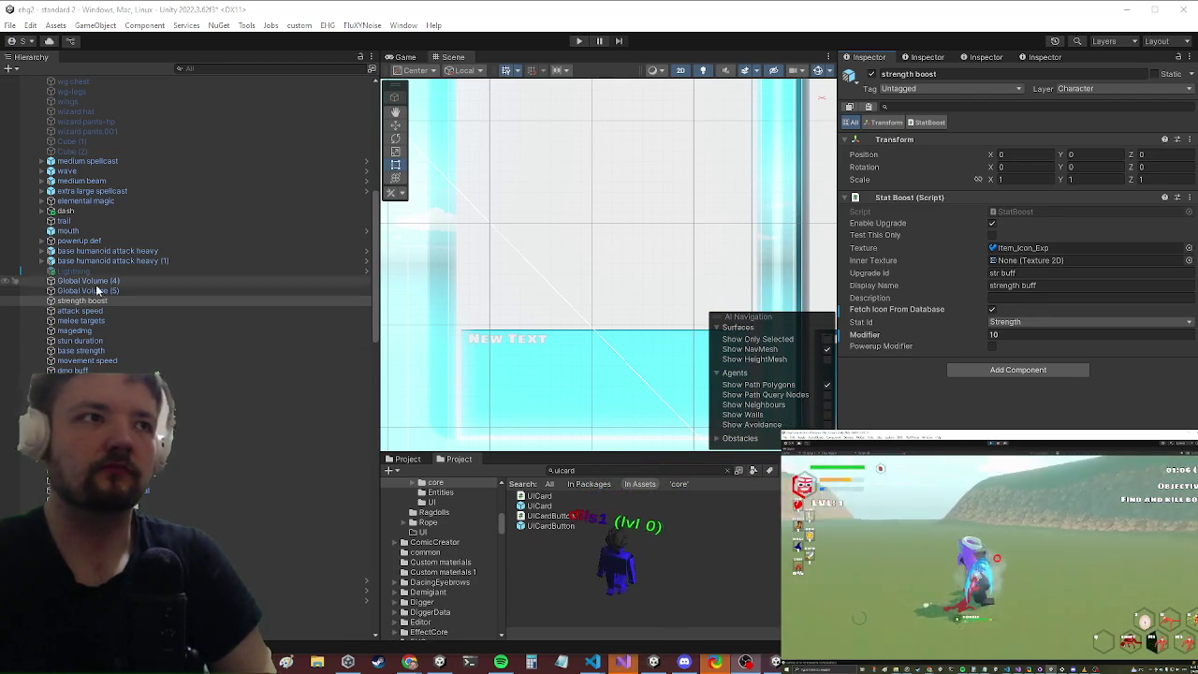
pyautogui.keyDown('shift'); pyautogui.click(84, 371); pyautogui.keyUp('shift')
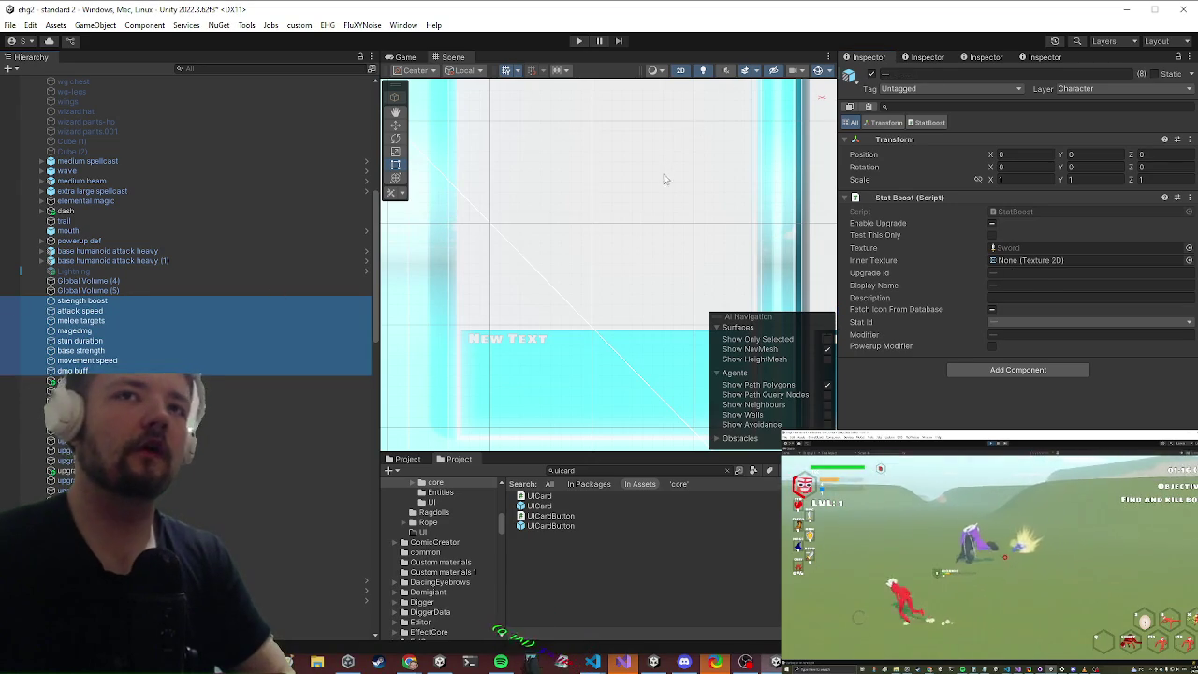
# Step: Duplicate the selected stat boosts, tick Powerup Modifier on the copies, and enter Play mode
pyautogui.hotkey('ctrl', 'd')
pyautogui.click(992, 346)
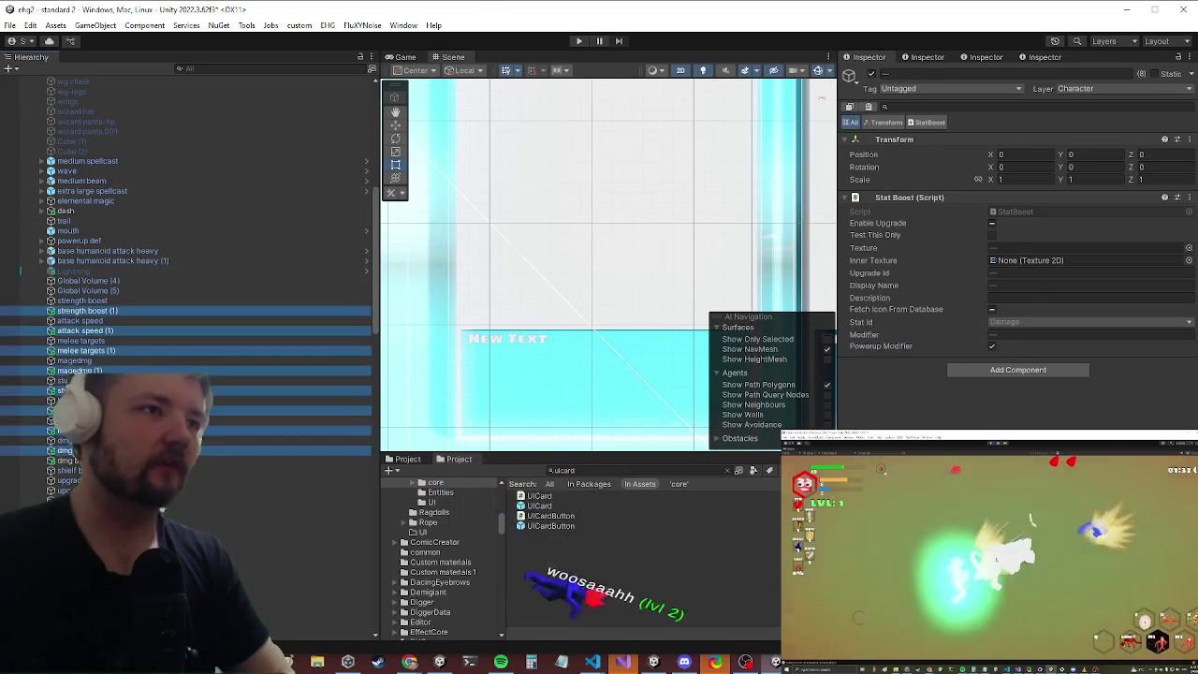
pyautogui.click(84, 451)
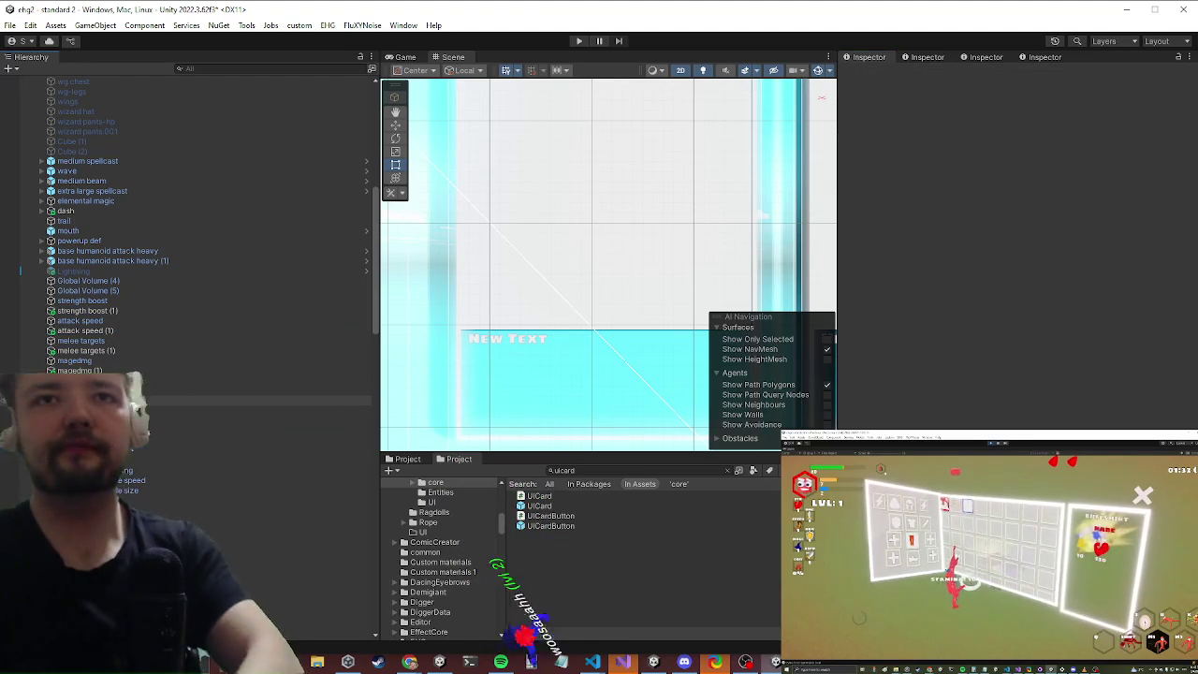
pyautogui.click(58, 450)
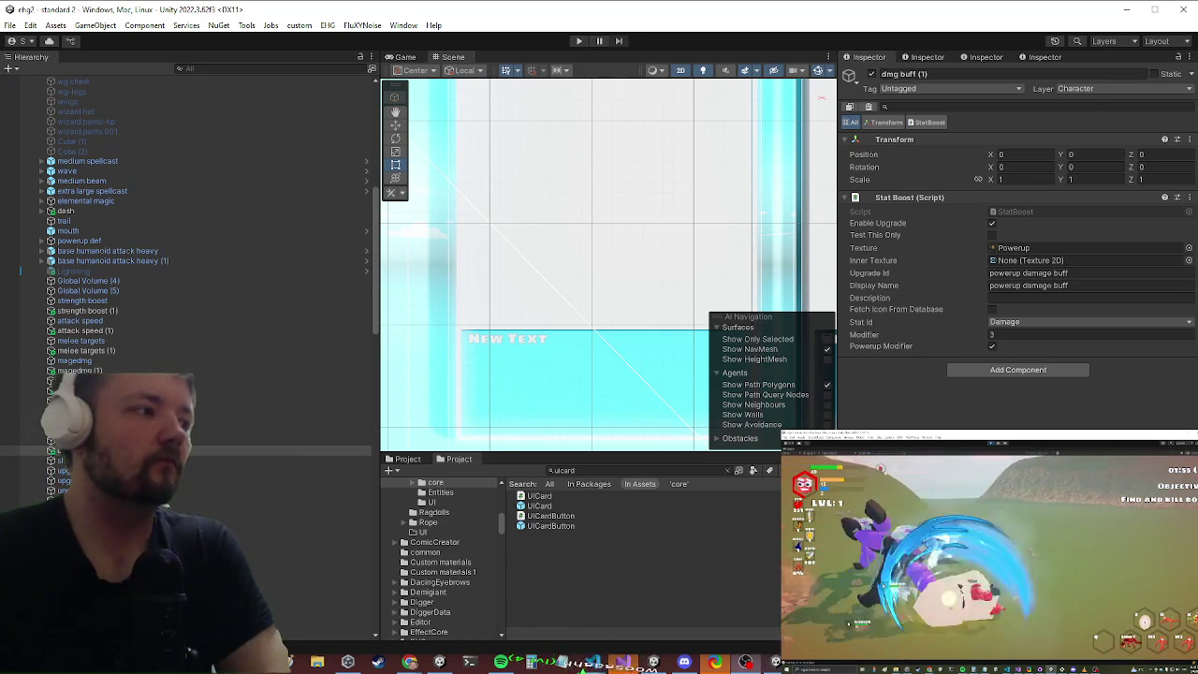
pyautogui.hotkey('ctrl', 'p')
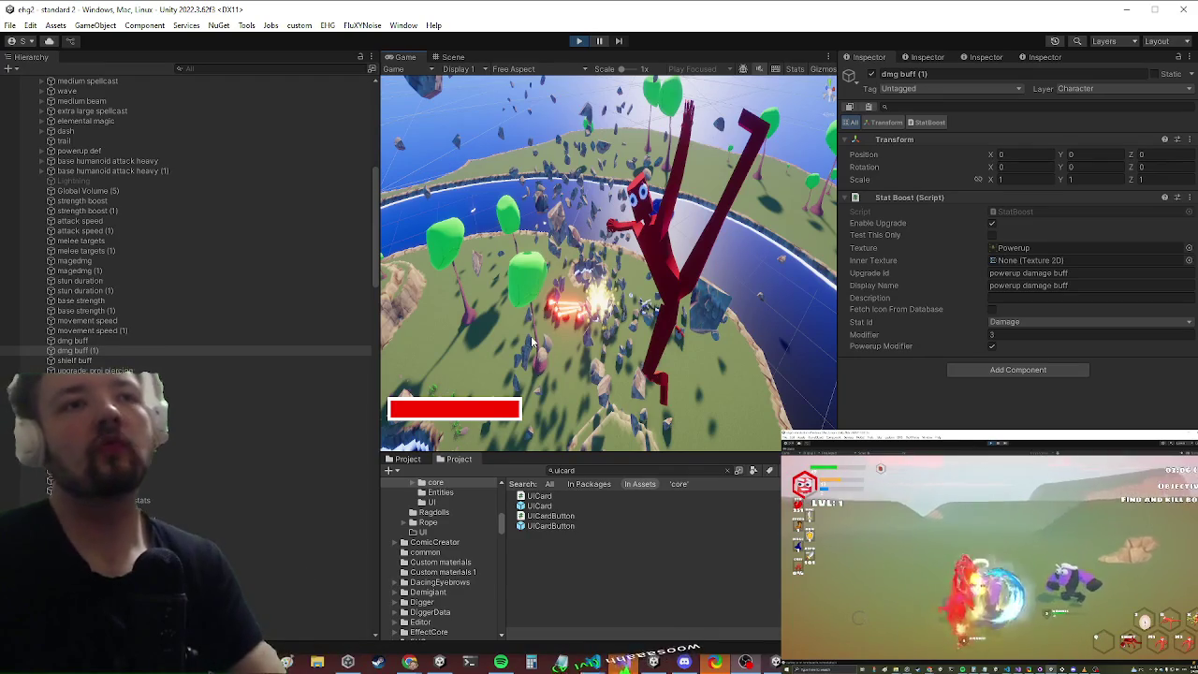
# Step: Maximize the Game view, run the character through the level with W, and bring up level-up choices with X
pyautogui.hotkey('shift', 'space')
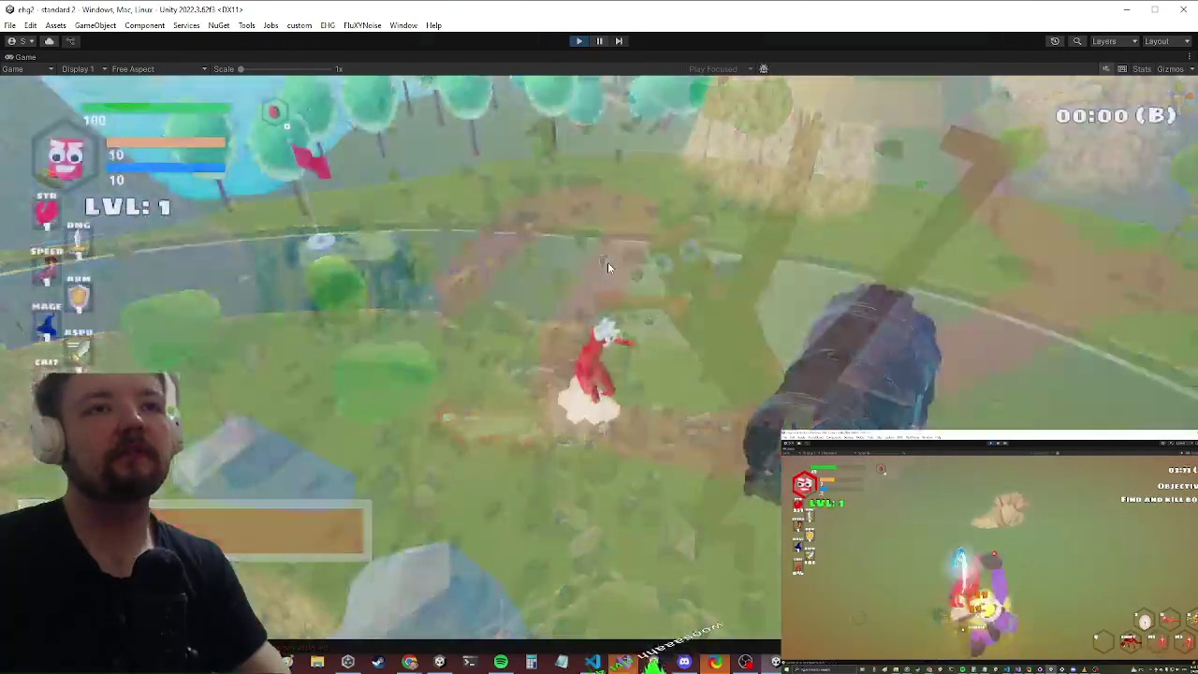
pyautogui.press('w')
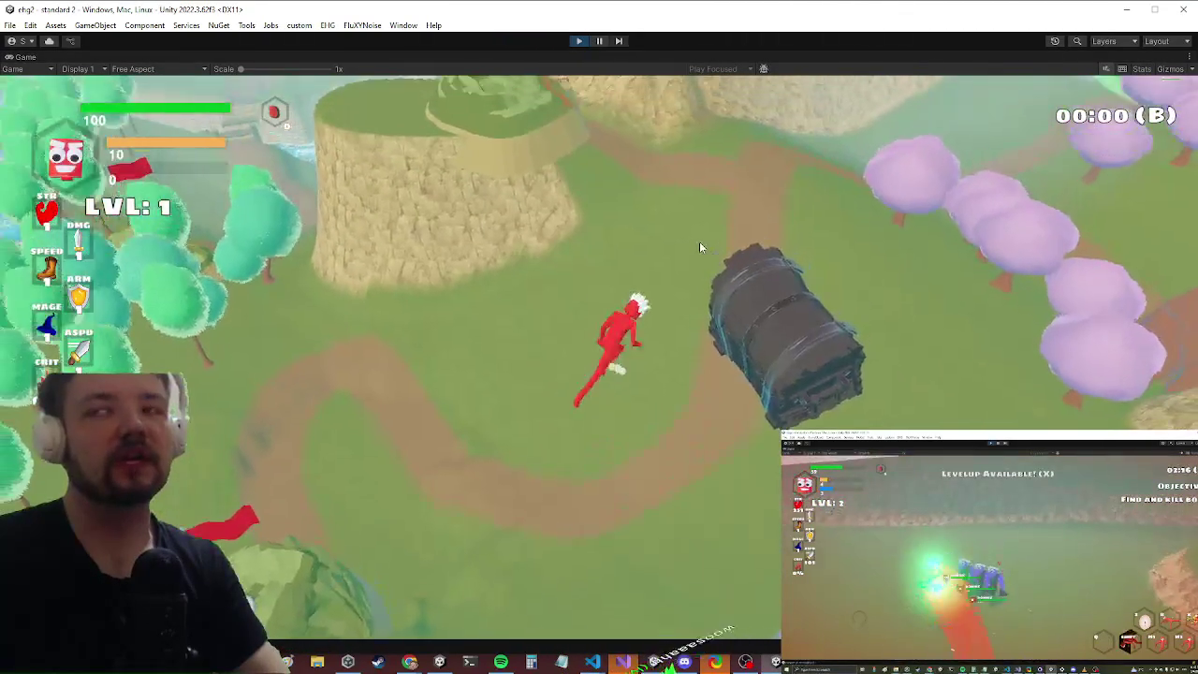
pyautogui.press('w')
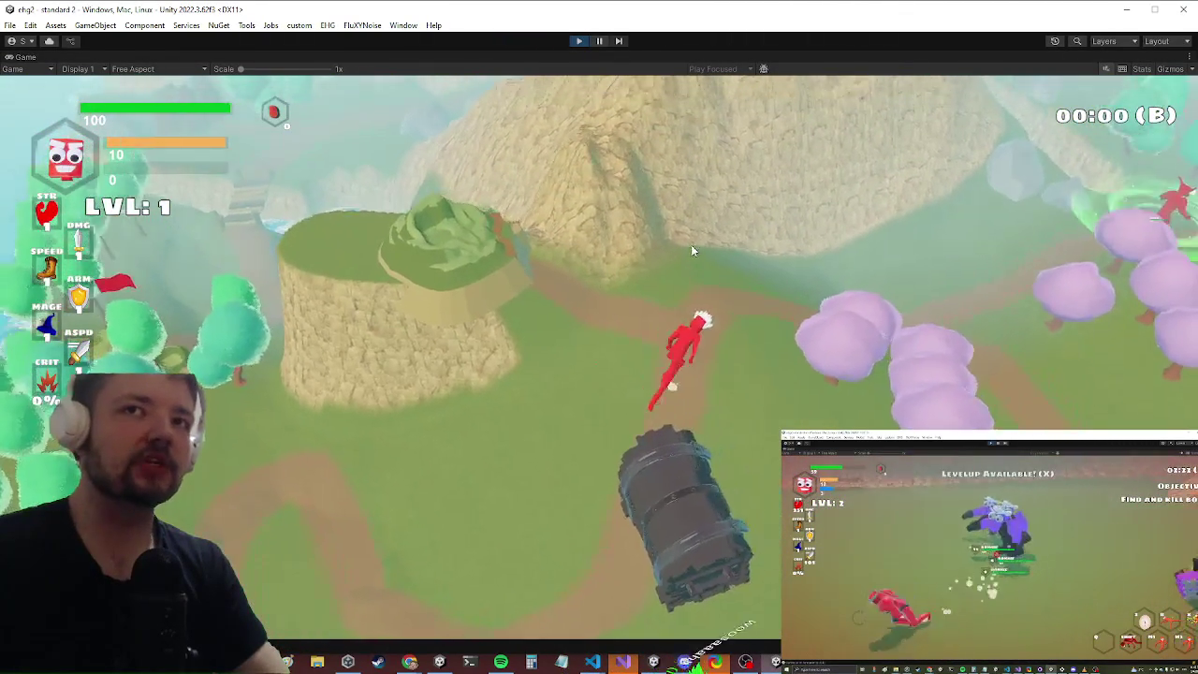
pyautogui.press('w')
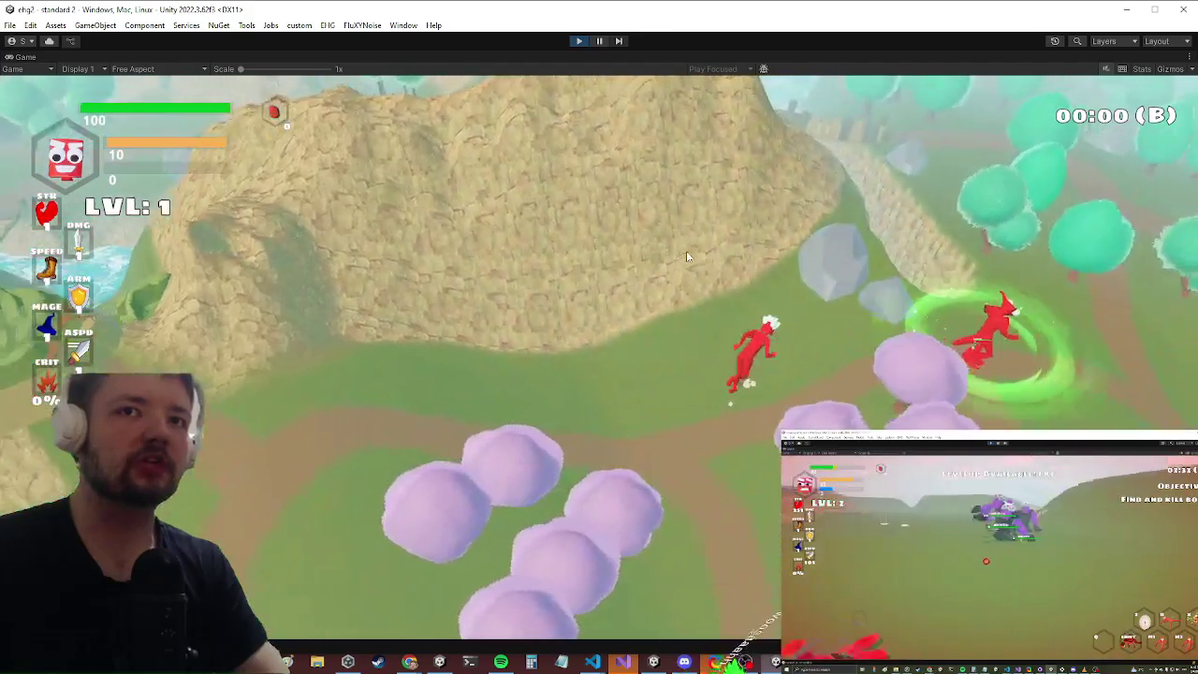
pyautogui.press('w')
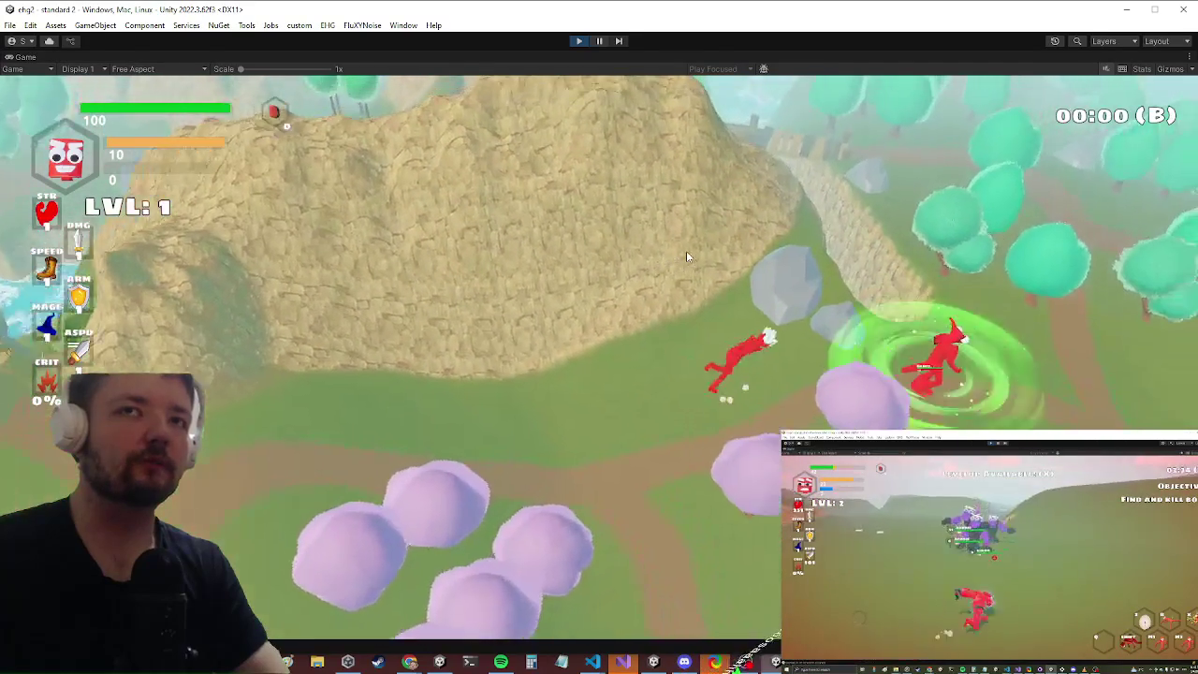
pyautogui.press('w')
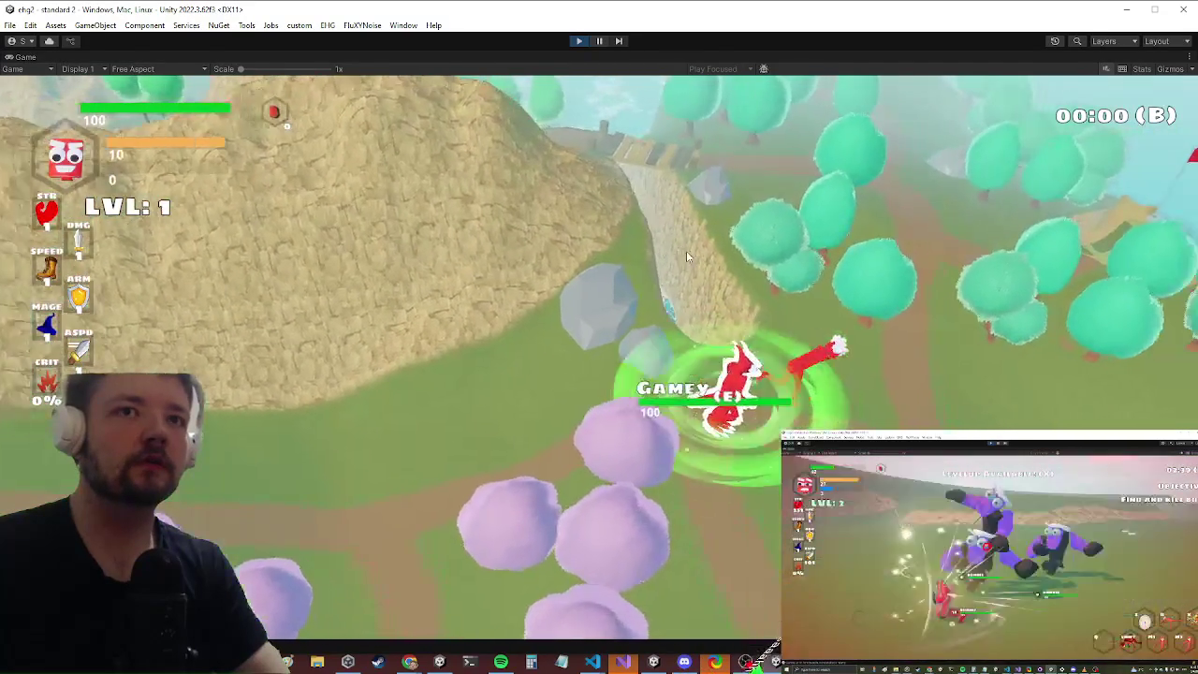
pyautogui.press('w')
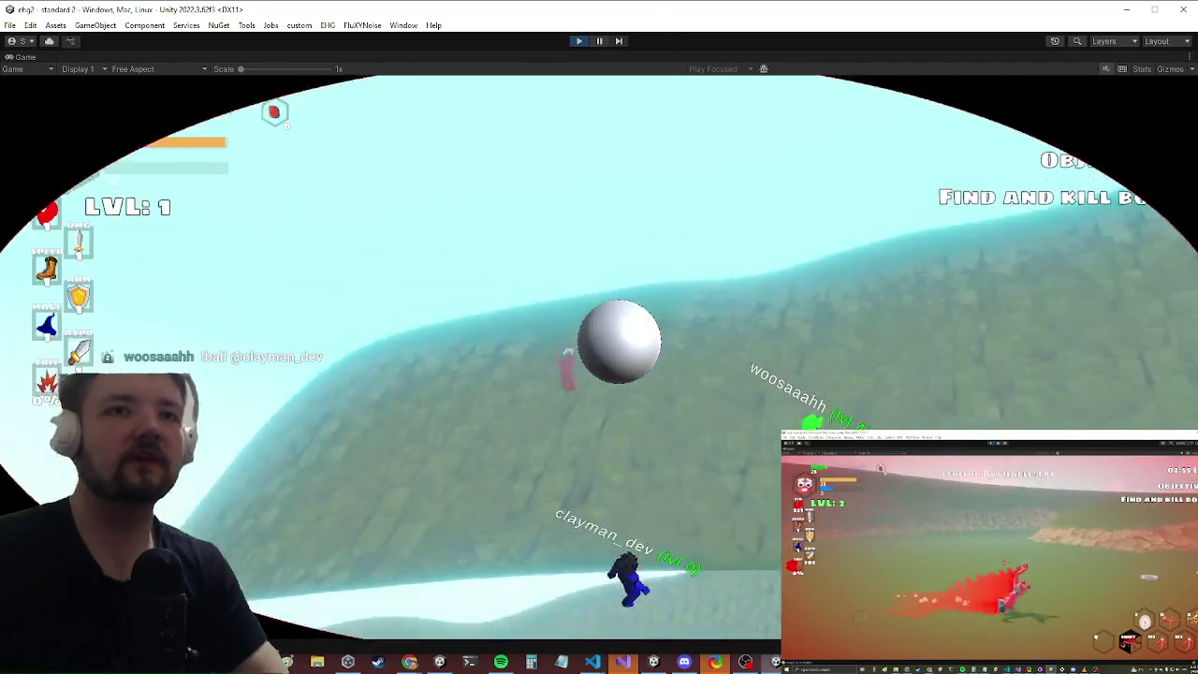
pyautogui.press('w')
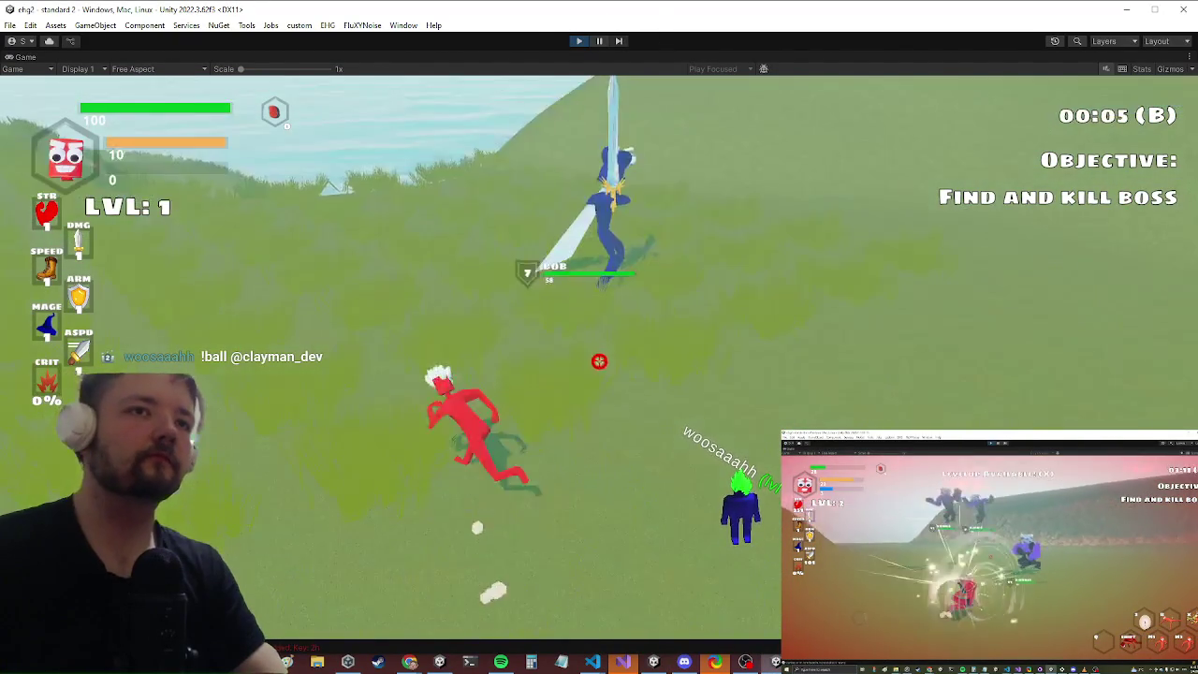
pyautogui.press('x')
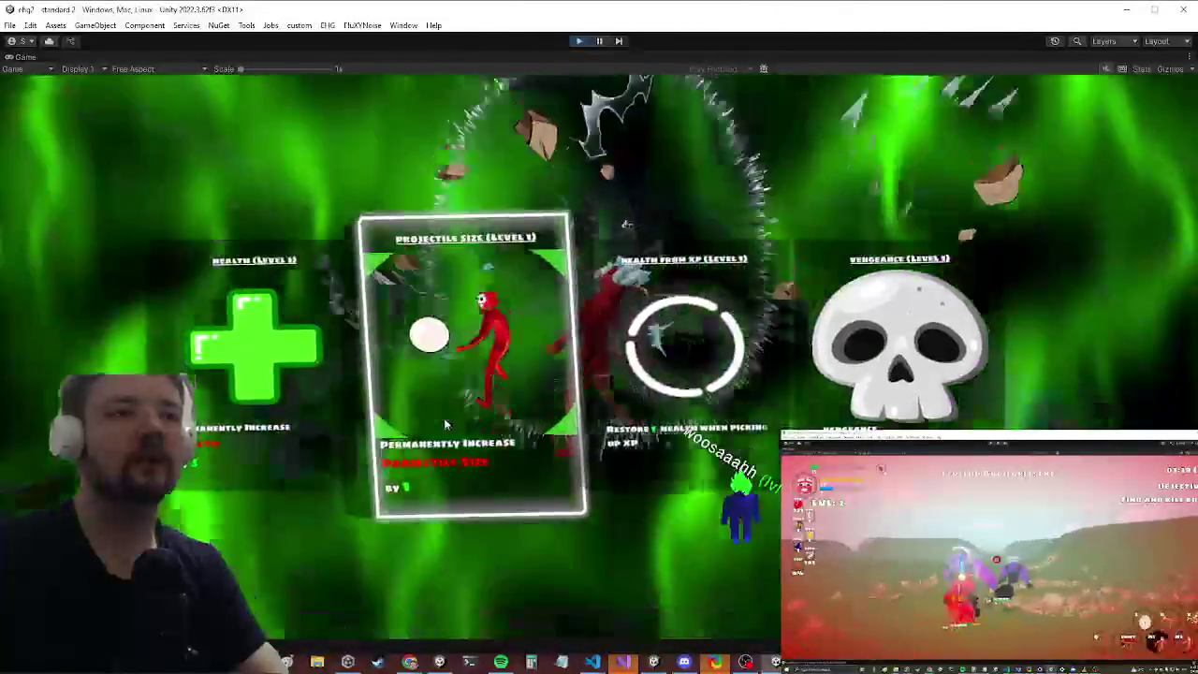
# Step: Pick the Projectile Size card, then the Powerup Damage Buff card at the next level-up
pyautogui.click(446, 424)
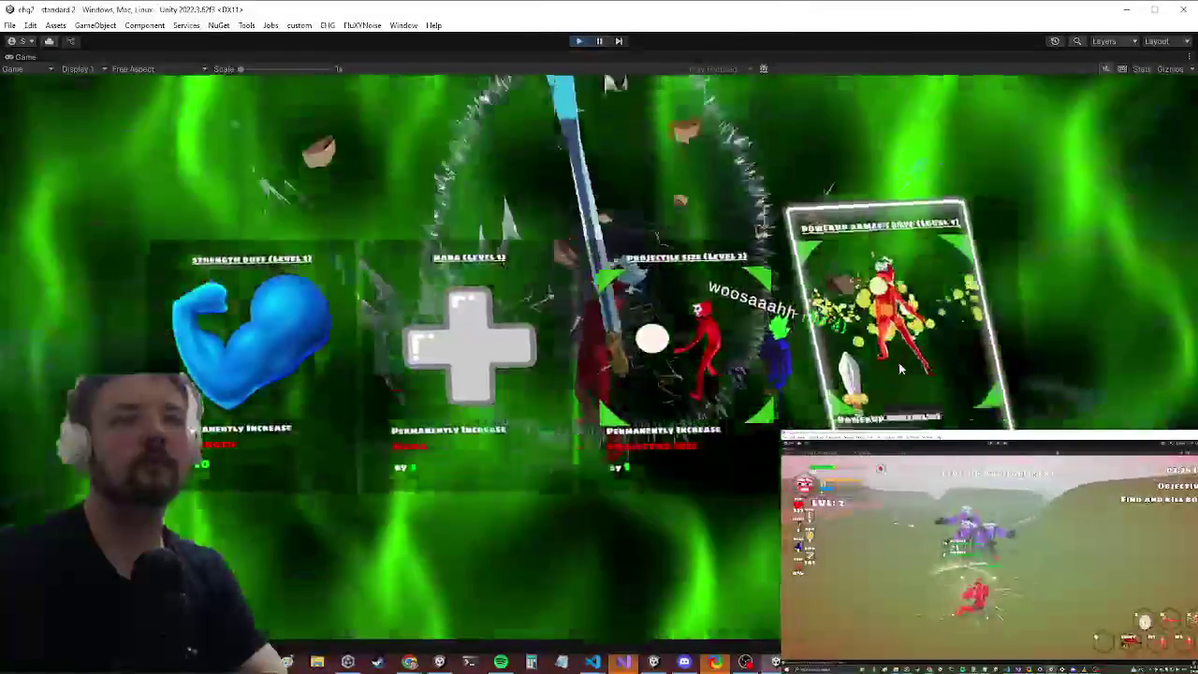
pyautogui.click(900, 369)
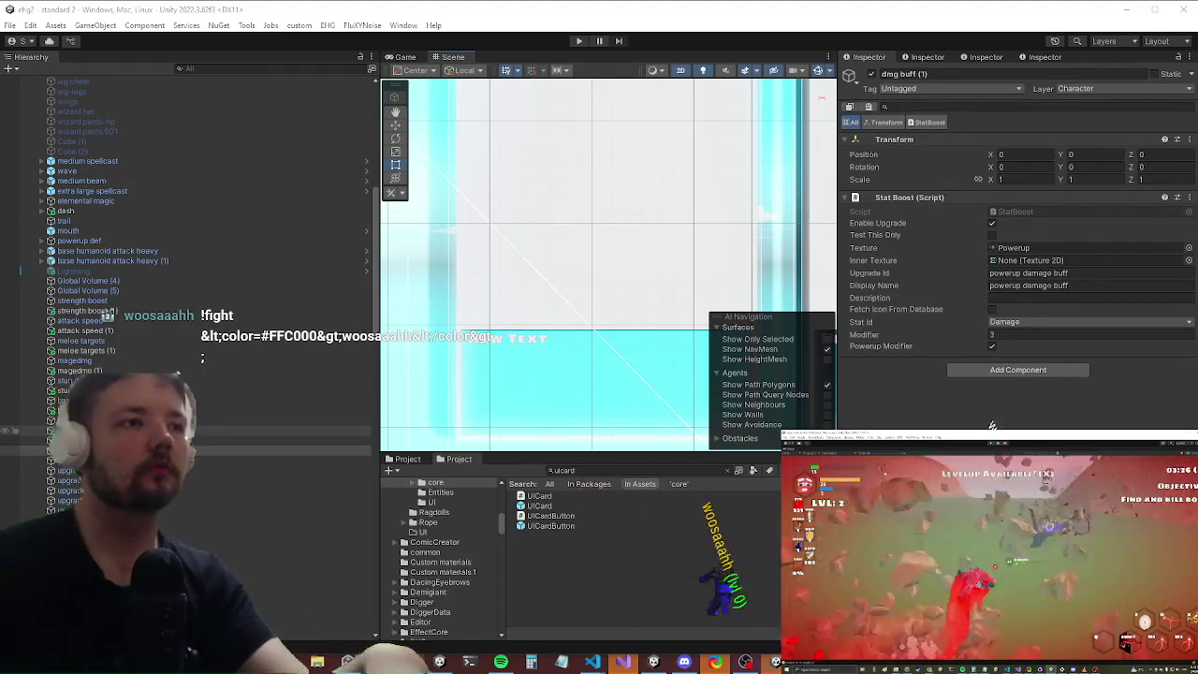
# Step: Select movement speed (1), magedmg (1), strength boost (1) and other upgrade objects together
pyautogui.click(281, 430)
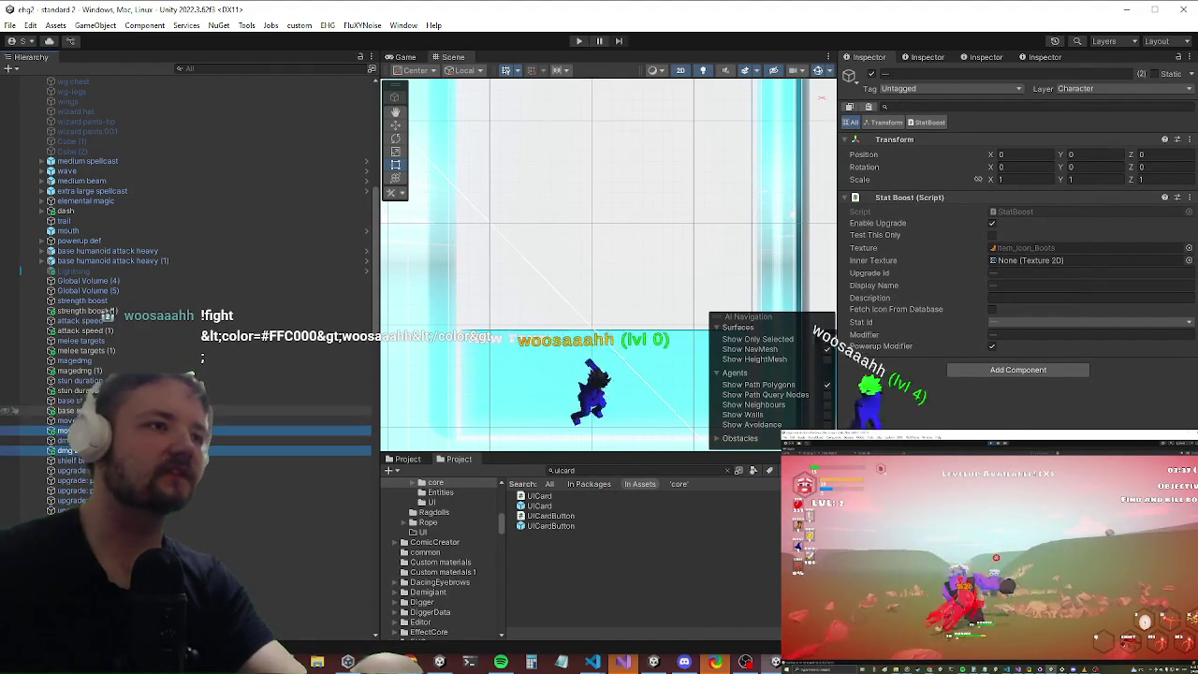
pyautogui.keyDown('shift'); pyautogui.click(75, 390); pyautogui.keyUp('shift')
pyautogui.keyDown('ctrl'); pyautogui.click(100, 372); pyautogui.keyUp('ctrl')
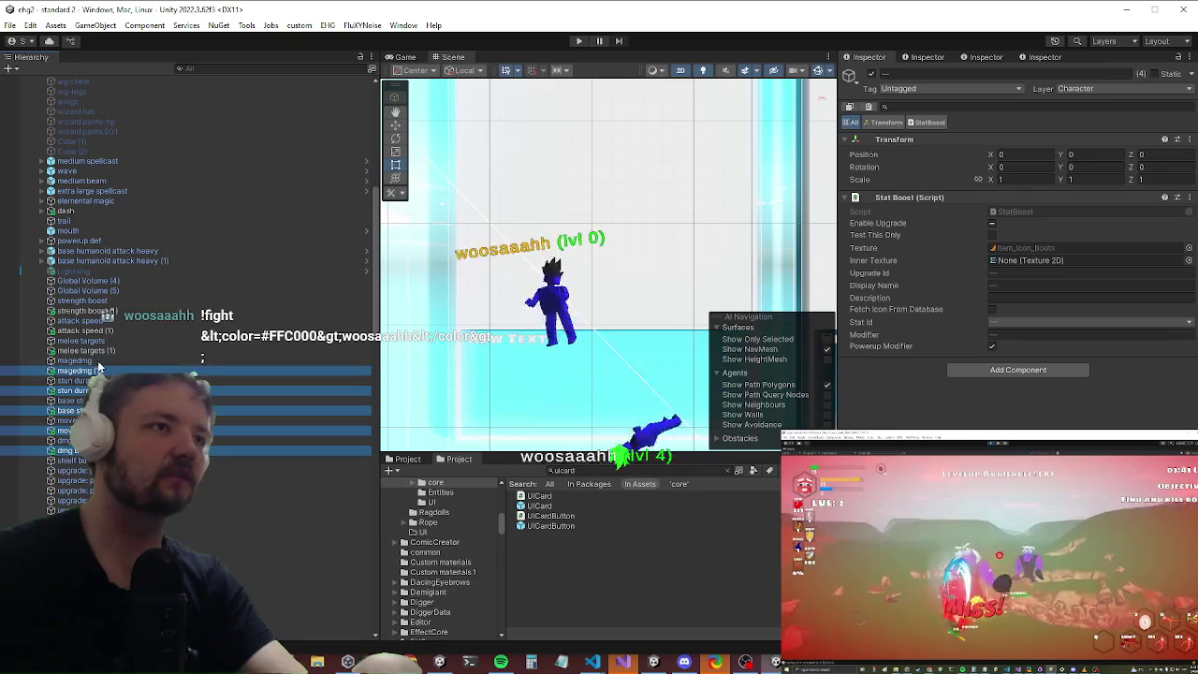
pyautogui.keyDown('ctrl'); pyautogui.click(122, 310); pyautogui.keyUp('ctrl')
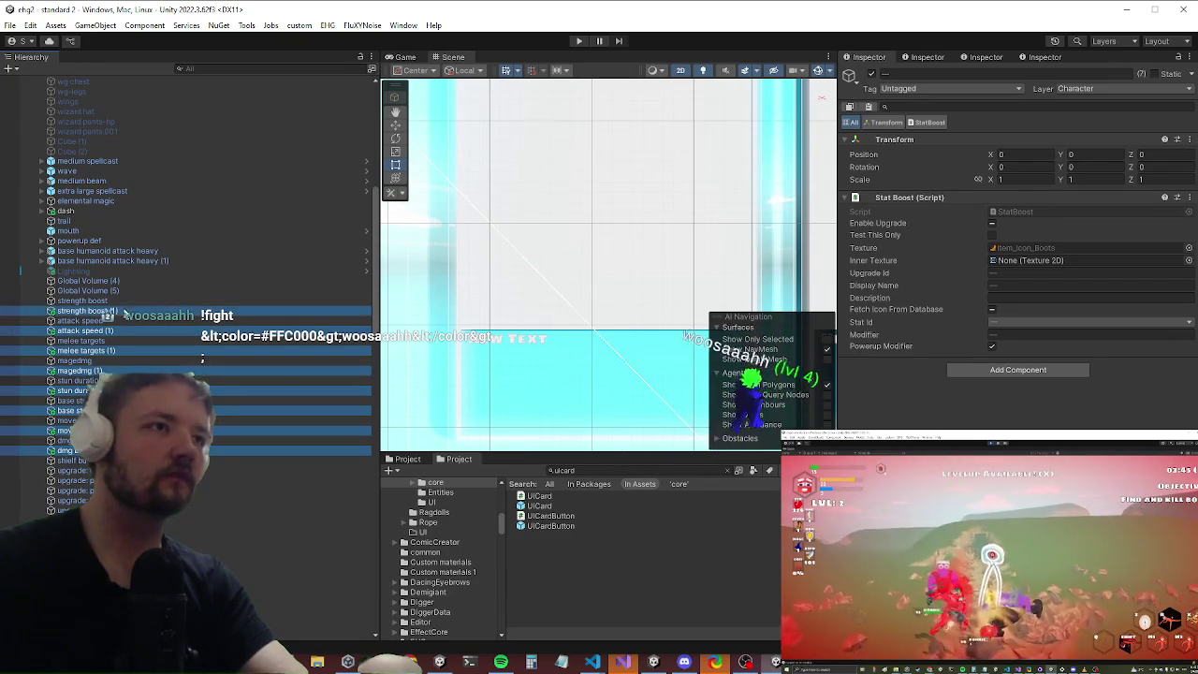
# Step: Set both Inner Texture and Texture to the Powerup image, then start Play mode
pyautogui.click(1188, 260)
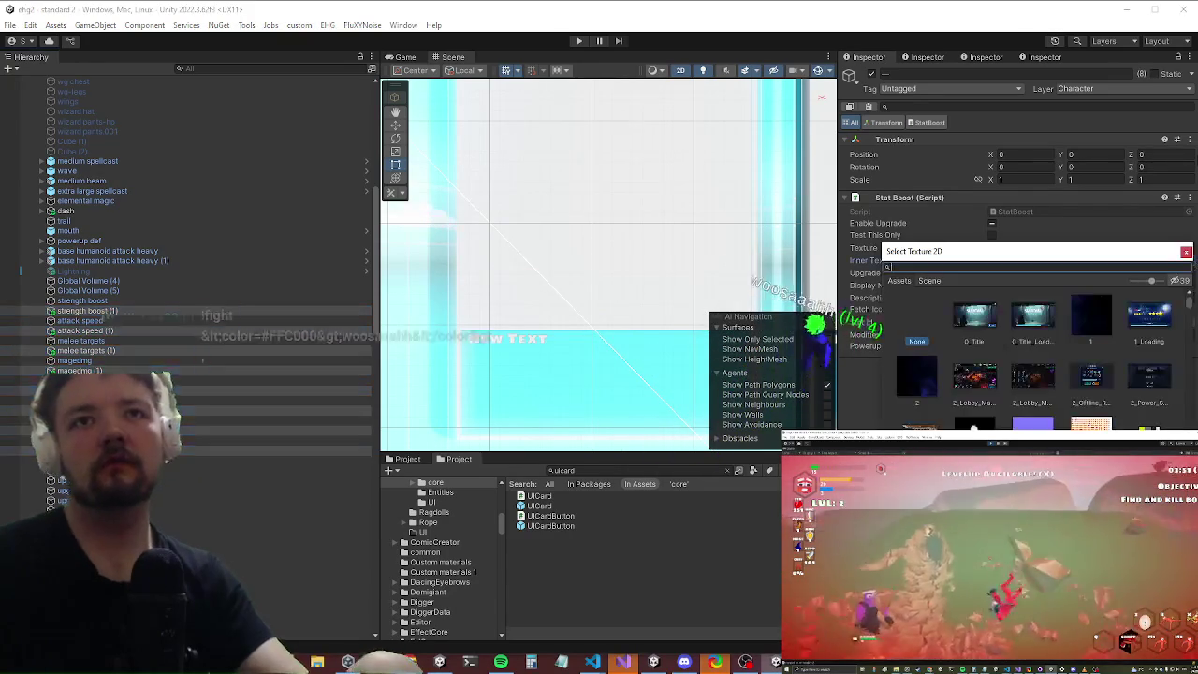
pyautogui.write('powerup')
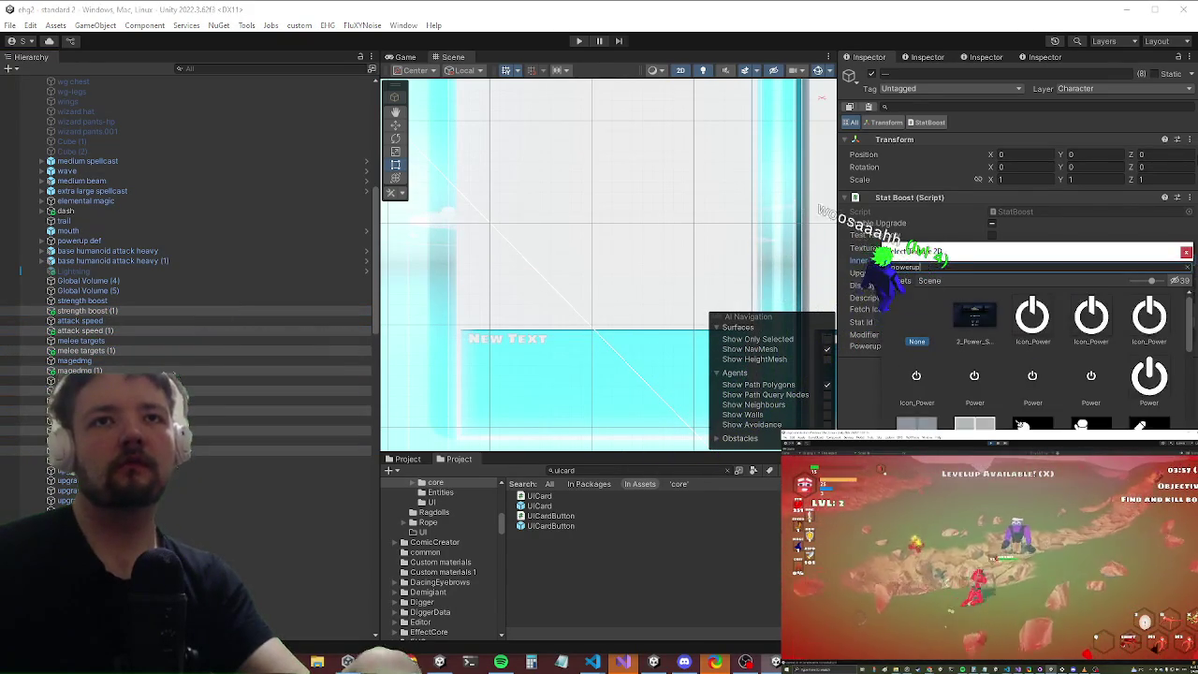
pyautogui.doubleClick(977, 319)
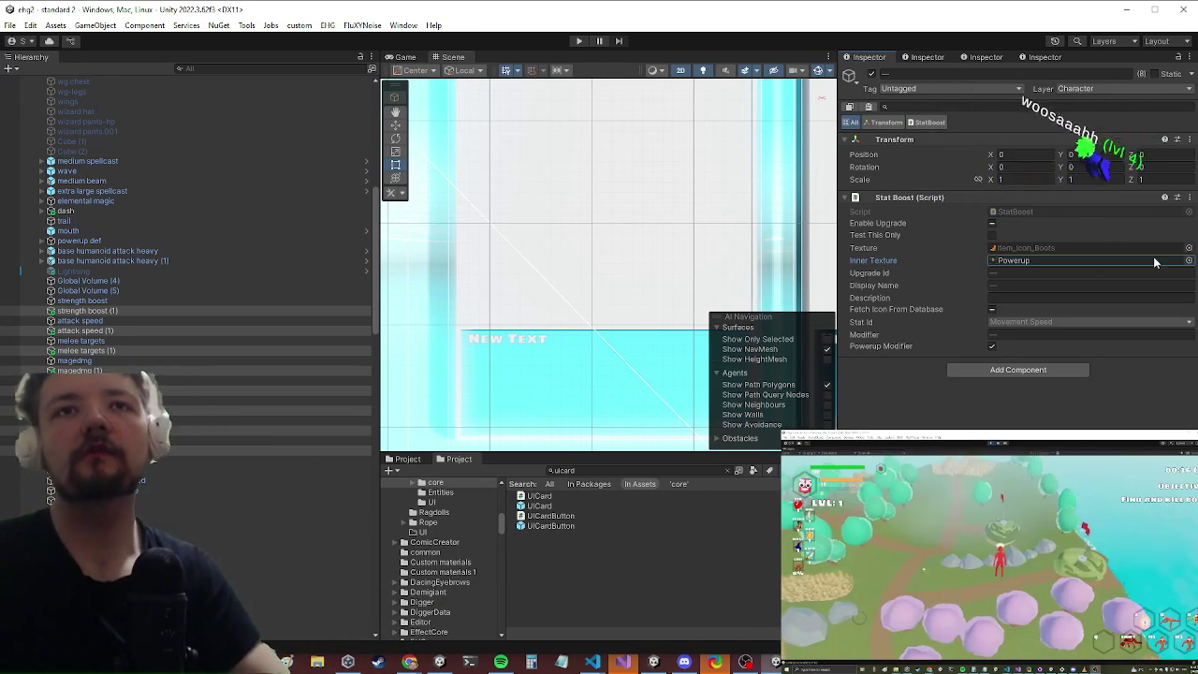
pyautogui.click(1189, 247)
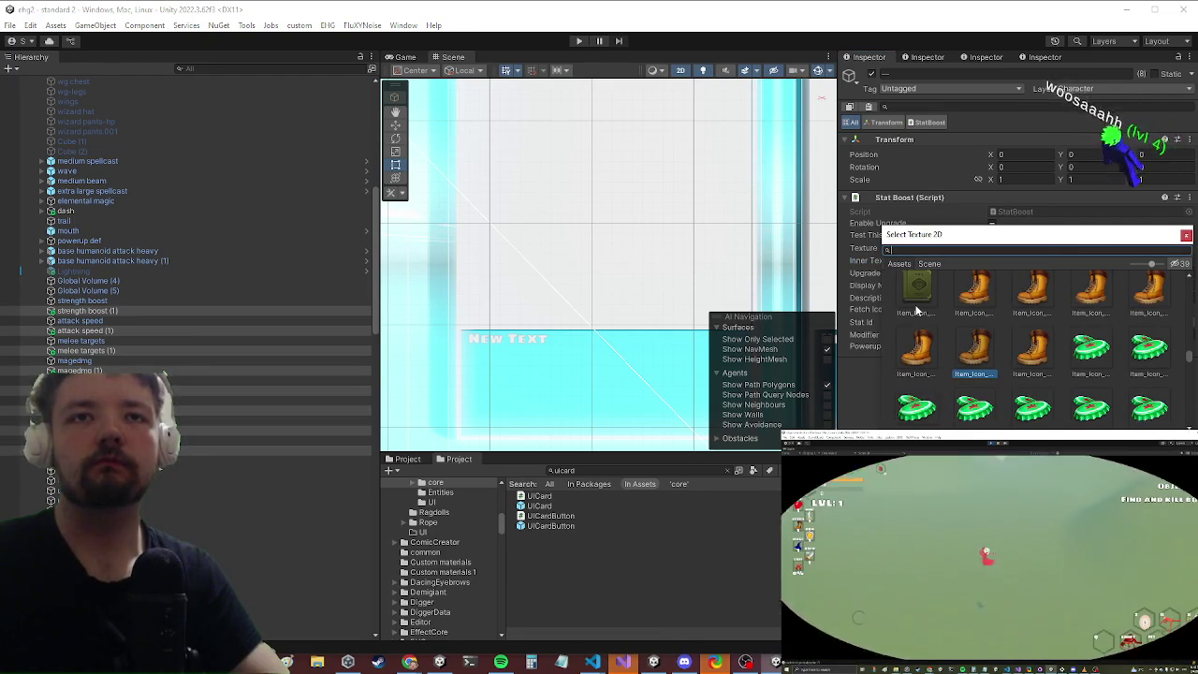
pyautogui.write('powerup')
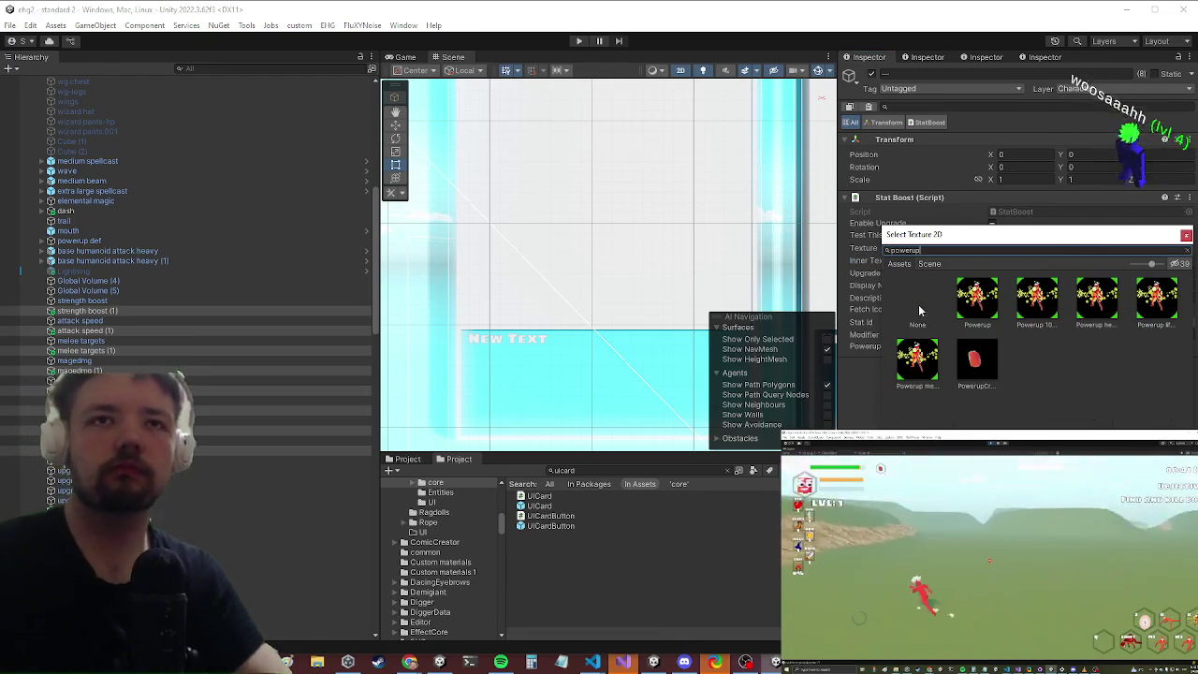
pyautogui.doubleClick(973, 304)
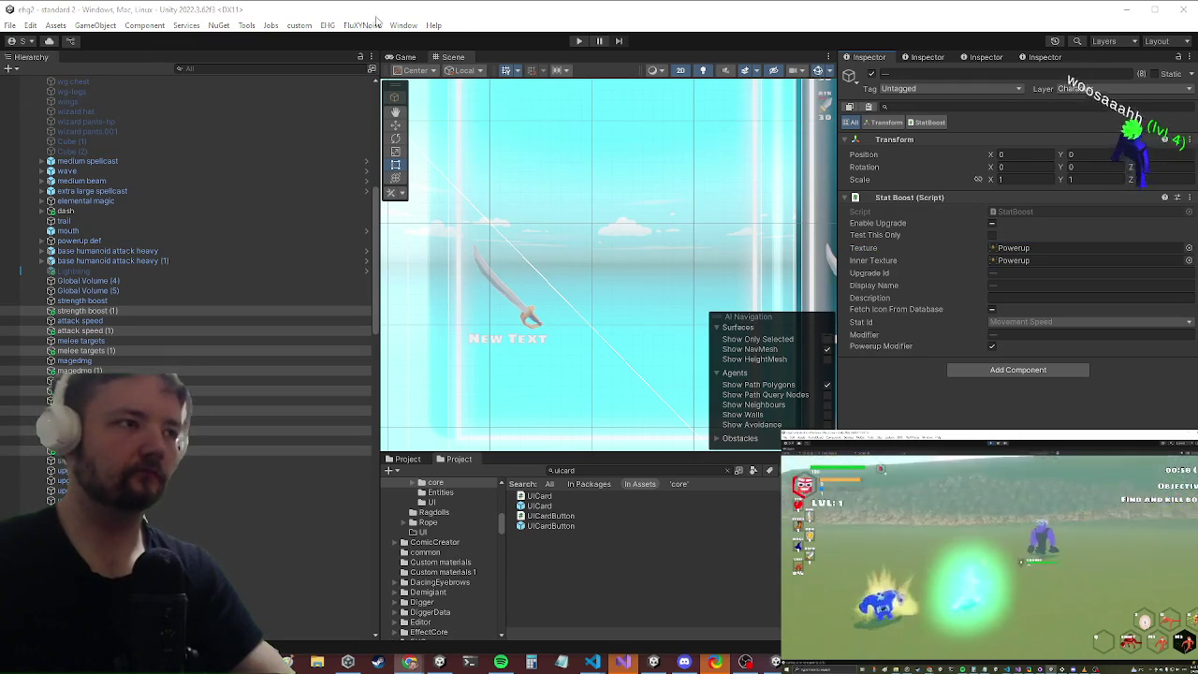
pyautogui.click(580, 41)
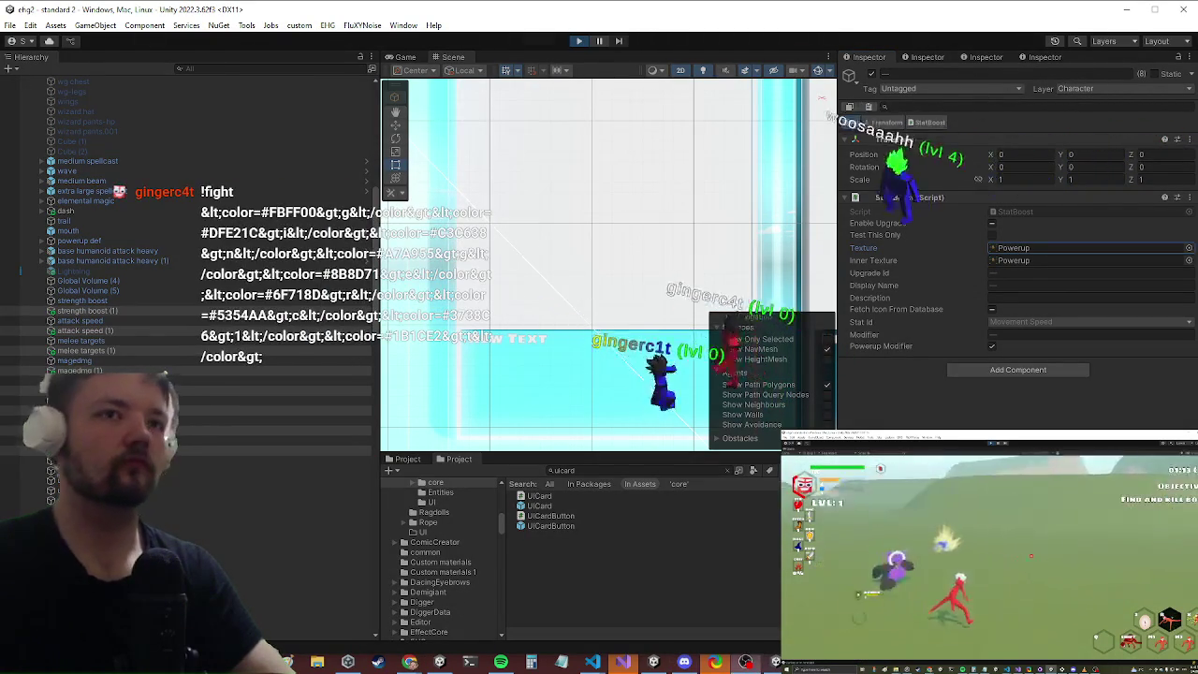
# Step: Switch to the Game view and maximize it with Shift+Space for full-size play
pyautogui.hotkey('ctrl', '2')
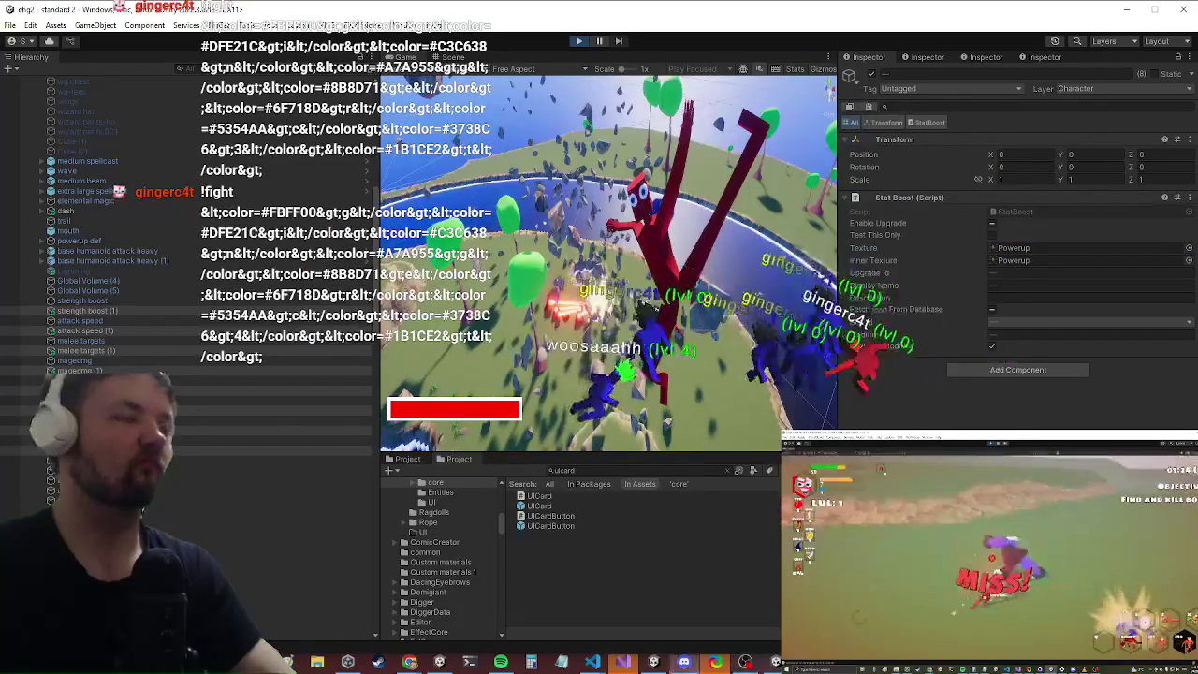
pyautogui.scroll(-10, 94, 225)
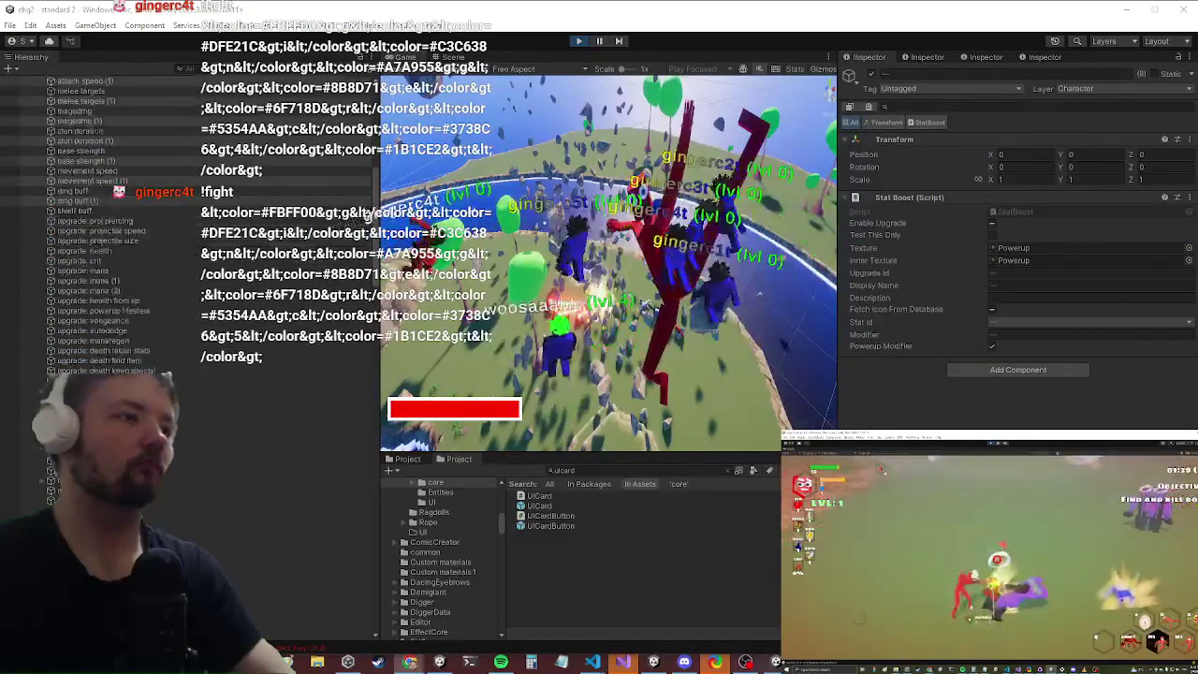
pyautogui.hotkey('shift', 'space')
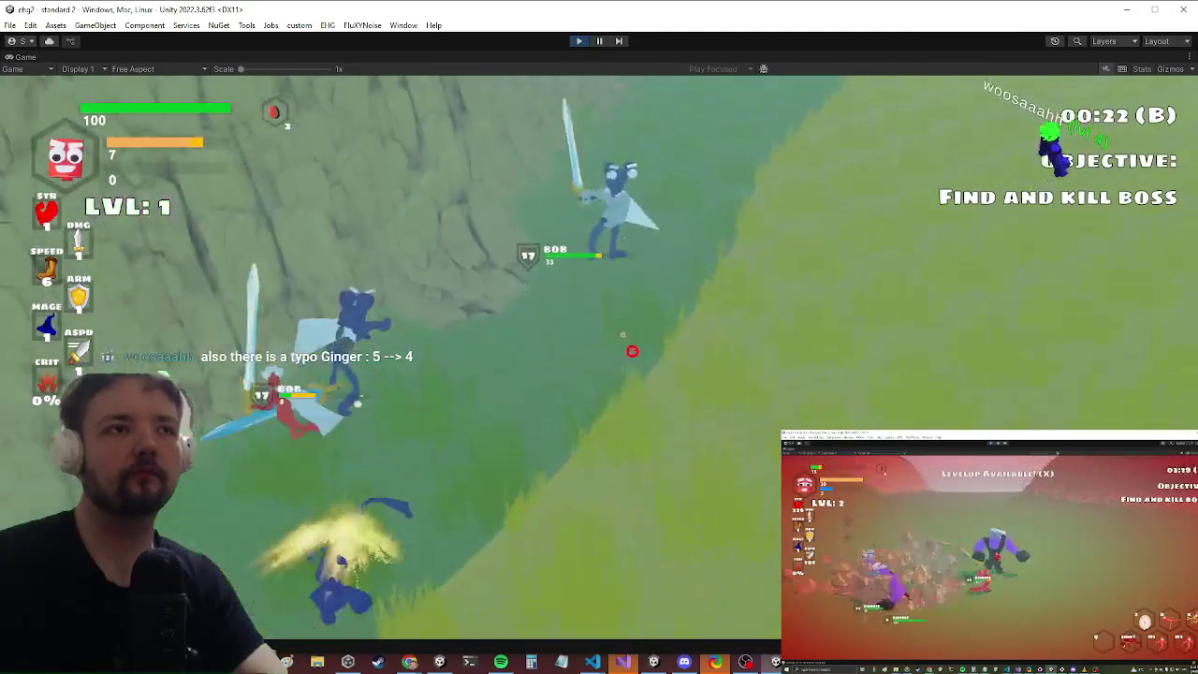
# Step: Fight enemies, then take the Movement Speed card at level-up, raising speed to 9
pyautogui.click(620, 383)
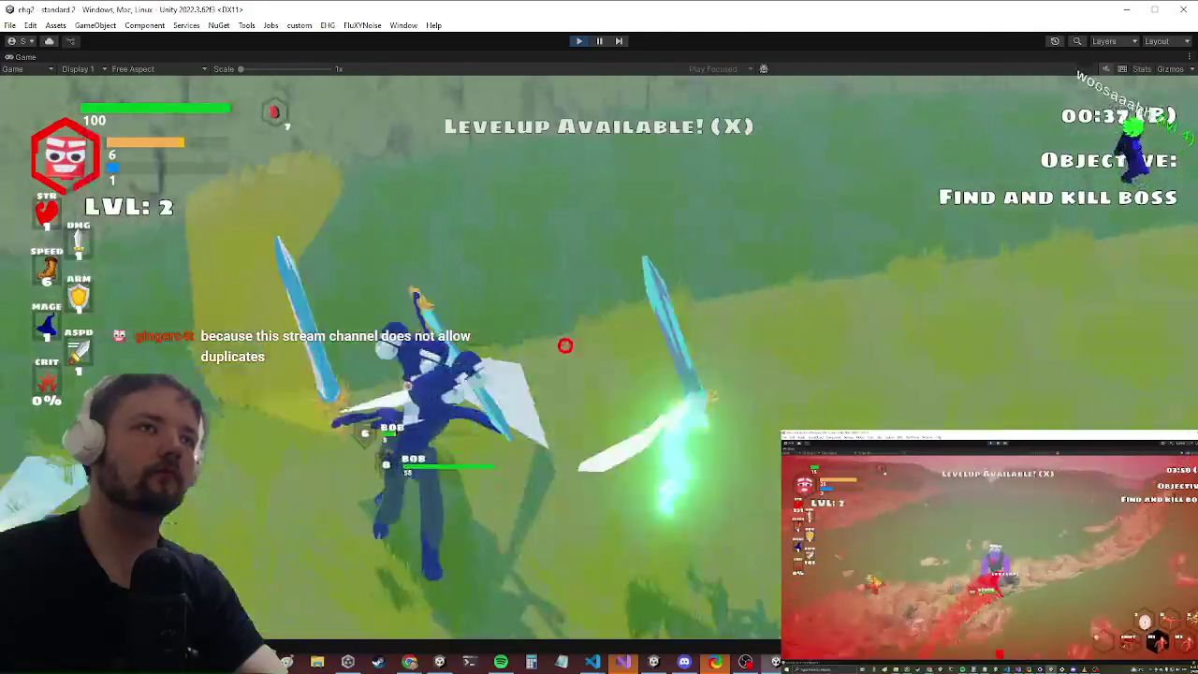
pyautogui.press('x')
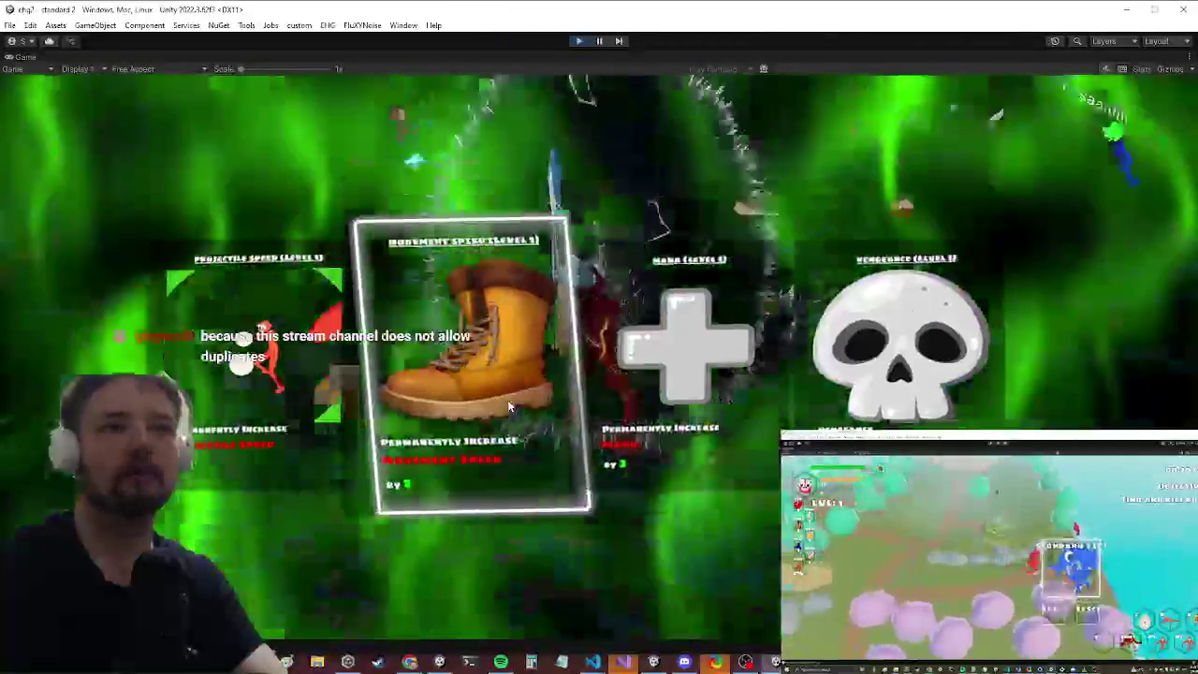
pyautogui.click(511, 405)
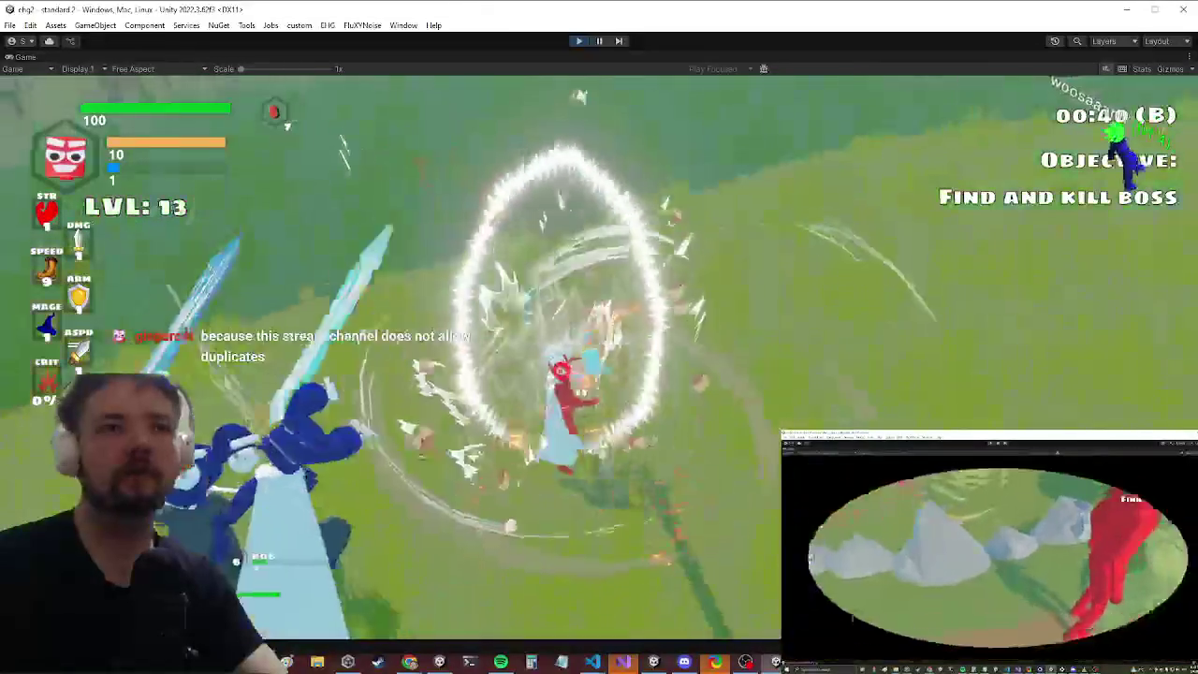